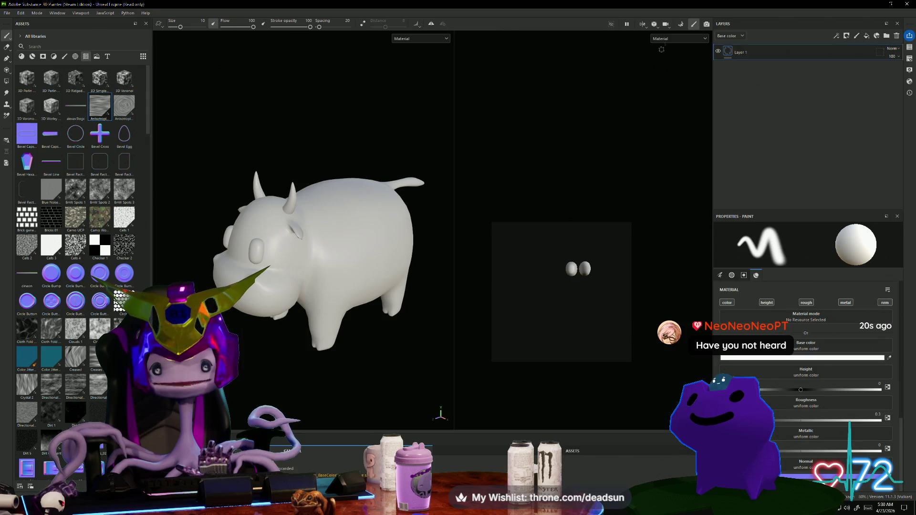
- Bake ambient occlusion, curvature, ID and position maps for lambert1 and standardSurface1, then resume painting
left_click(682, 27)
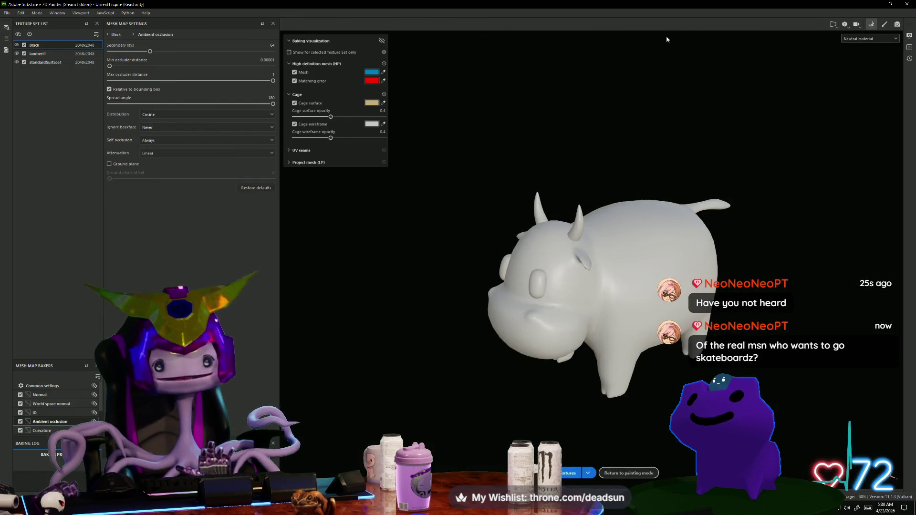
left_click(43, 55)
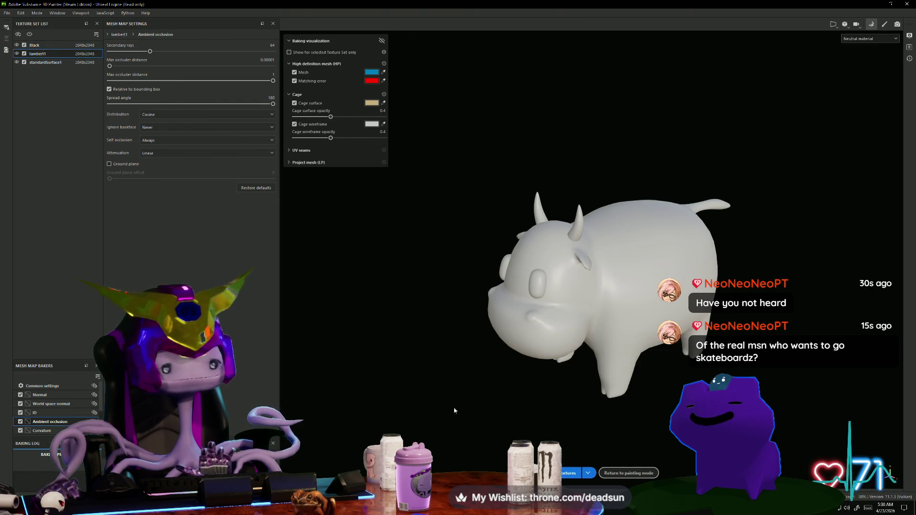
left_click(570, 473)
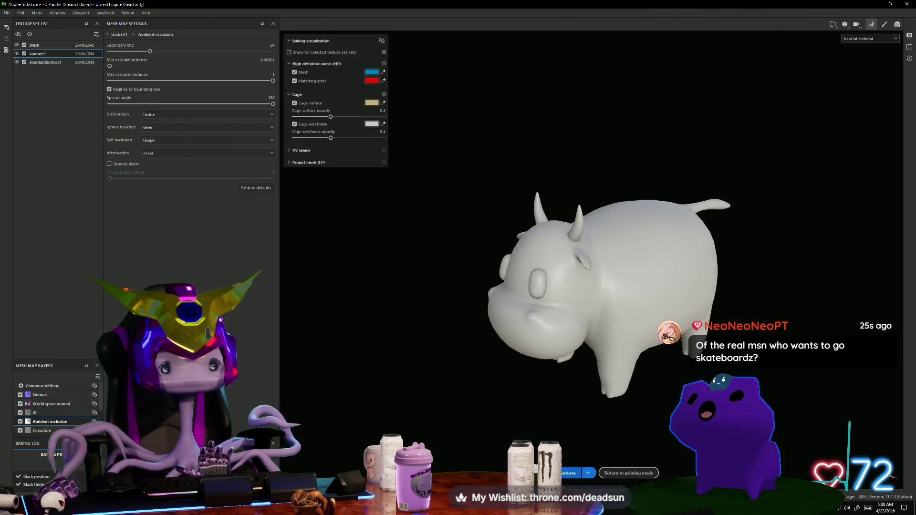
left_click(51, 62)
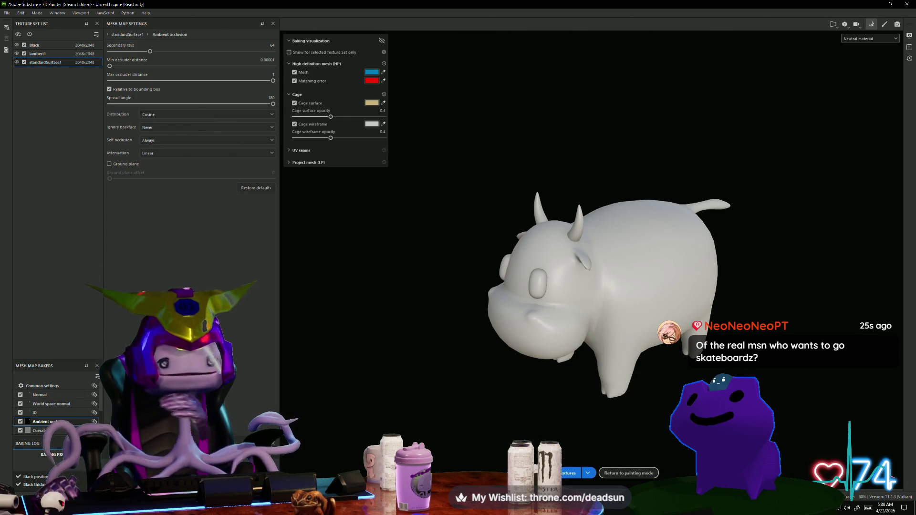
left_click(570, 473)
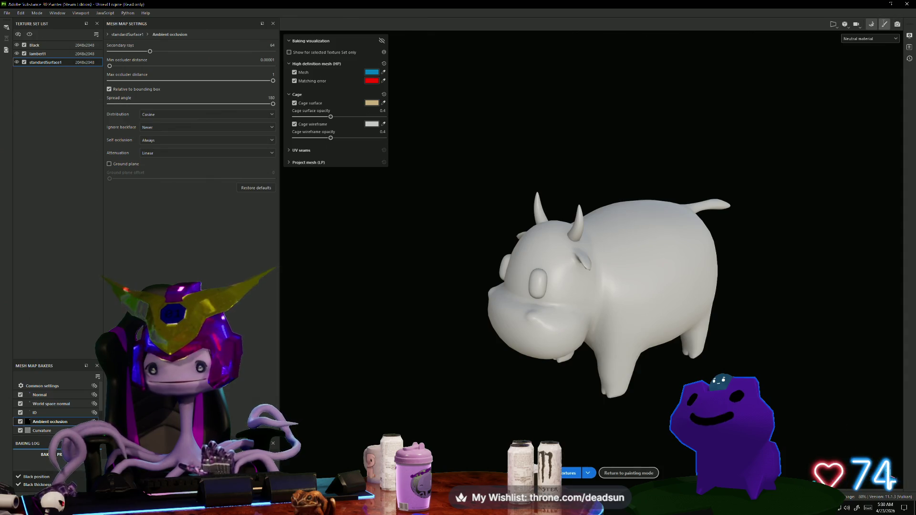
left_click(628, 472)
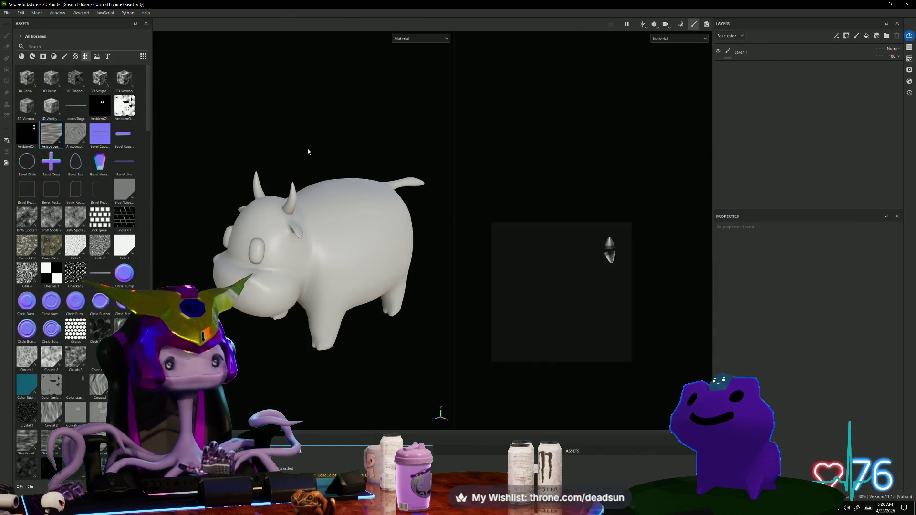
- Try adding the baked AmbientOcclusion map to the layers and onto the cow, undoing both attempts
left_click(847, 38)
left_click_drag(124, 106, 725, 68)
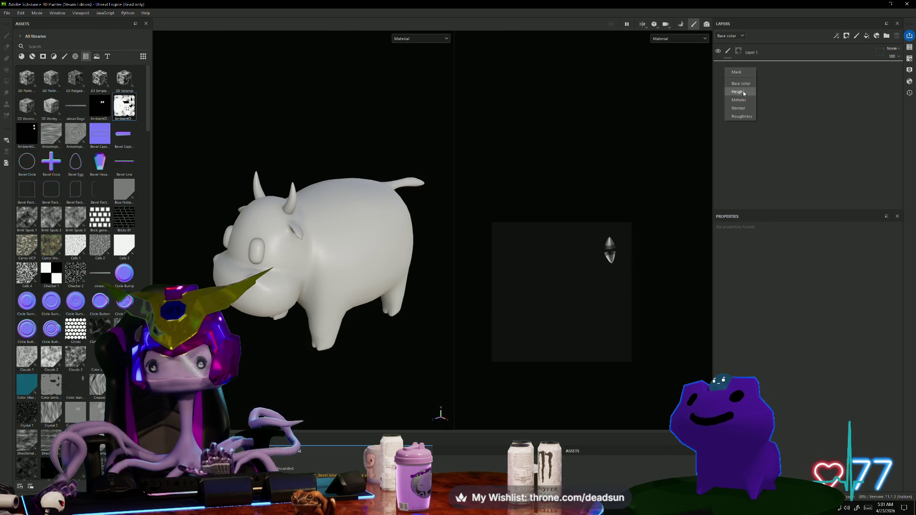
left_click(744, 94)
left_click_drag(244, 162, 419, 280)
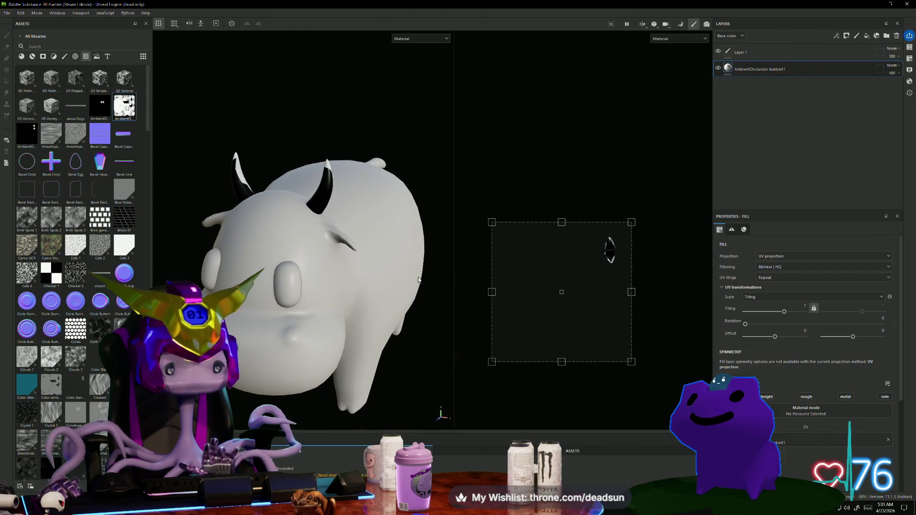
key("ctrl+z")
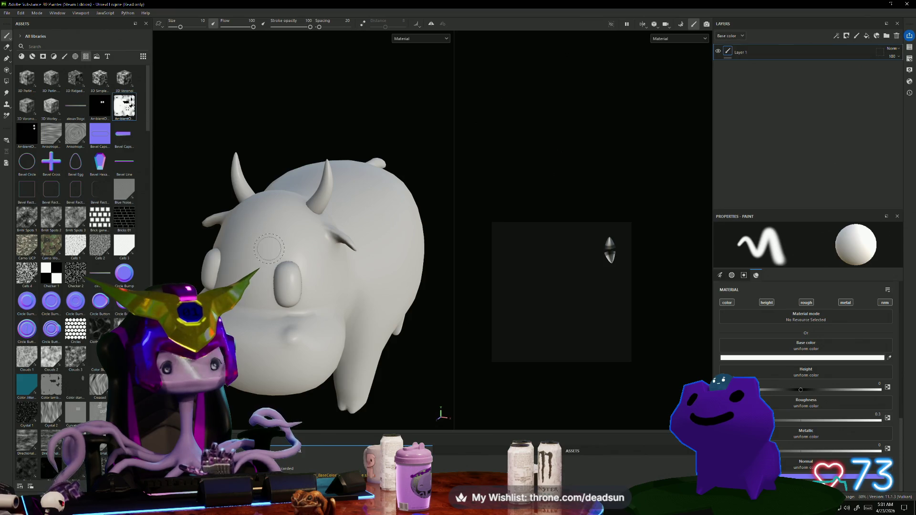
left_click_drag(124, 108, 368, 219)
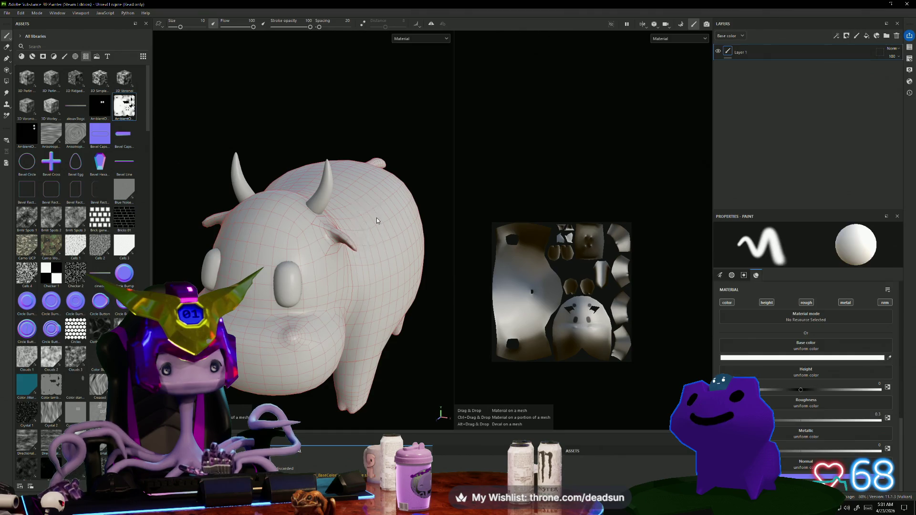
key("ctrl+z")
- Add the AmbientOcclusion lambert1 map as a fill layer and orbit the cow to check it
left_click_drag(124, 107, 767, 155)
scroll("down", 3)
left_click_drag(274, 102, 286, 319)
scroll("up", 3)
scroll("down", 3)
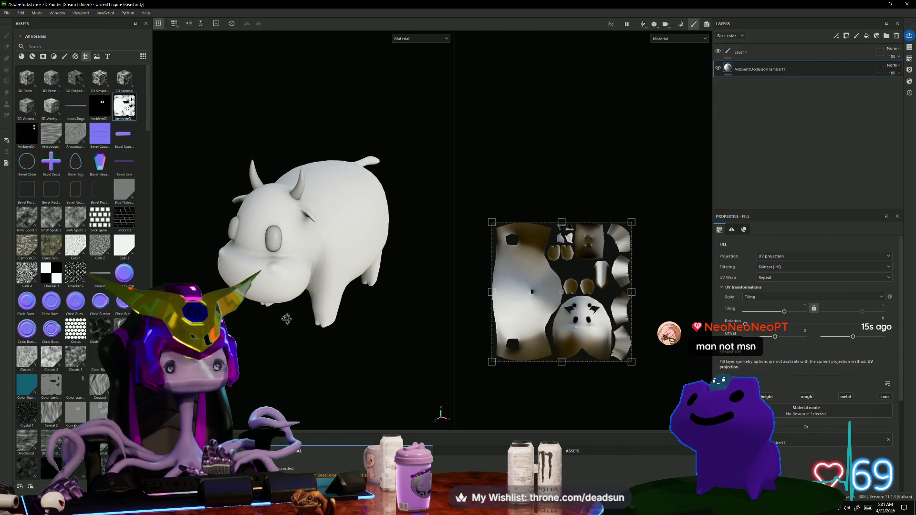
left_click(7, 13)
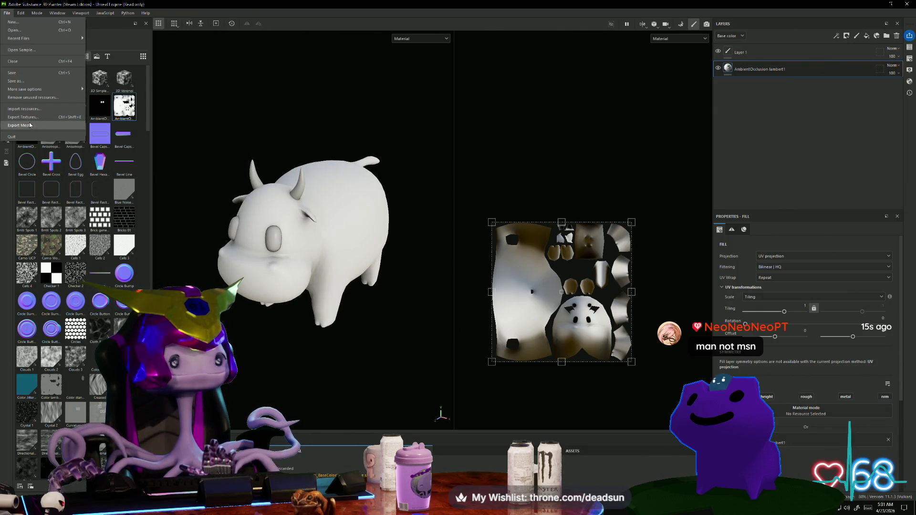
- Export the cow's textures as PNG files and open the output folder
left_click(35, 118)
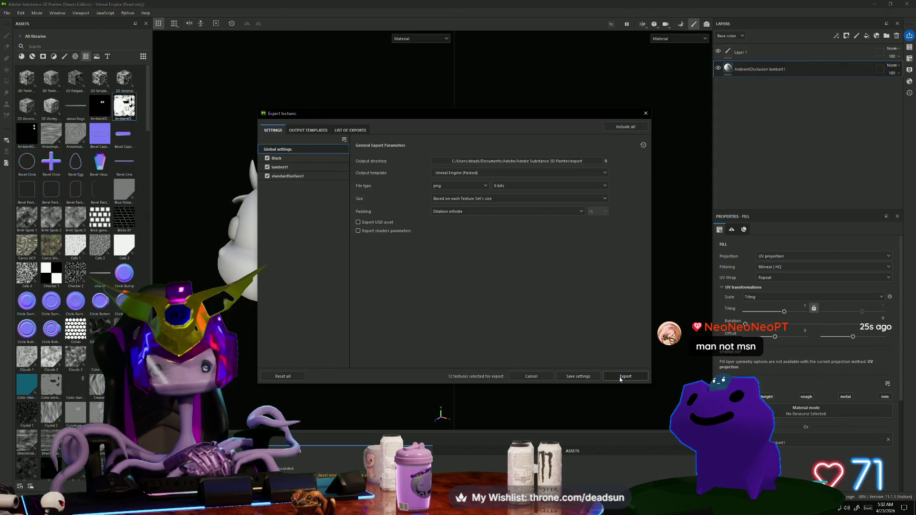
left_click(618, 378)
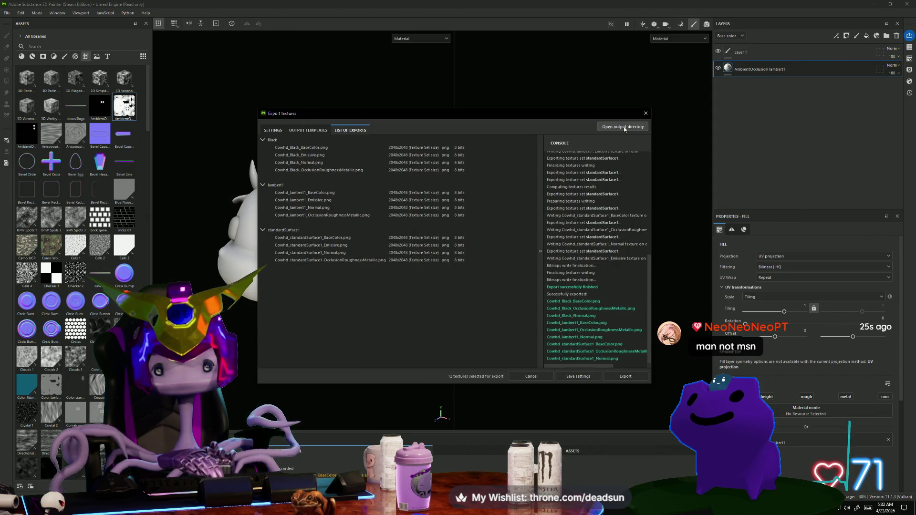
left_click(623, 126)
- Copy Cowhd_lambert1_BaseColor.png, close the folder and export dialog, and move Painter aside
left_click(414, 228)
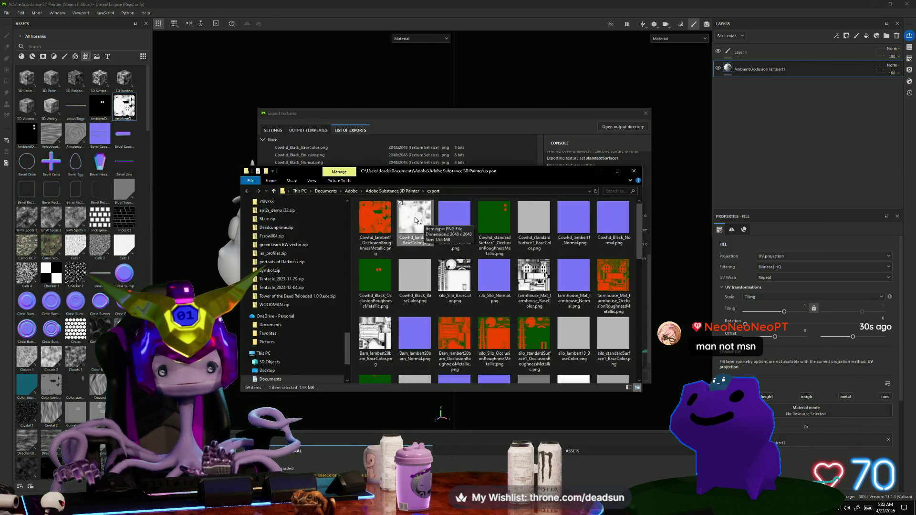
right_click(415, 221)
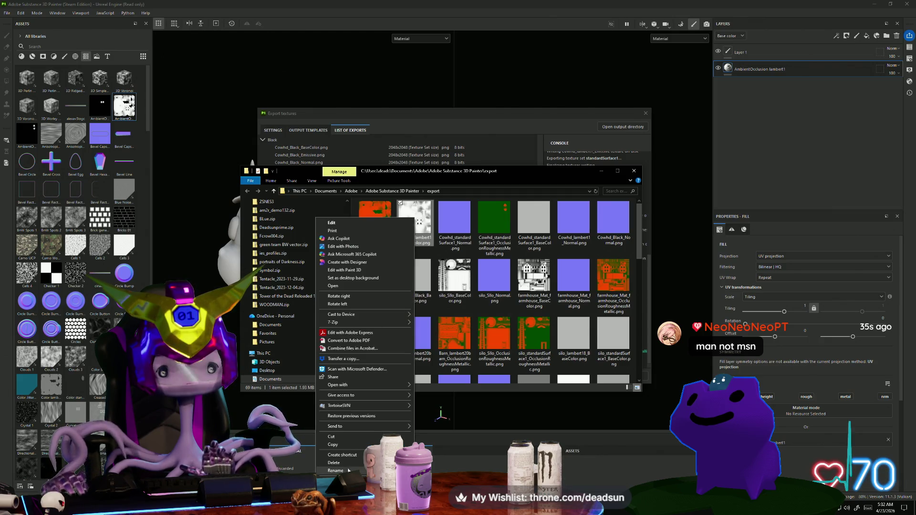
left_click(357, 445)
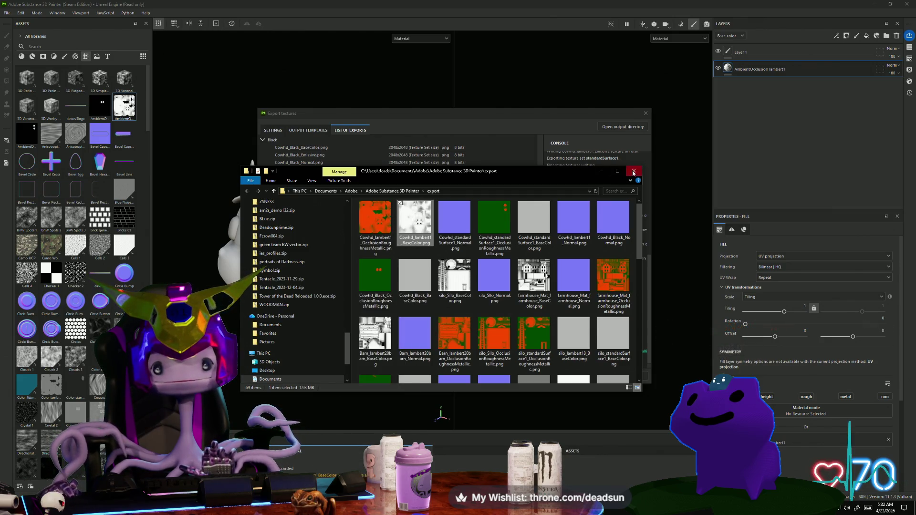
left_click(633, 171)
left_click(645, 113)
left_click_drag(317, 326, 285, 277)
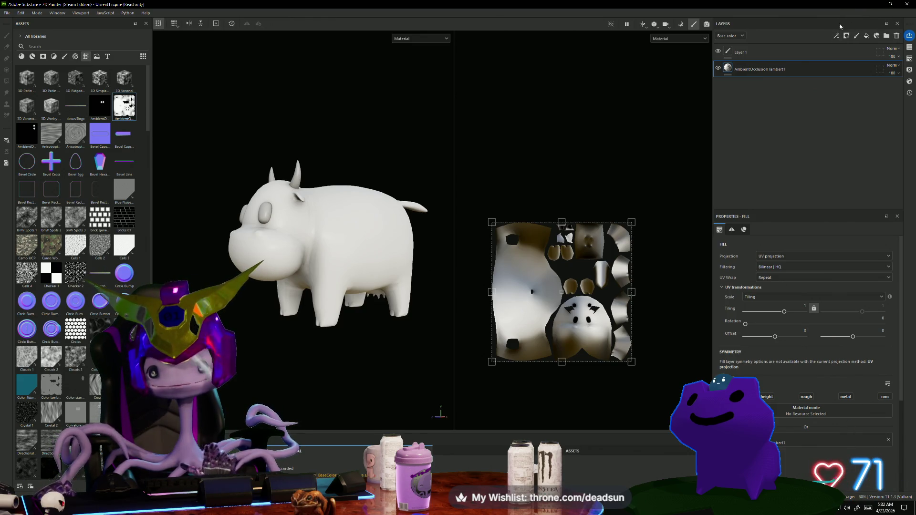
left_click_drag(840, 6, 701, 76)
- Close Substance Painter and select the cow in Maya, previewing it with and without smoothing
left_click(741, 76)
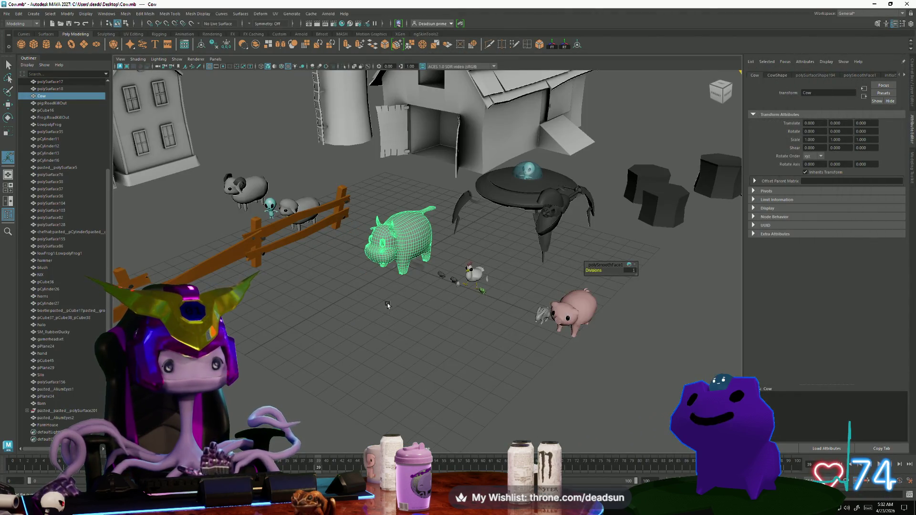
left_click(382, 301)
key("ctrl+z")
key("ctrl+z")
key("ctrl+z")
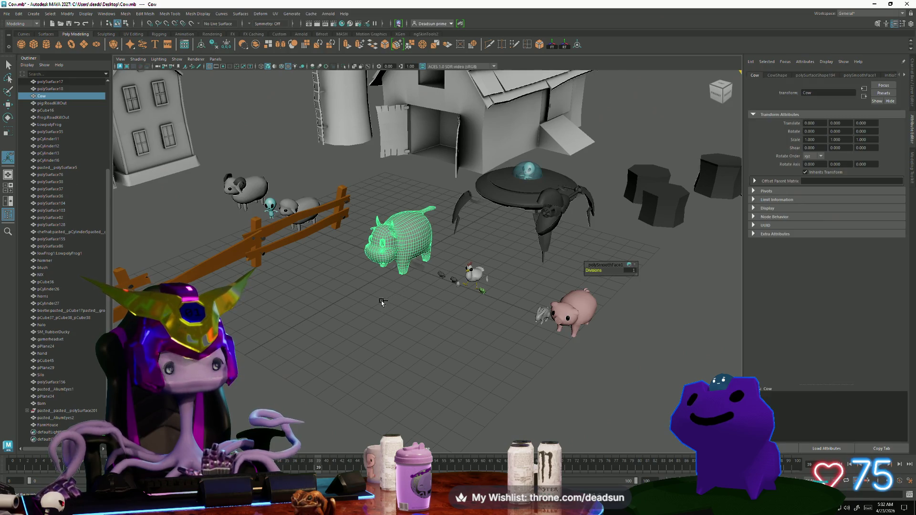
key("ctrl+z")
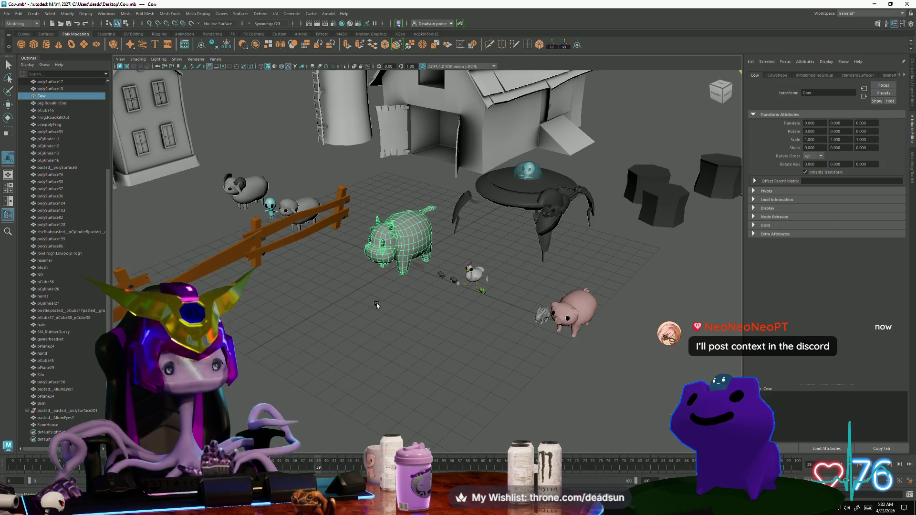
scroll("down", 3)
scroll("up", 3)
left_click_drag(377, 305, 385, 241)
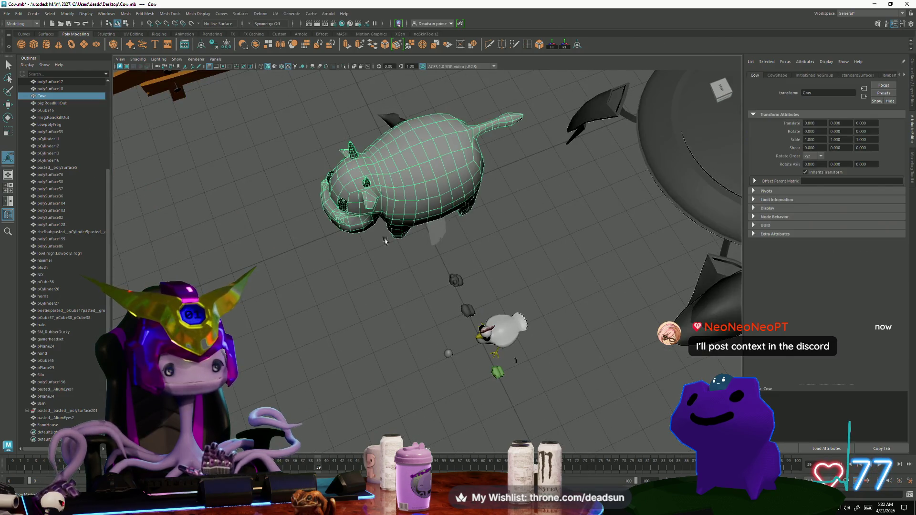
key("[")
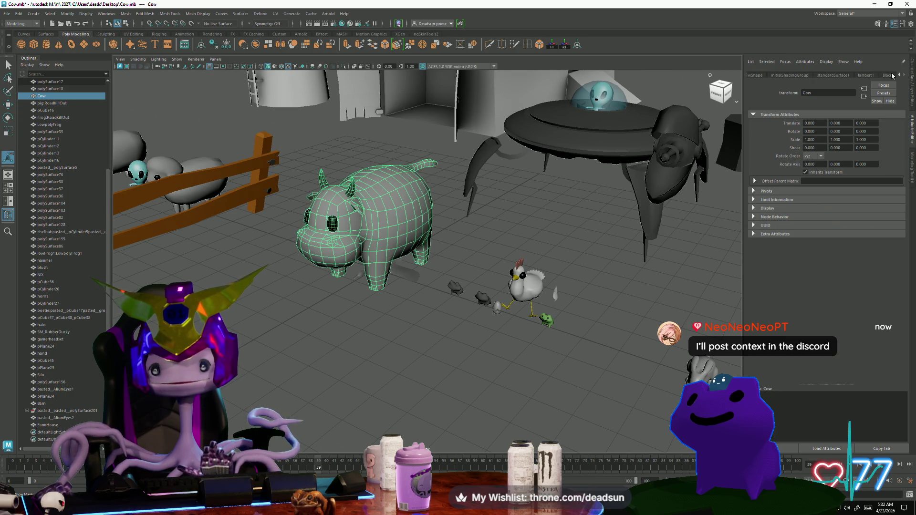
- Inspect the lambert1 and standardSurface1 materials, then give the cow's faces a new Lambert named Mat_Cow
left_click(888, 75)
left_click(865, 75)
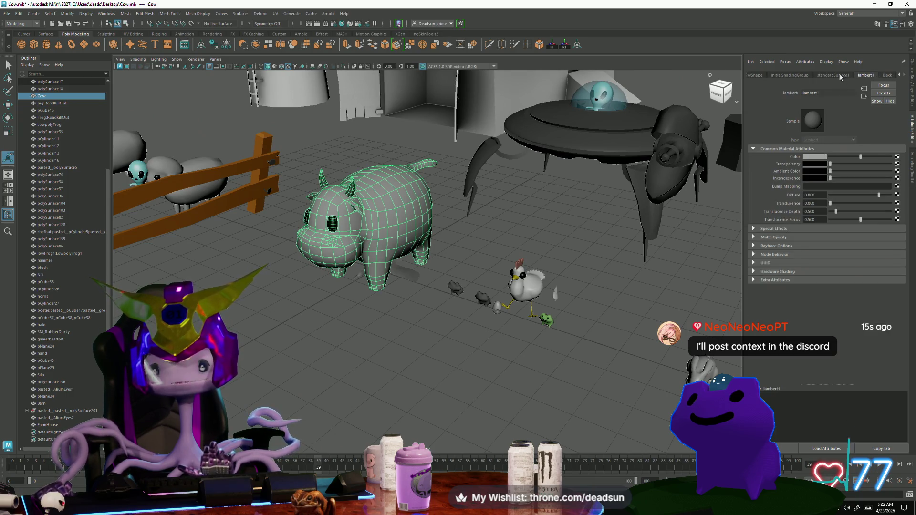
left_click(841, 77)
left_click(866, 76)
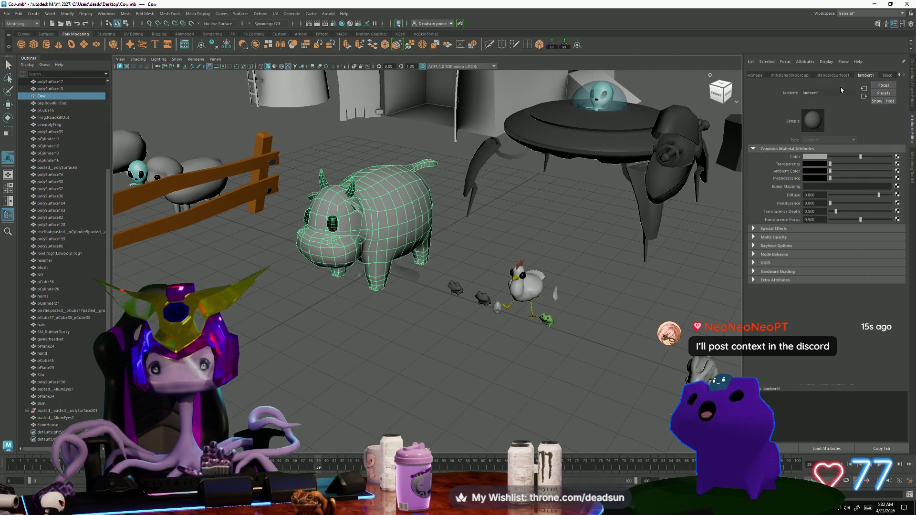
left_click_drag(371, 210, 441, 423)
type("Cow1")
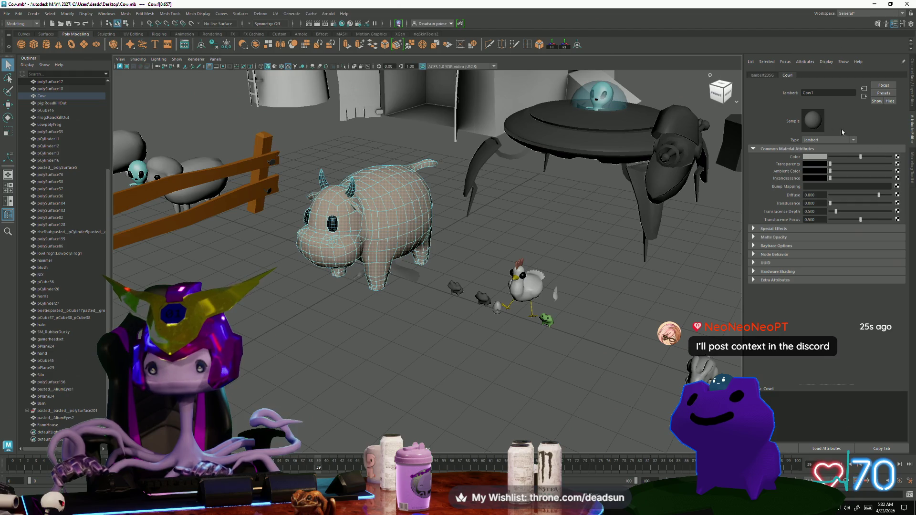
type("Mat_")
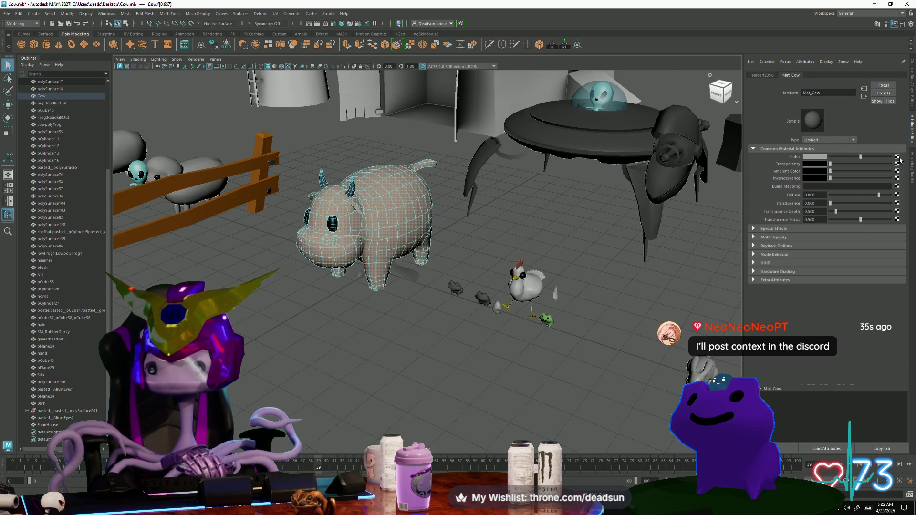
- Attach a file texture to Mat_Cow's colour and browse the Desktop folder for an image
left_click(897, 157)
left_click(363, 232)
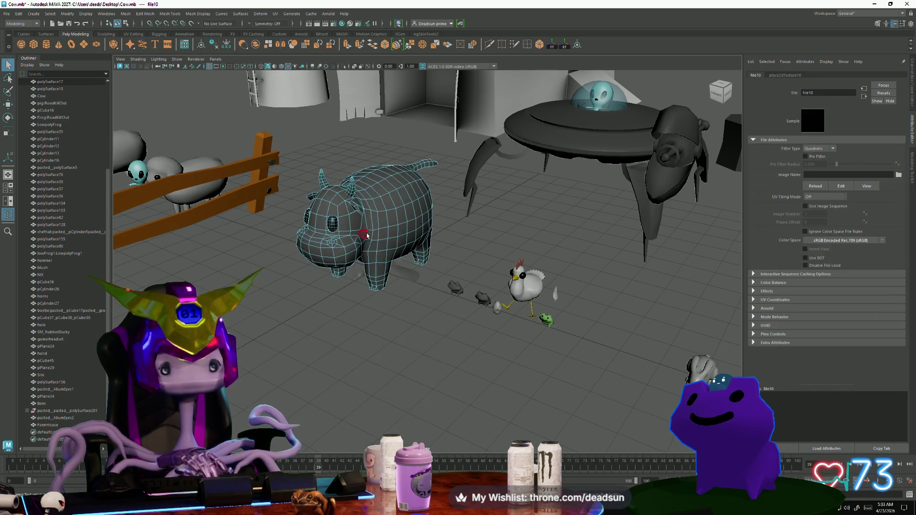
left_click(898, 176)
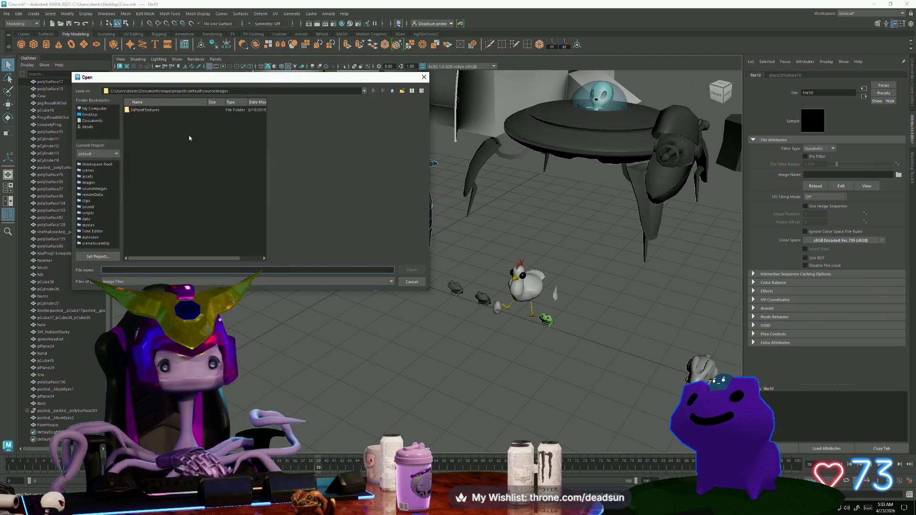
left_click(94, 114)
scroll("down", 3)
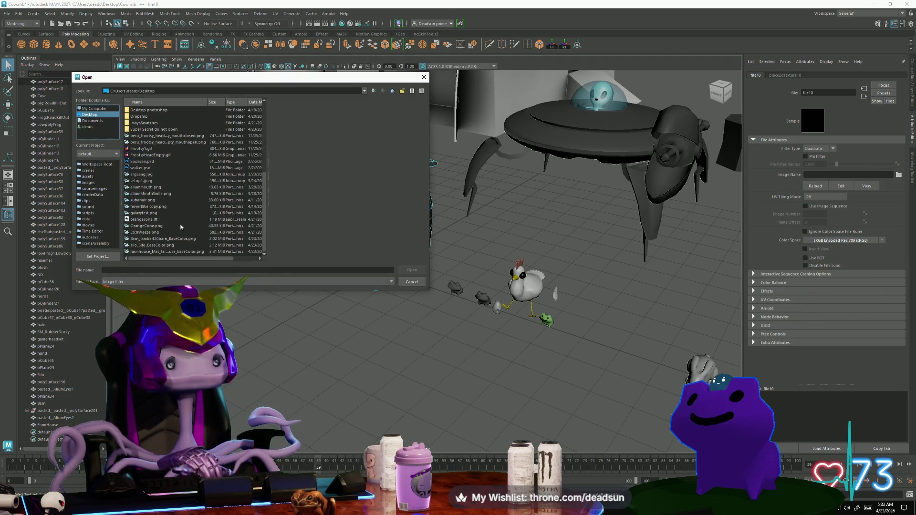
left_click(144, 233)
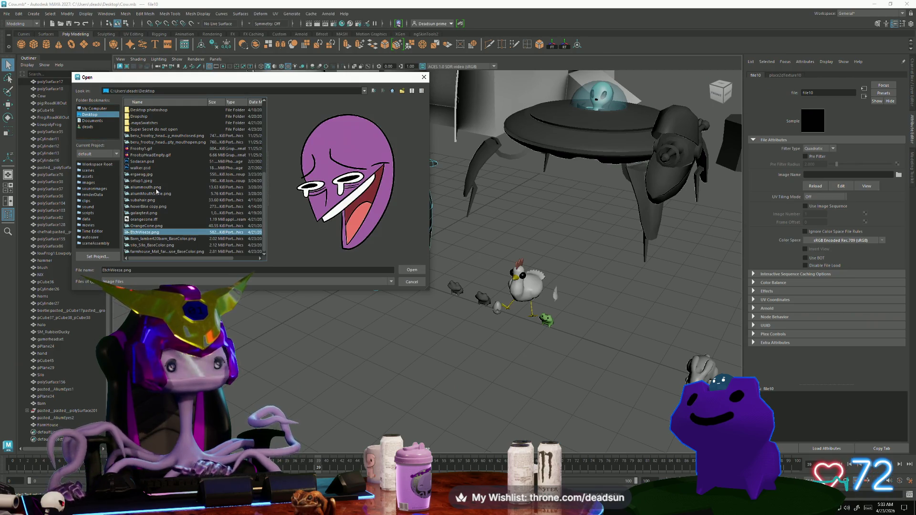
- Preview the desktop images, from the alien mouth files to the OrangeCone texture, then close without loading
left_click(156, 189)
left_click(155, 207)
left_click(156, 194)
left_click(157, 187)
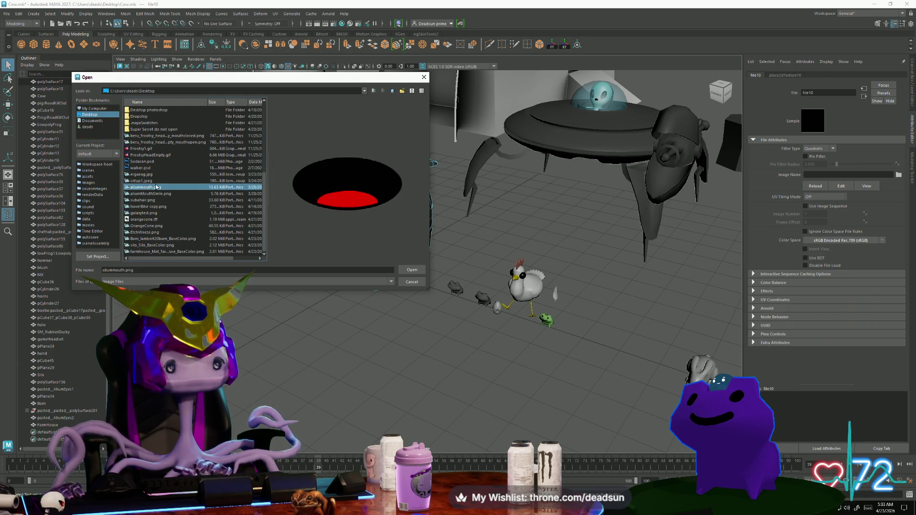
left_click(150, 182)
left_click(144, 175)
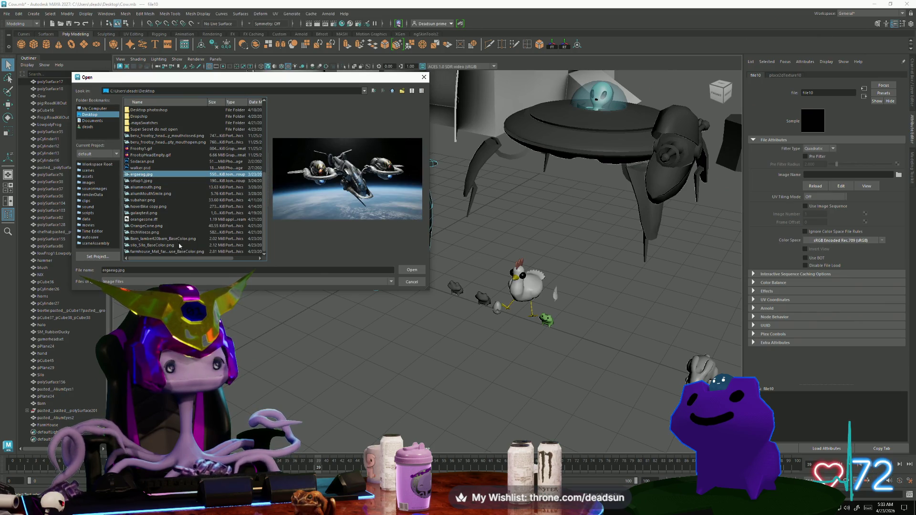
left_click(152, 249)
left_click(156, 246)
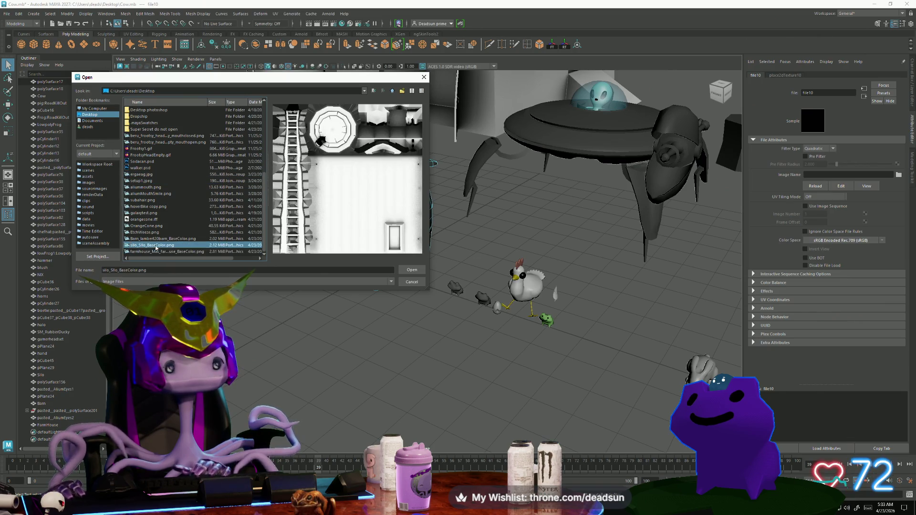
left_click(159, 239)
left_click(155, 232)
left_click(155, 226)
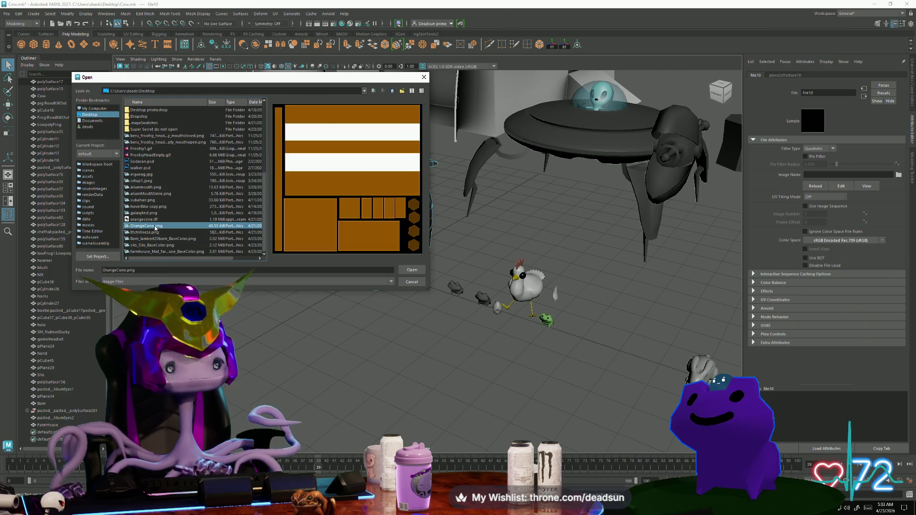
left_click_drag(202, 260, 807, 3)
left_click(424, 78)
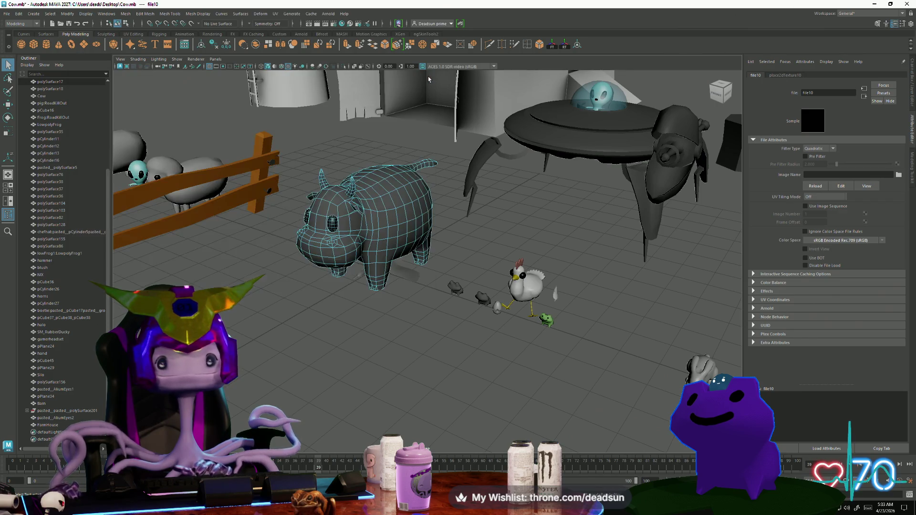
- Paste Cowhd_lambert1_BaseColor.png onto the desktop and bring back the cartoontanks Maya scene
left_click(875, 5)
right_click(206, 90)
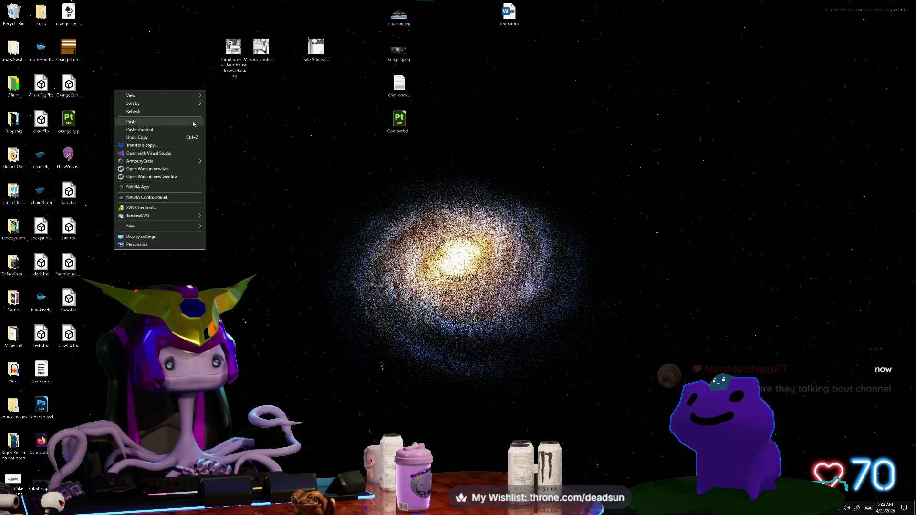
left_click(178, 122)
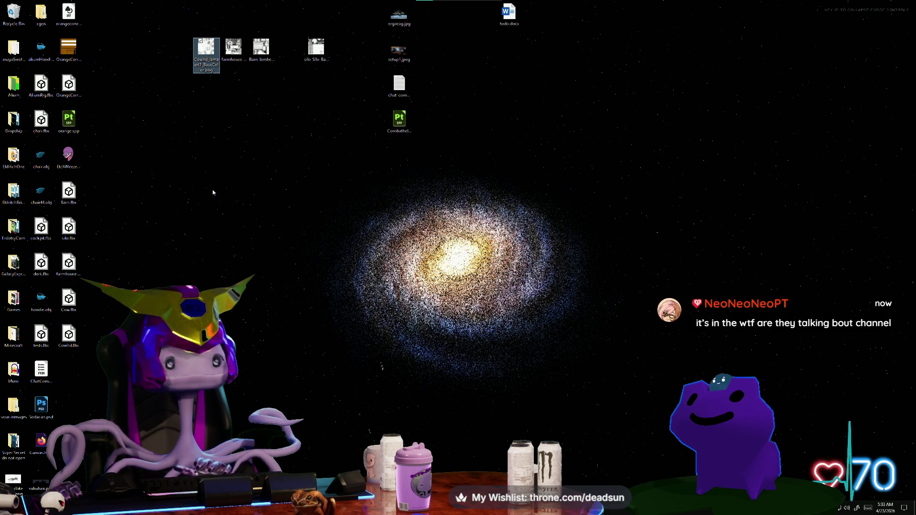
left_click(224, 507)
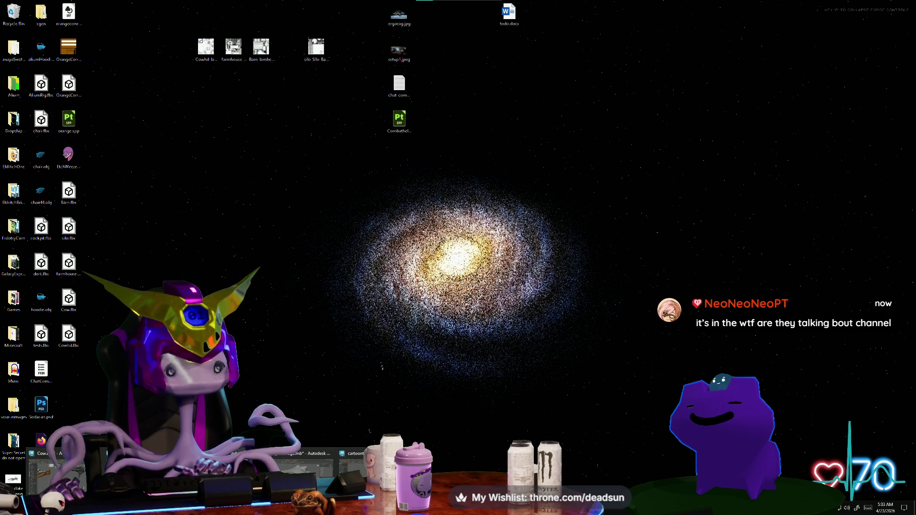
left_click(353, 465)
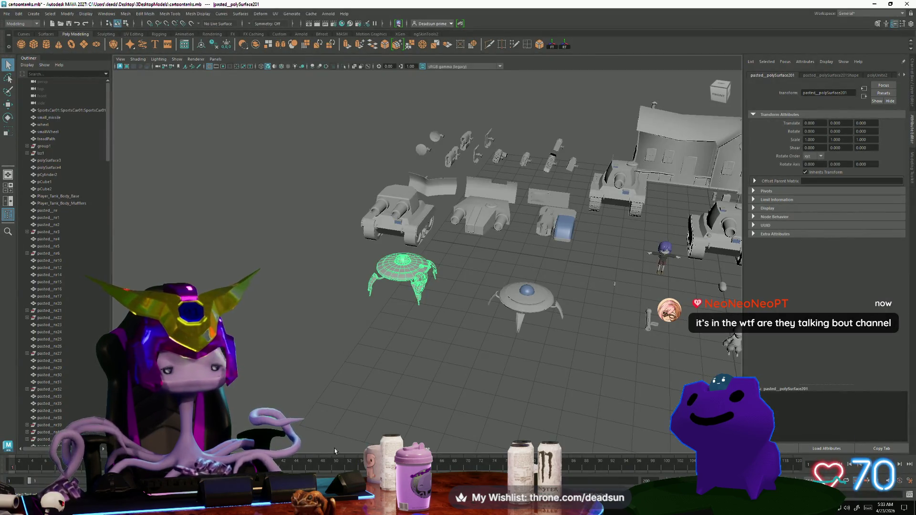
- Look around the cartoontanks scene, then switch to the Cow.mb window showing the file10 texture node
left_click(355, 410)
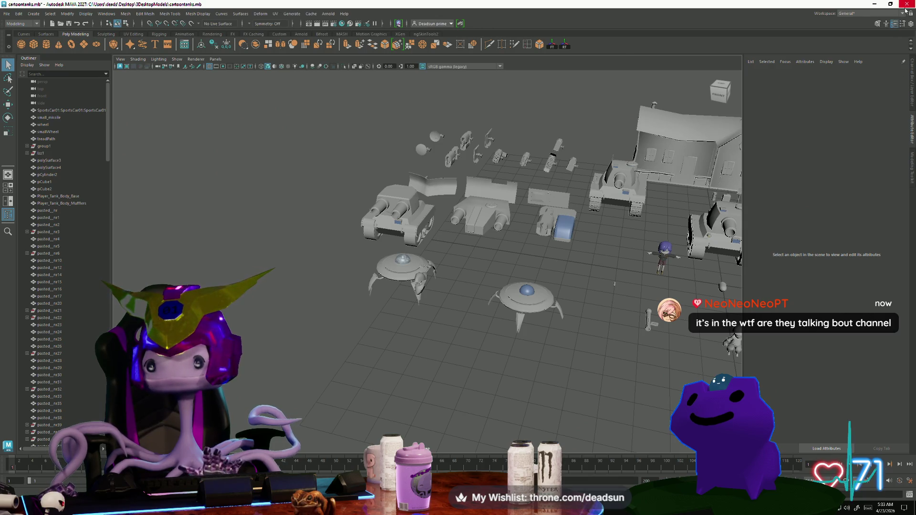
left_click(664, 248)
left_click_drag(591, 369, 600, 369)
left_click_drag(600, 369, 428, 366)
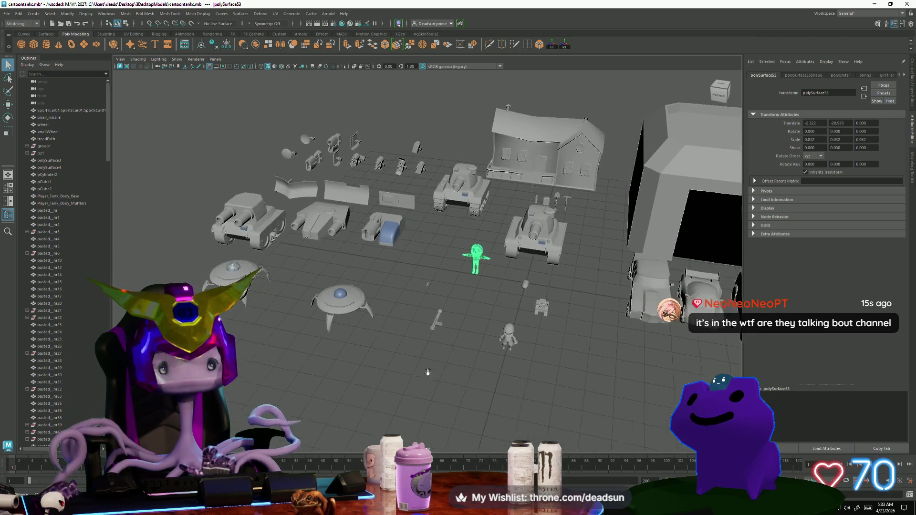
key("alt+Tab")
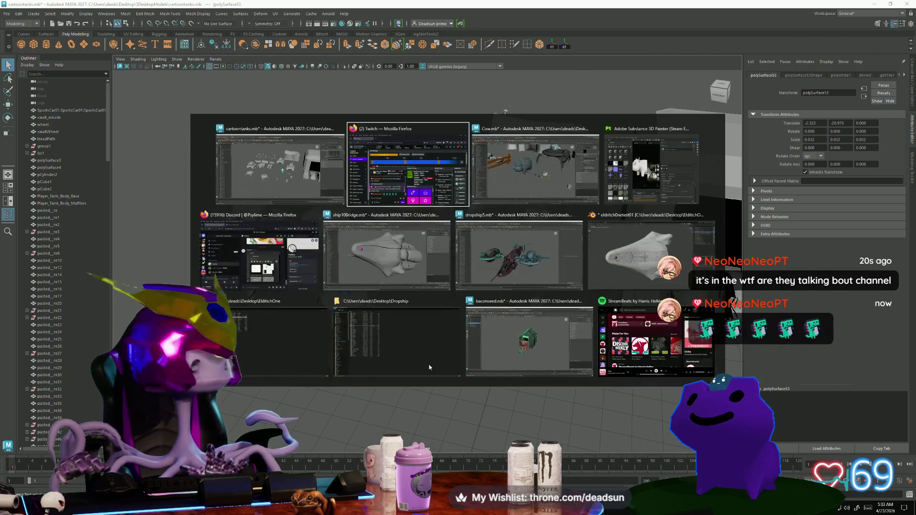
key("alt+Tab")
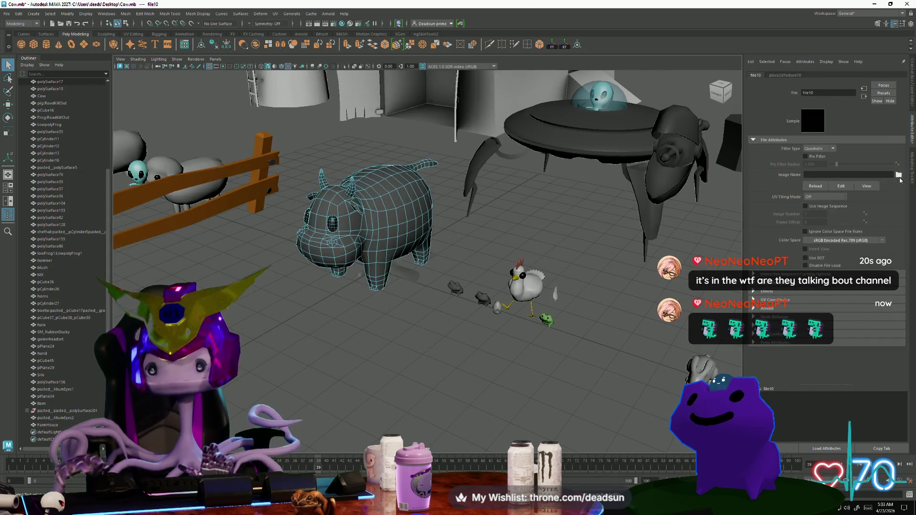
- Load Cowhd_lambert1_BaseColor.png from the Desktop as the file texture's image
left_click(899, 175)
left_click(94, 116)
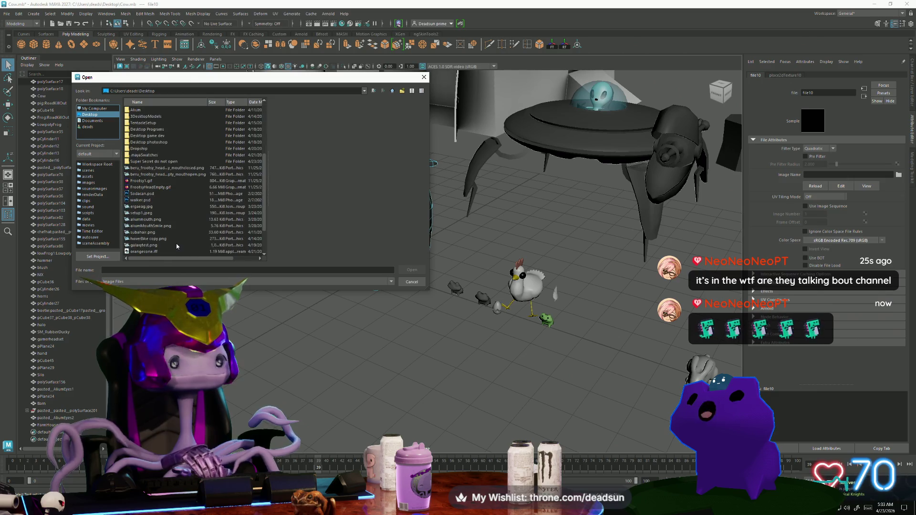
left_click(153, 252)
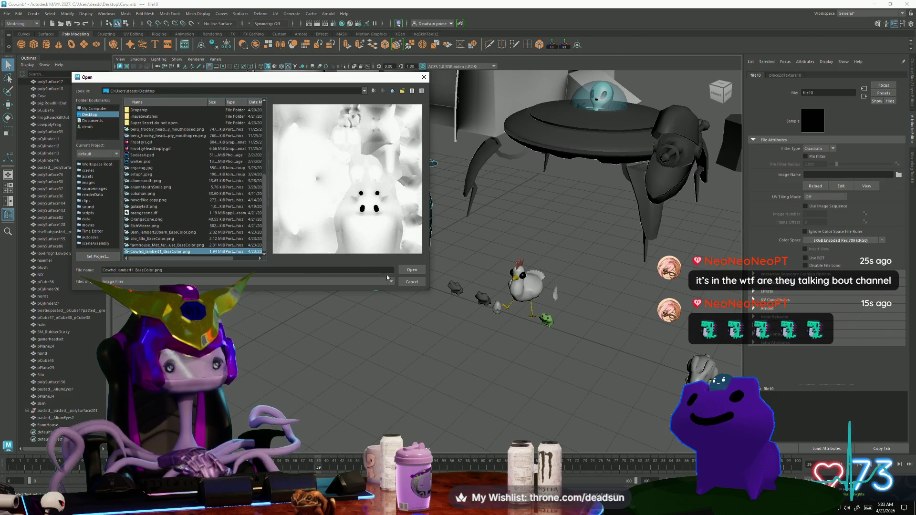
left_click(411, 270)
- Frame the cow and orbit around it, including from below, to inspect the result
left_click_drag(363, 306, 571, 311)
left_click(392, 250)
key("f")
left_click(399, 406)
left_click_drag(399, 405, 380, 326)
scroll("up", 3)
- Orbit in close on the cow and pig, viewing them from low and high angles
scroll("down", 3)
scroll("down", 3)
left_click_drag(403, 328, 805, 370)
left_click_drag(475, 358, 395, 353)
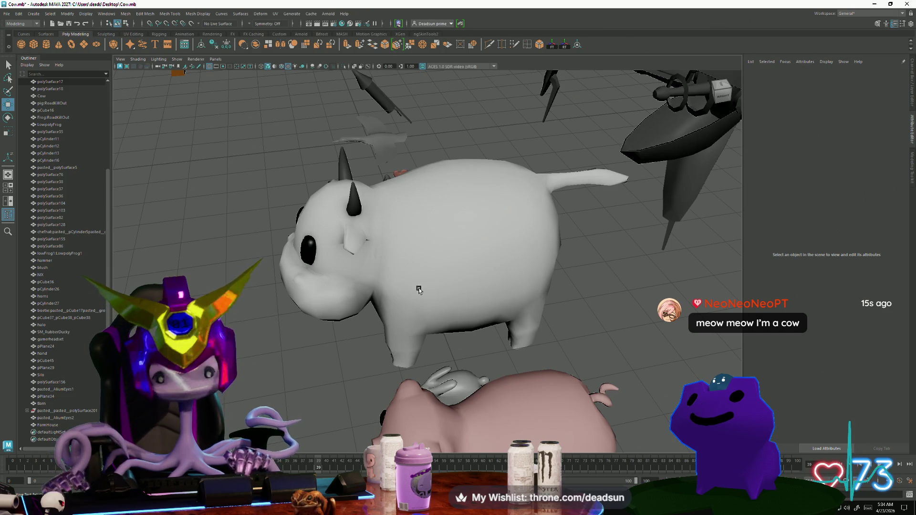
left_click(418, 290)
left_click_drag(419, 290, 439, 320)
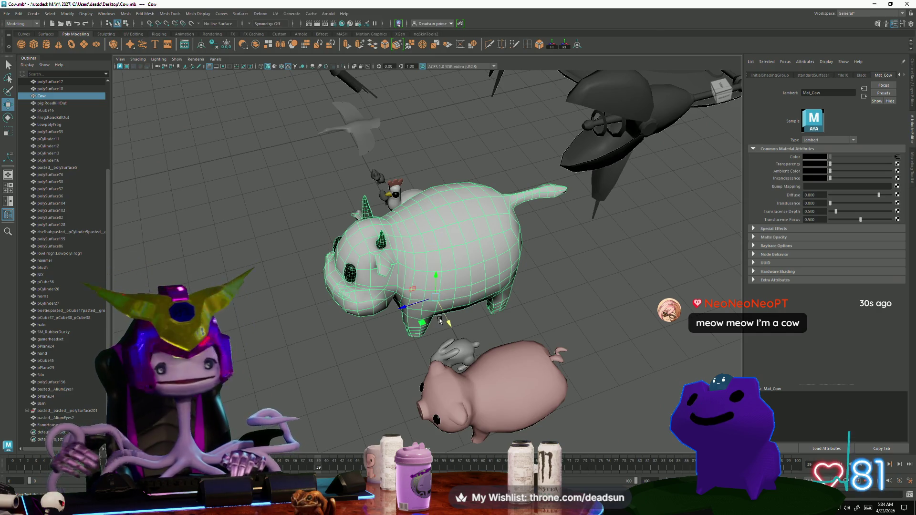
scroll("down", 3)
left_click_drag(433, 290, 371, 341)
left_click(507, 345)
scroll("up", 3)
scroll("up", 3)
- From a three-quarter farm view, move the cow forward to sit beside the pig
left_click(370, 342)
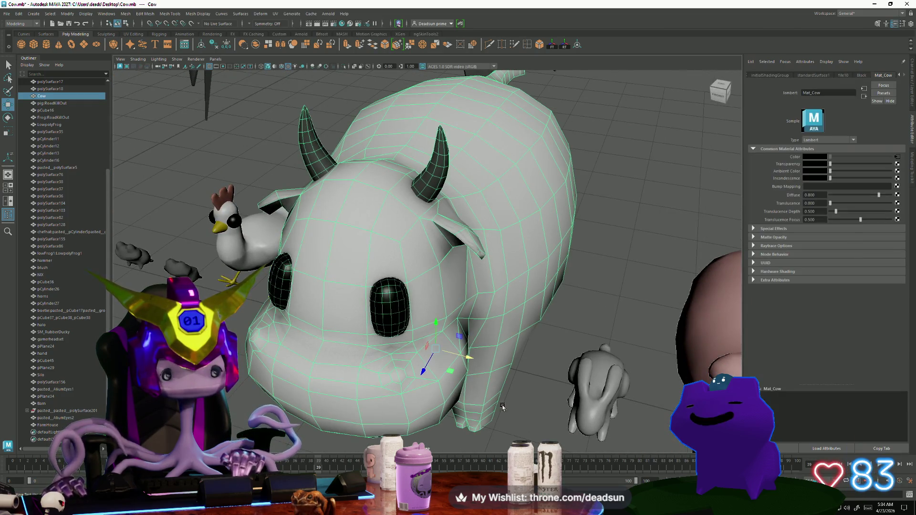
left_click(377, 362)
scroll("down", 3)
left_click_drag(387, 388, 342, 348)
scroll("down", 3)
left_click_drag(341, 348, 480, 410)
left_click_drag(480, 408, 422, 397)
left_click(537, 374)
left_click_drag(554, 401, 655, 421)
left_click(535, 432)
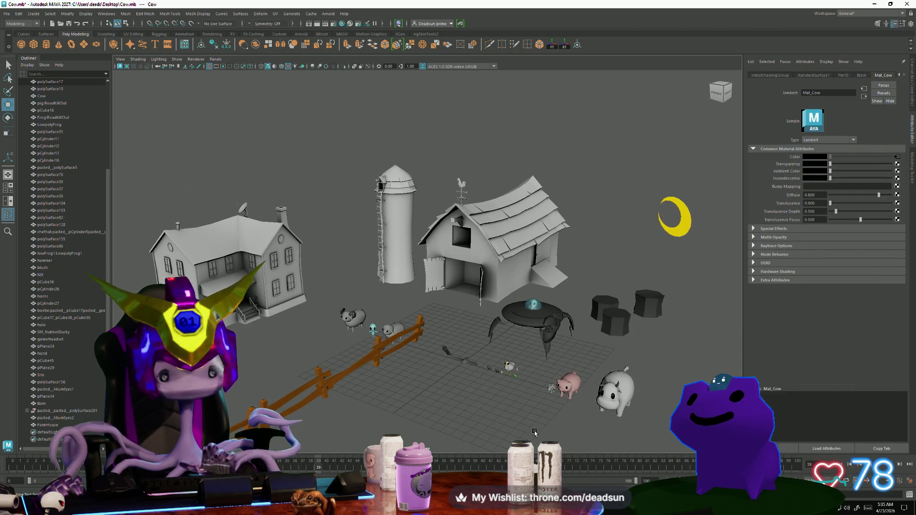
- Frame the pig and orbit to inspect it from above and below
scroll("up", 3)
left_click(563, 420)
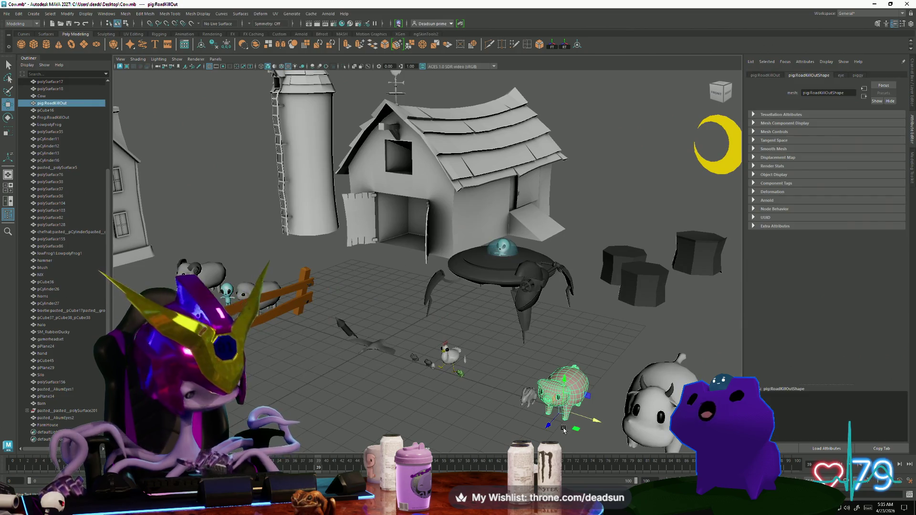
key("f")
left_click_drag(564, 430, 456, 286)
left_click(487, 402)
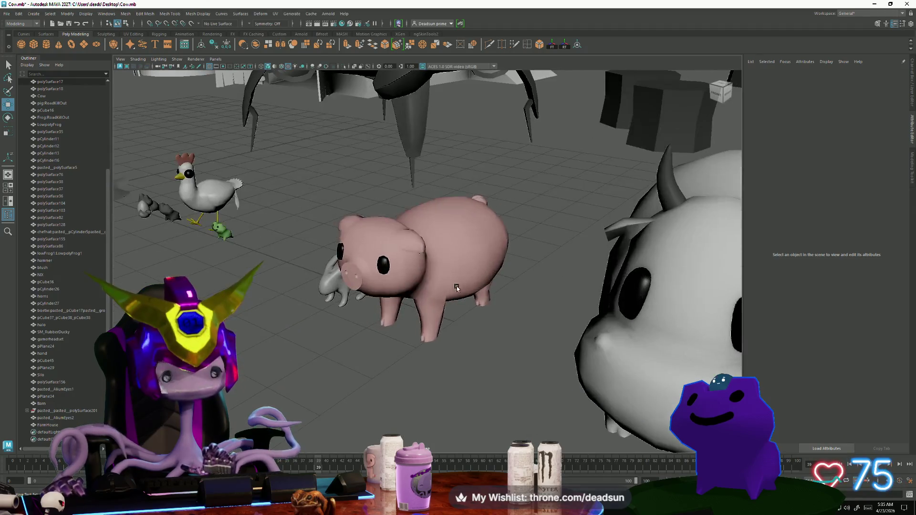
left_click(457, 286)
left_click(499, 387)
left_click_drag(501, 396, 339, 408)
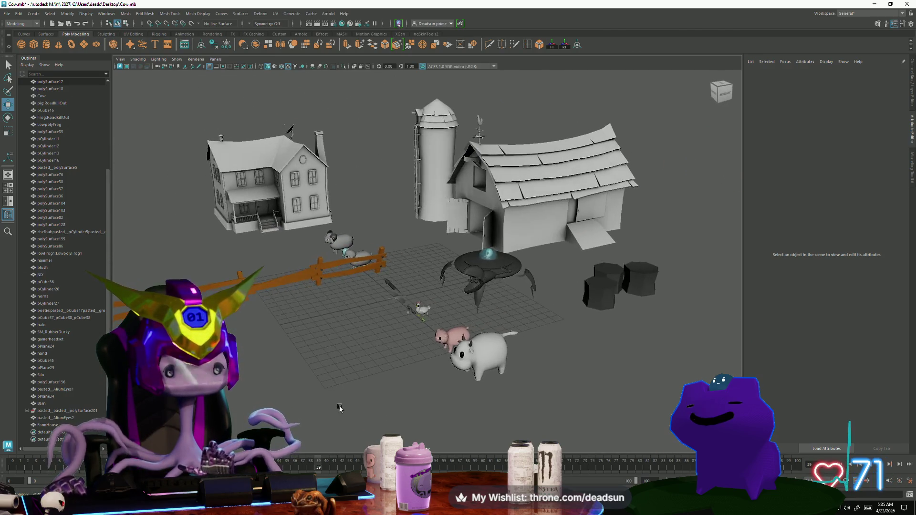
- Select the barn, pull out to a wide front view and open the Windows Start list
left_click(525, 248)
left_click_drag(363, 378, 356, 365)
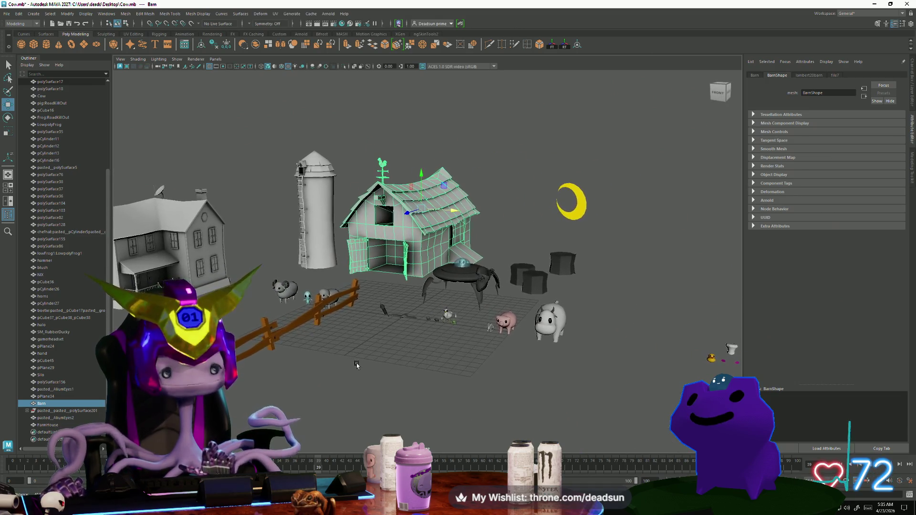
key("super")
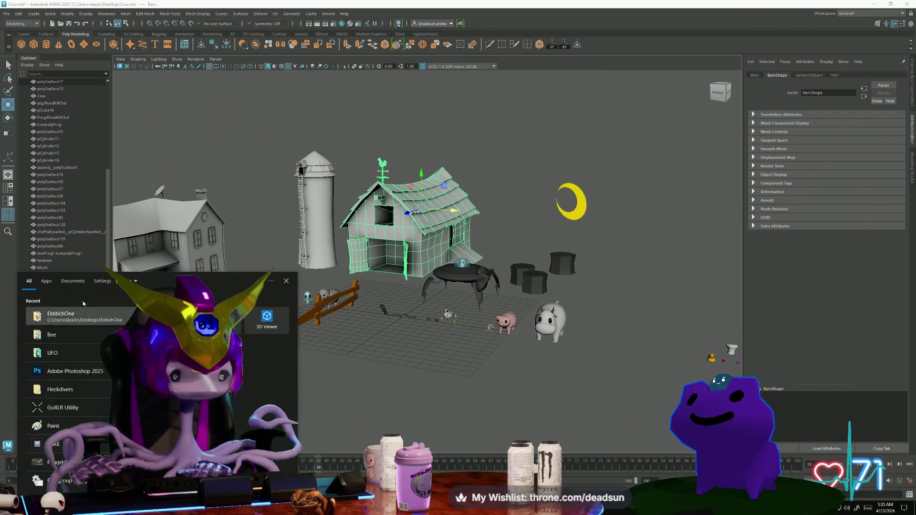
- Launch Photoshop 2025 to open the barn BaseColor PNG, then return to Cow.mb in Maya
left_click(93, 373)
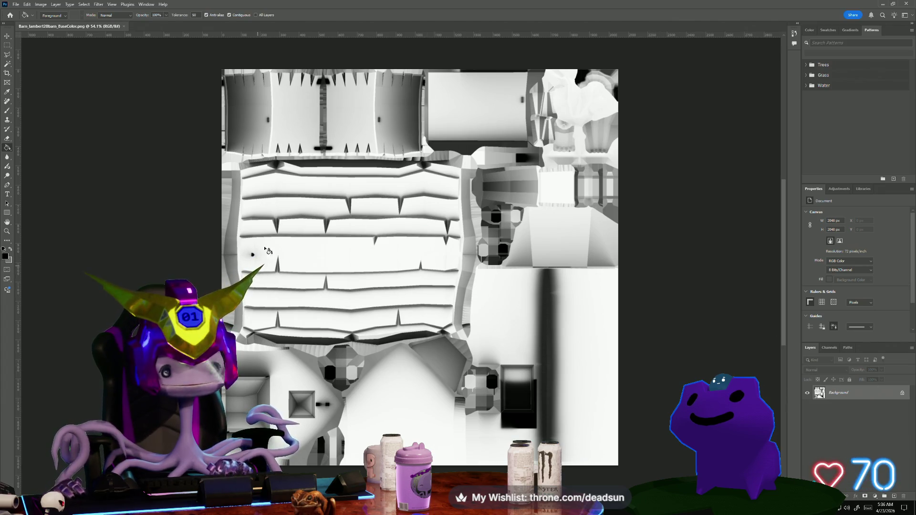
key("alt+Tab")
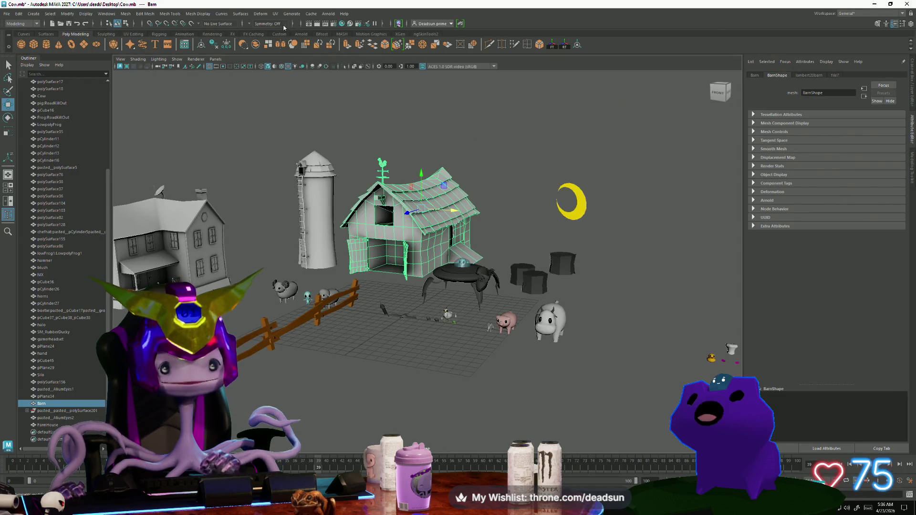
- Open the barn's UV Editor and bring up its UV Snapshot options
left_click(275, 14)
left_click(292, 27)
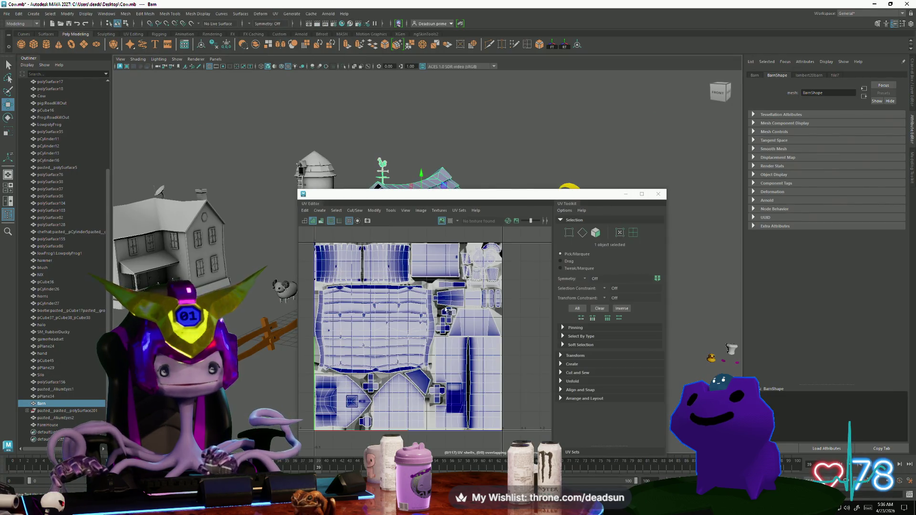
scroll("up", 3)
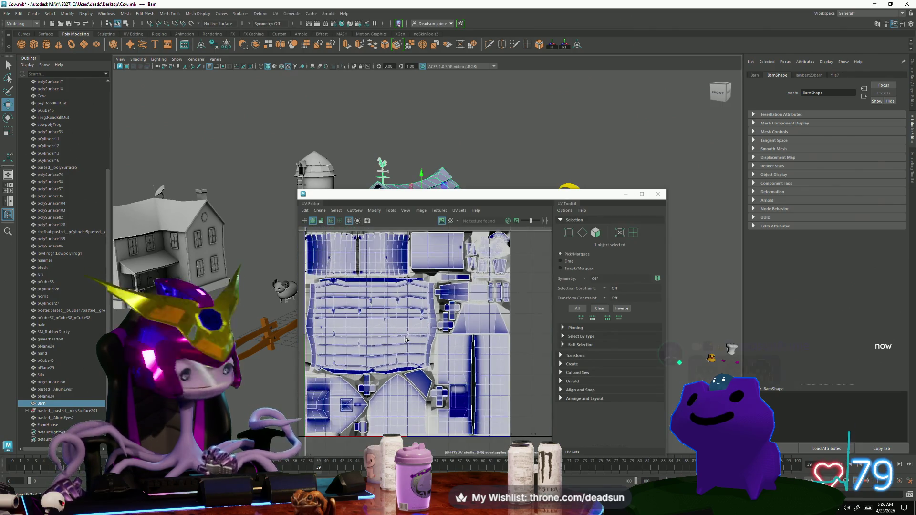
left_click(405, 210)
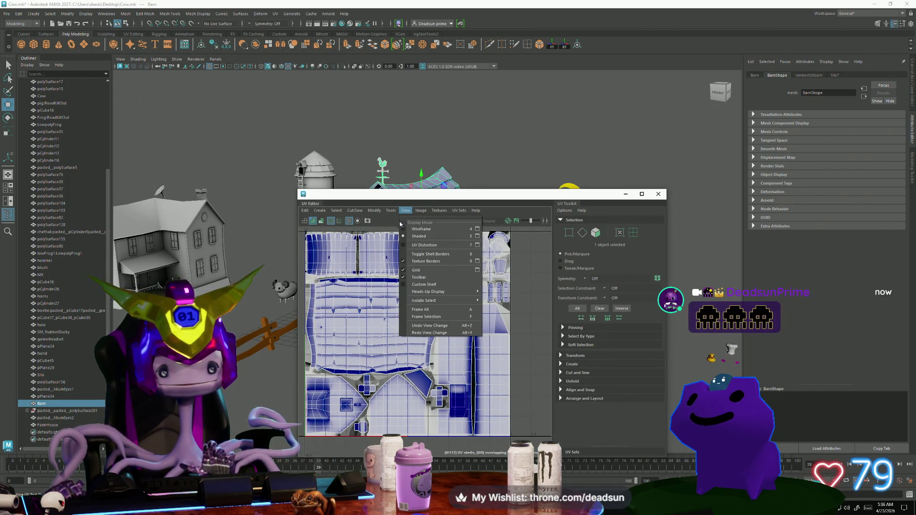
mouse_move(391, 212)
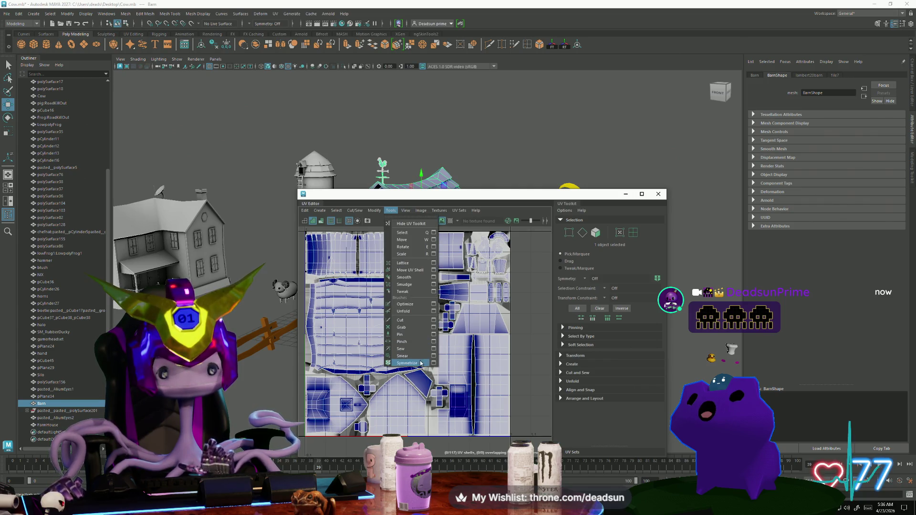
left_click(421, 211)
left_click(439, 330)
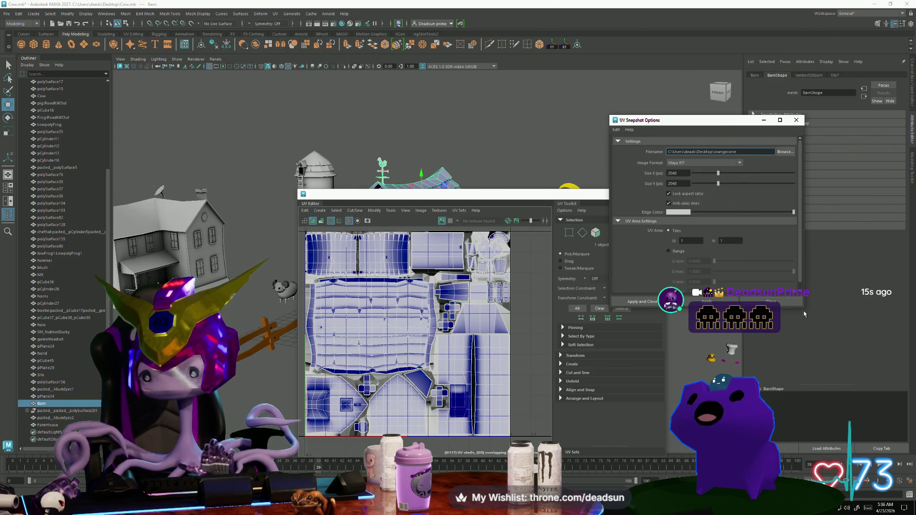
- Save the snapshot as BarnUVS, overwrite the old file, and move Maya aside
left_click_drag(805, 311, 869, 402)
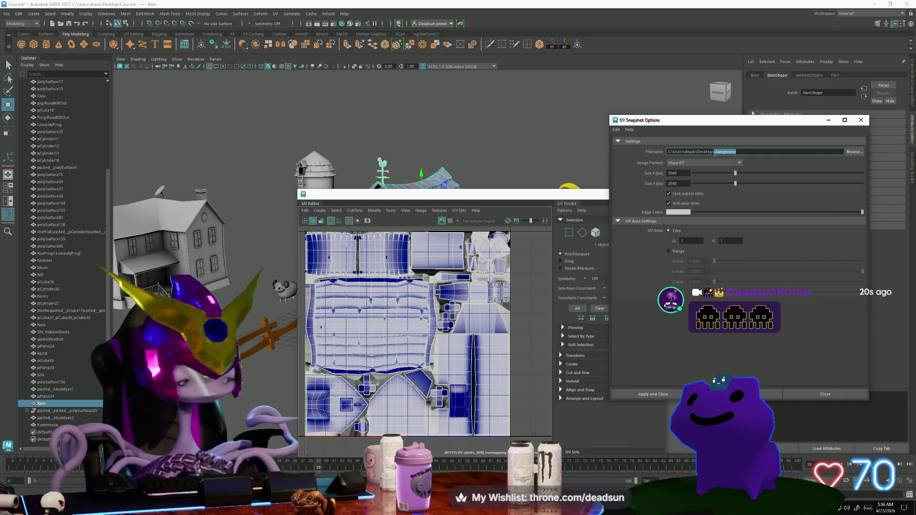
type("BrnUVS")
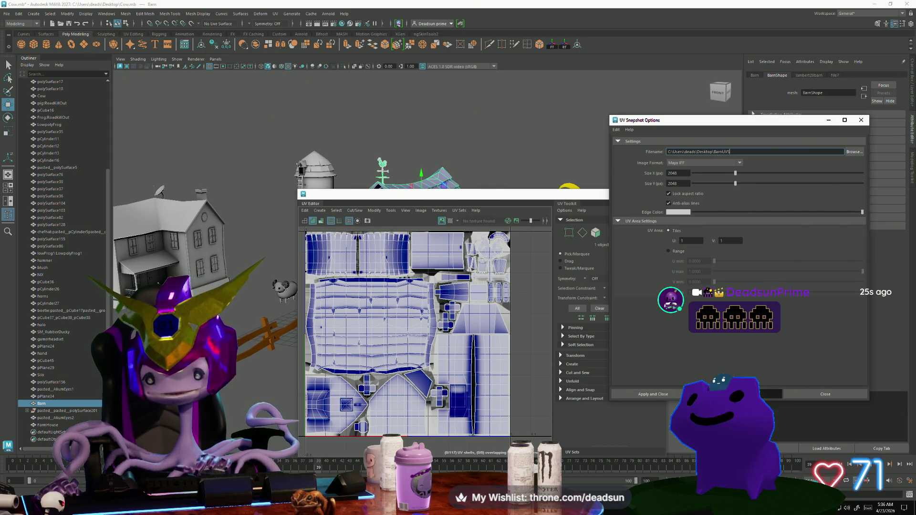
key("Return")
left_click(439, 262)
left_click(860, 119)
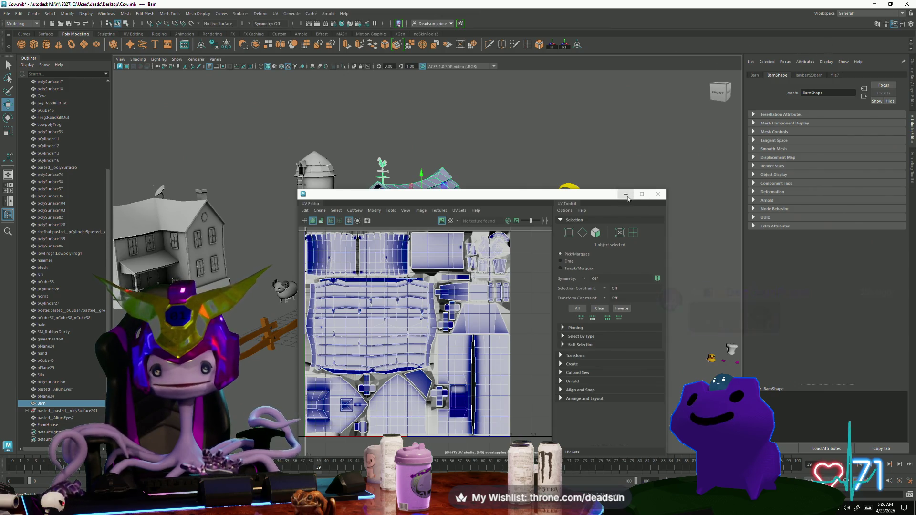
left_click(627, 196)
left_click_drag(857, 5, 790, 93)
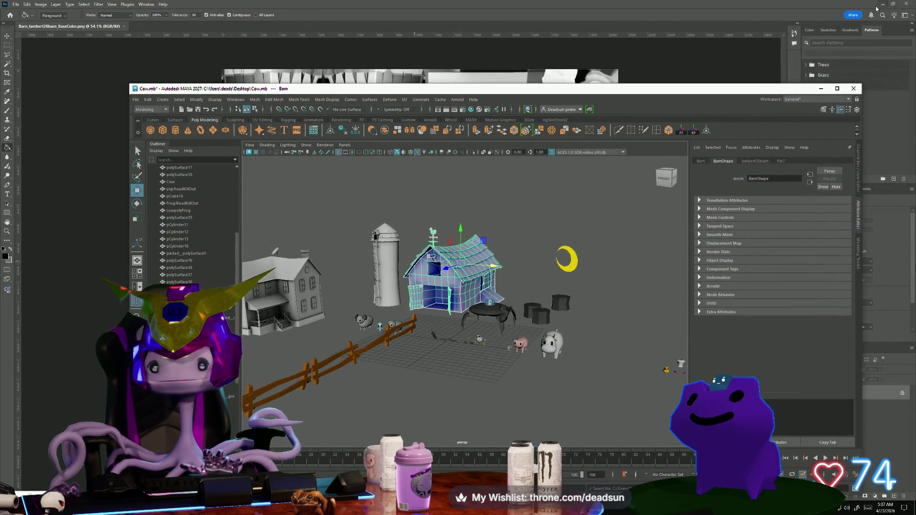
- Delete BarnUVS.iff from the desktop
left_click(882, 4)
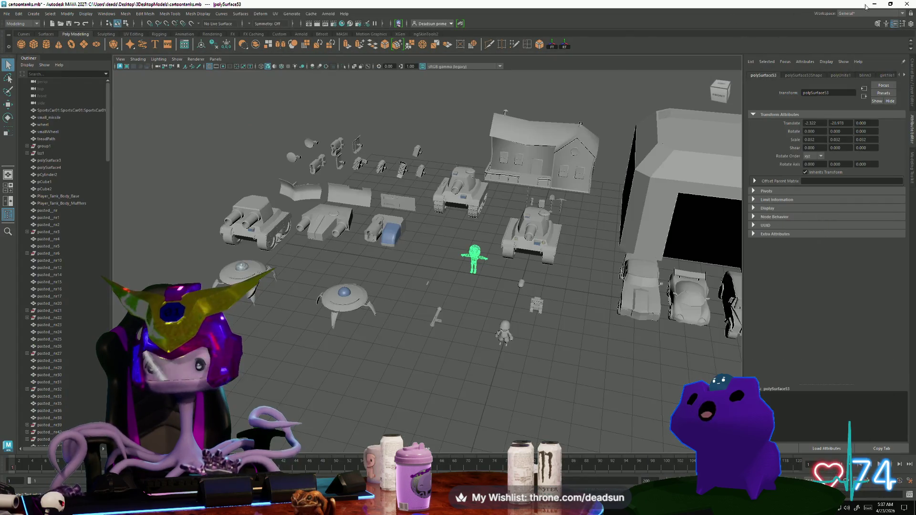
left_click_drag(790, 5, 789, 87)
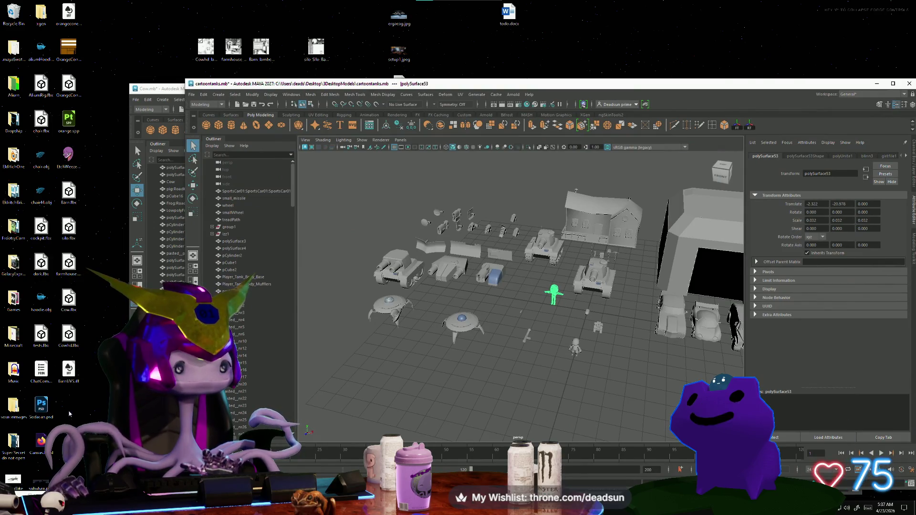
left_click(70, 372)
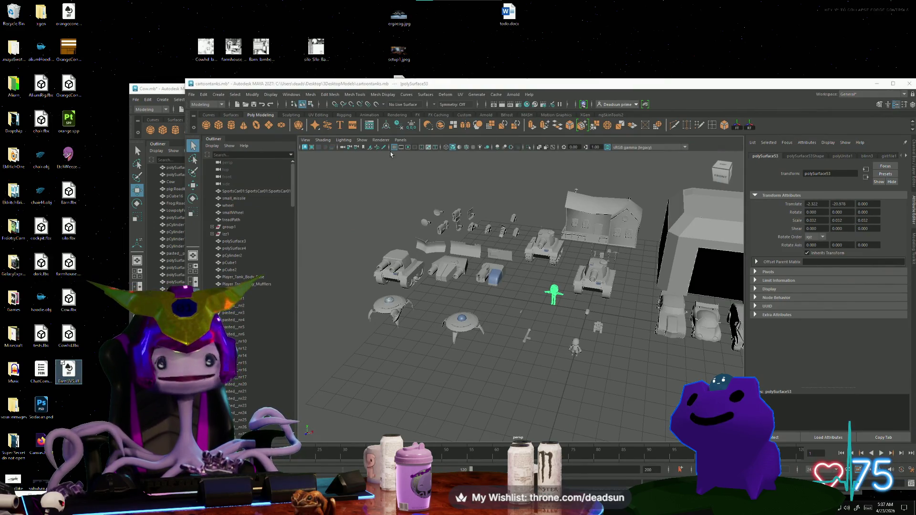
left_click(163, 91)
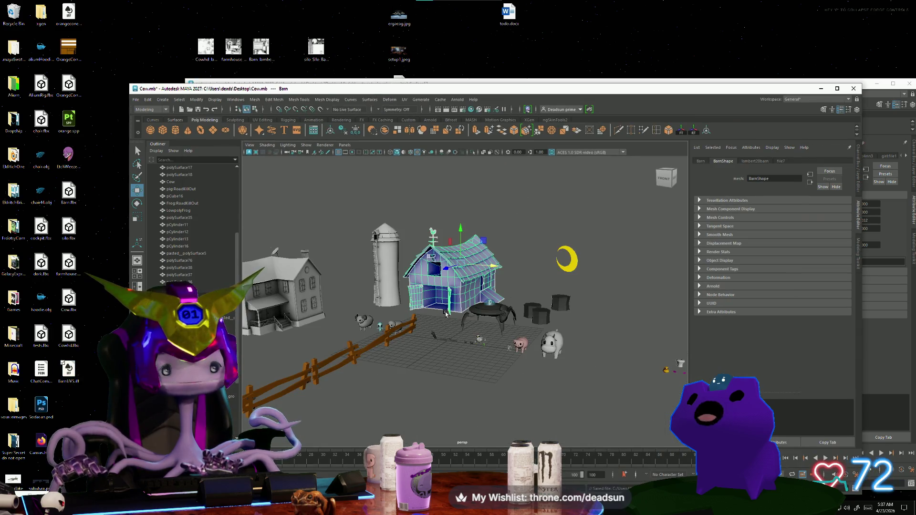
left_click(68, 371)
key("Delete")
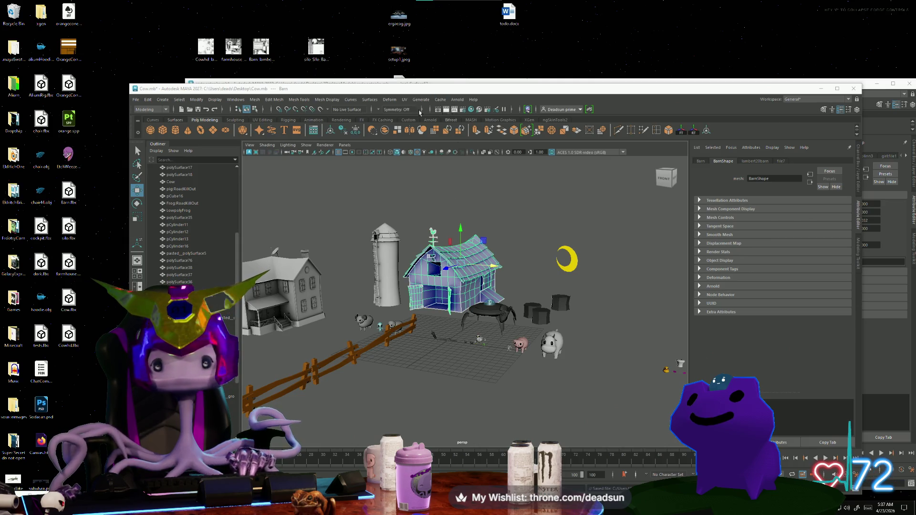
- Export the UV snapshot as PNG and place BarnUVS.png into the barn texture document
left_click(401, 105)
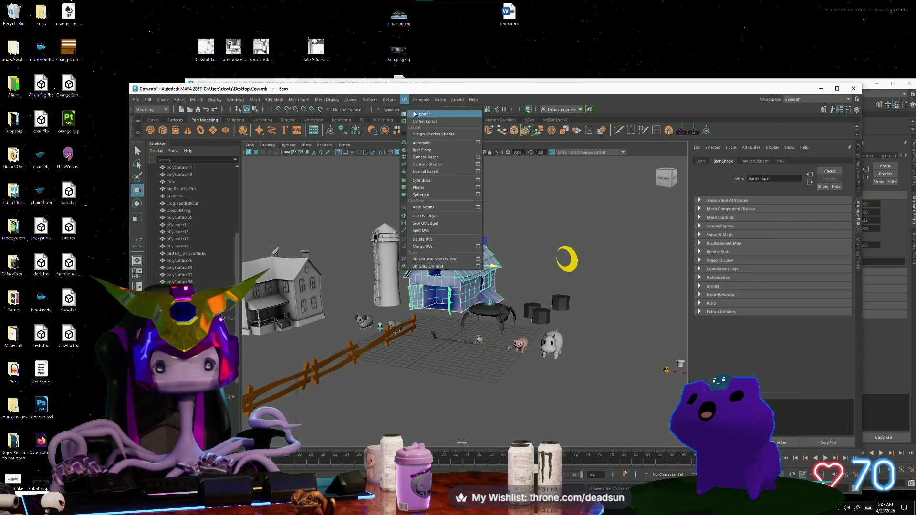
left_click(420, 112)
left_click(421, 211)
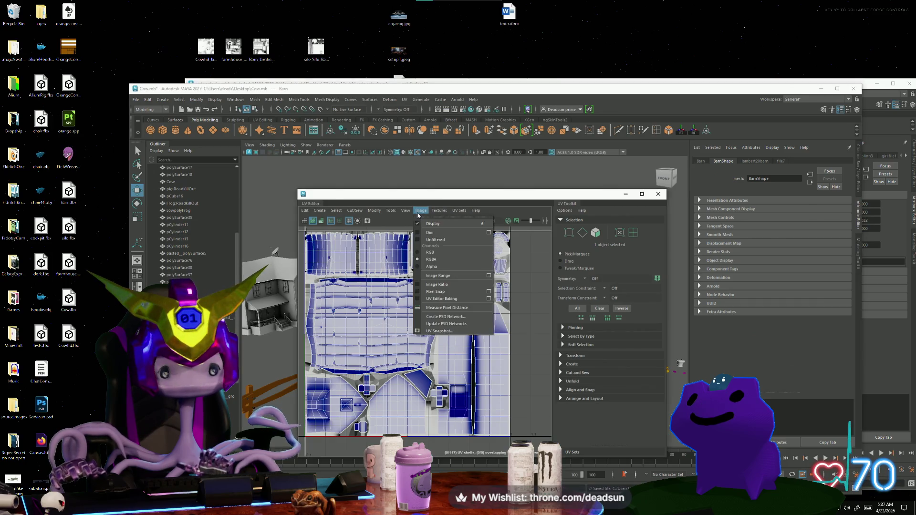
left_click(445, 331)
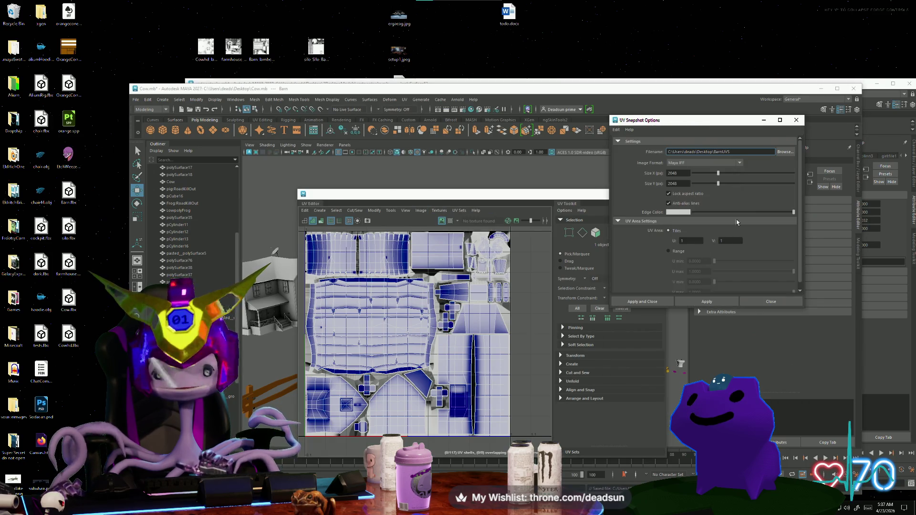
scroll("up", 3)
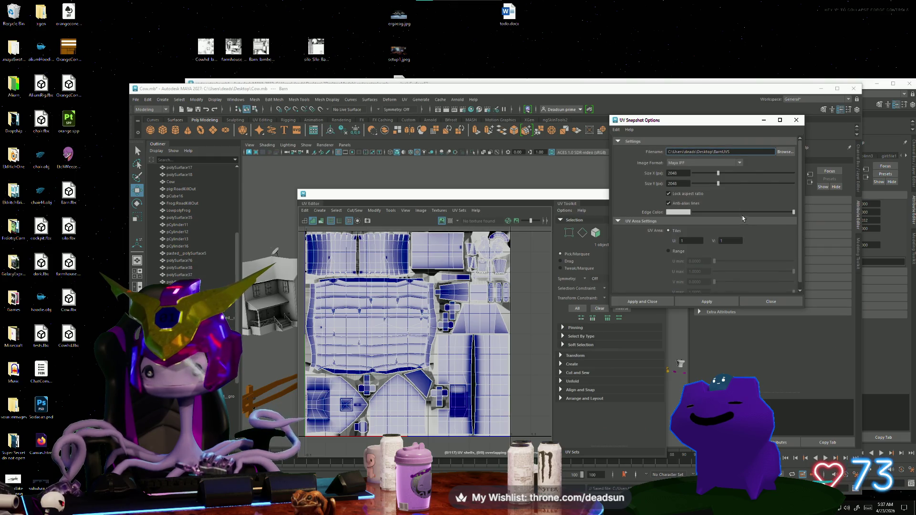
left_click(739, 163)
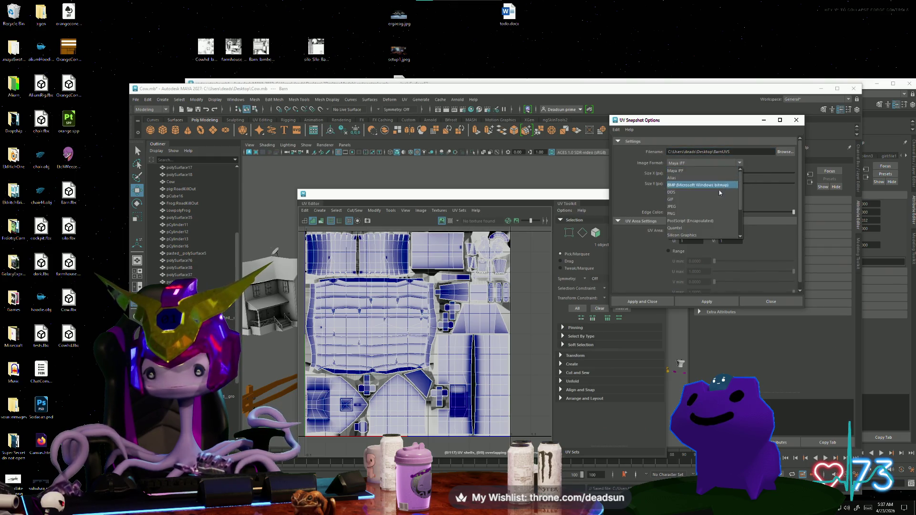
left_click(692, 214)
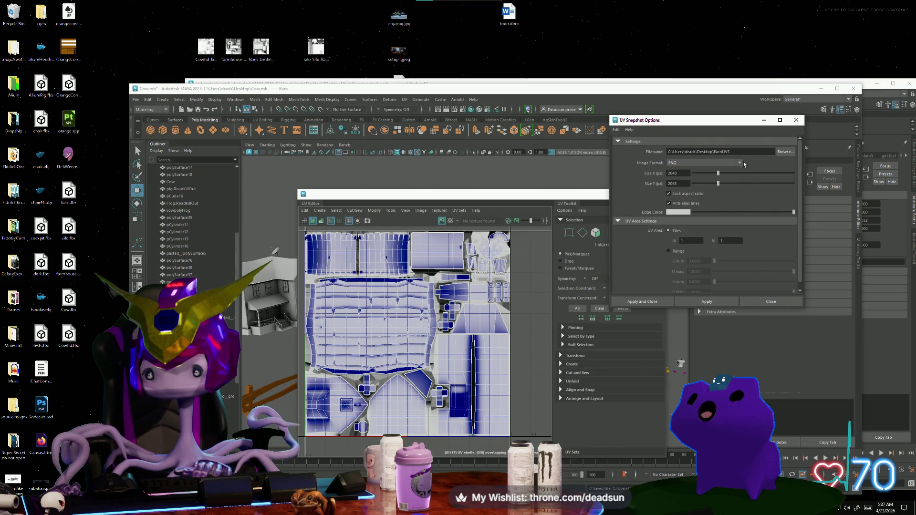
left_click(718, 303)
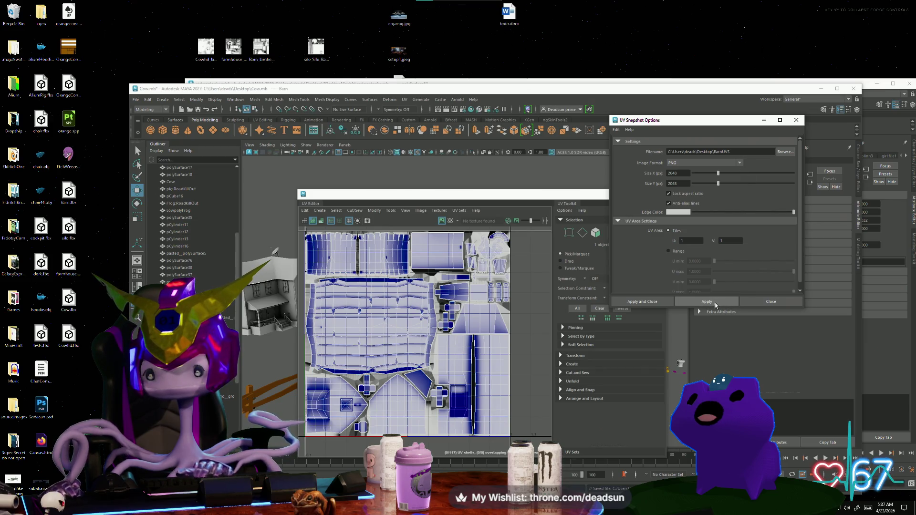
left_click(479, 303)
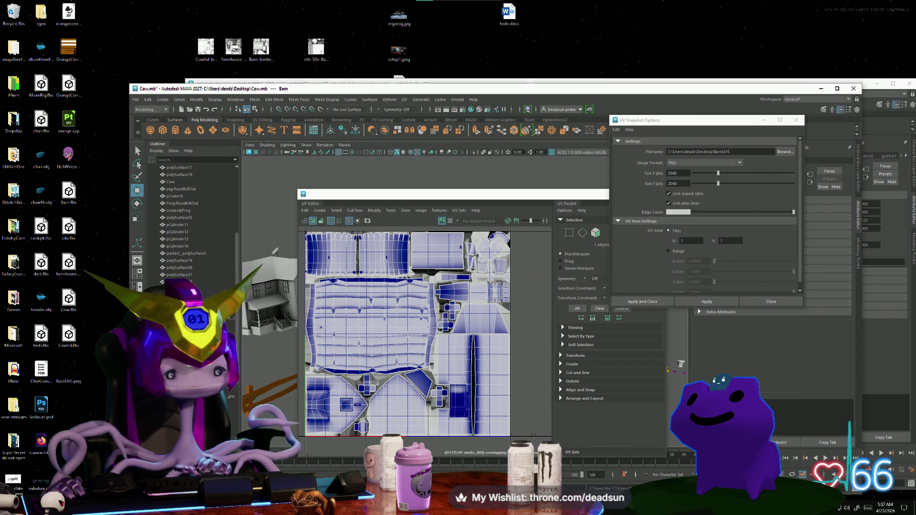
left_click_drag(70, 375, 465, 334)
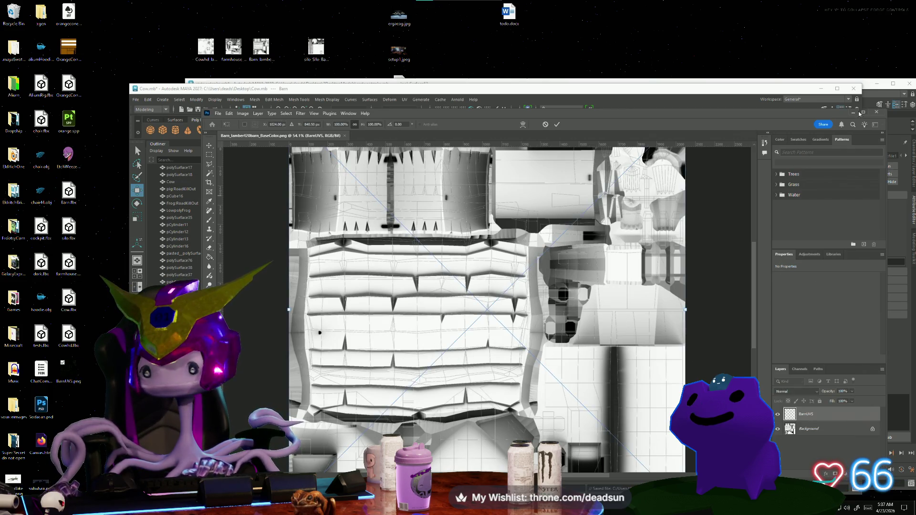
- Maximize Photoshop, then align the BarnUVS layer with the canvas and commit it
left_click(863, 112)
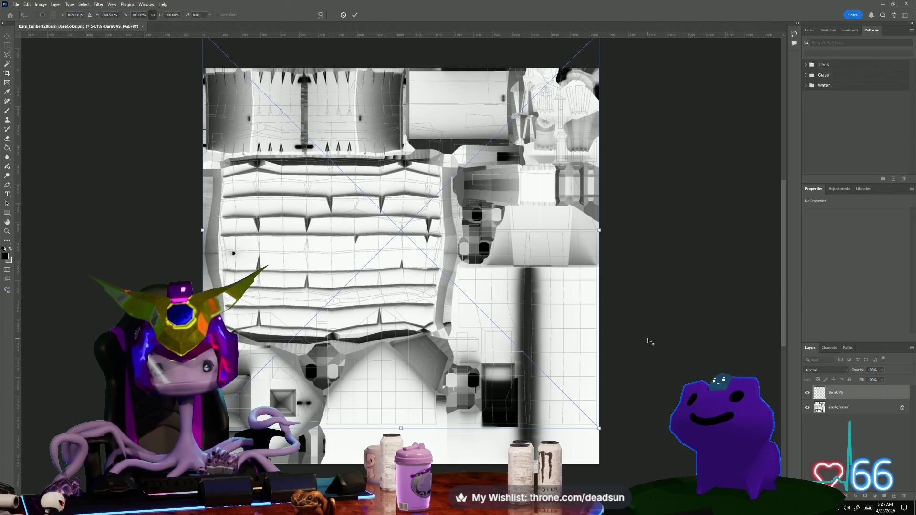
key("ctrl+0")
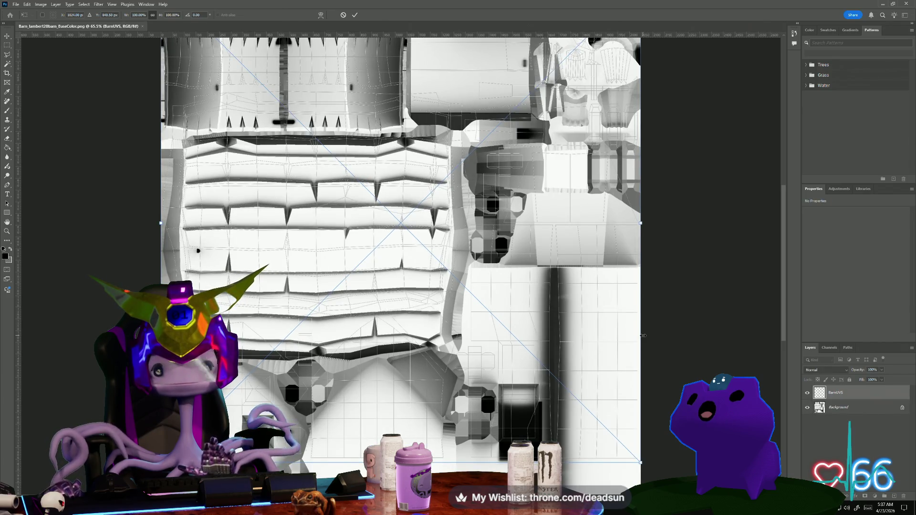
scroll("down", 3)
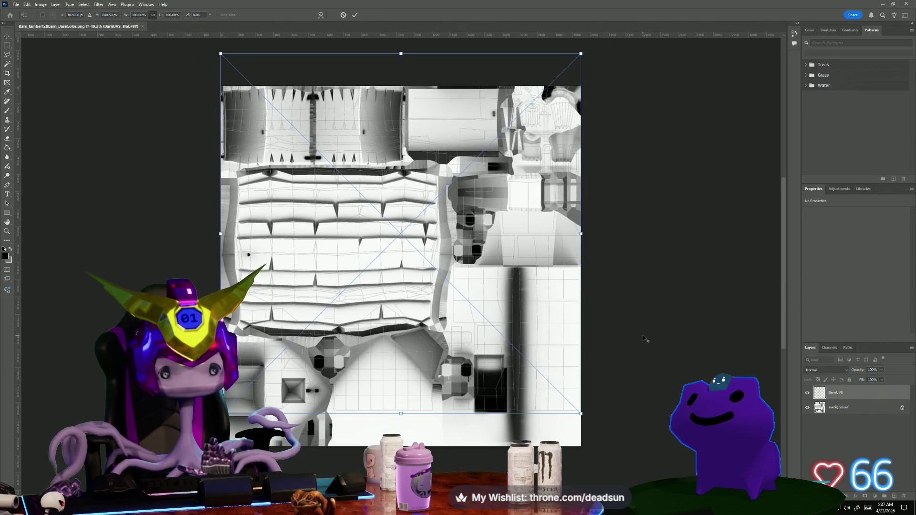
left_click_drag(451, 164, 448, 193)
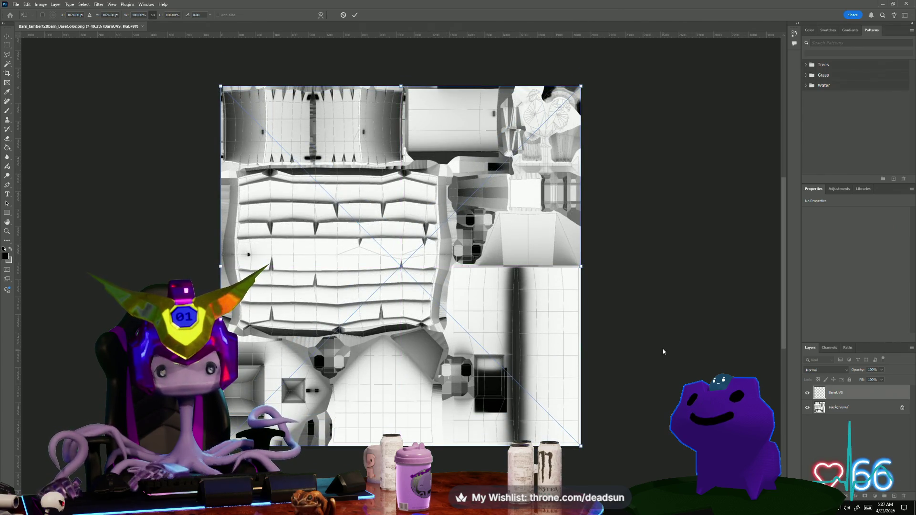
key("Return")
- Add a black-filled layer named Blackground beneath BarnUVS, hiding Background
key("g")
left_click(843, 408)
left_click(843, 394)
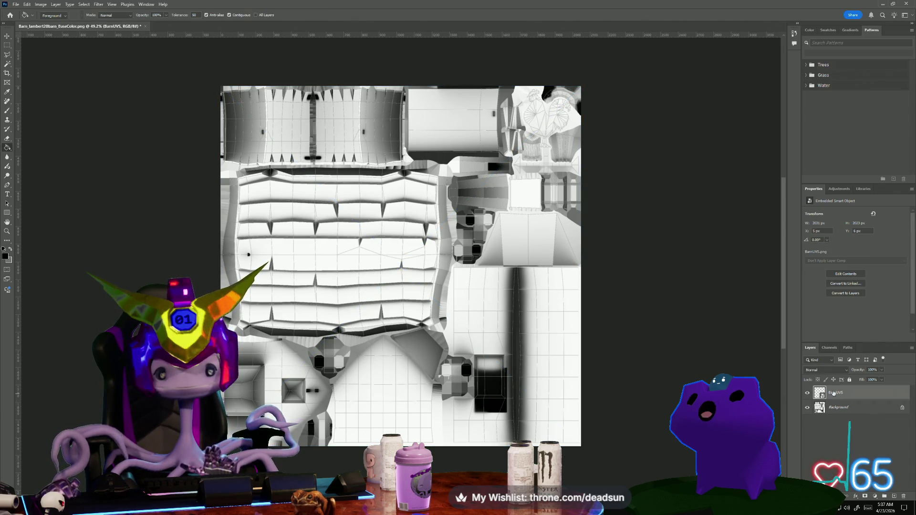
scroll("up", 3)
left_click(806, 408)
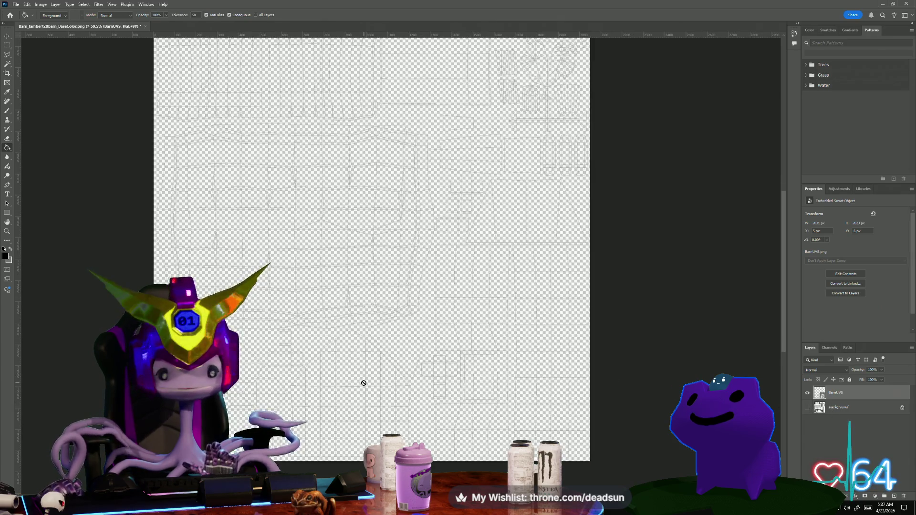
left_click(895, 497)
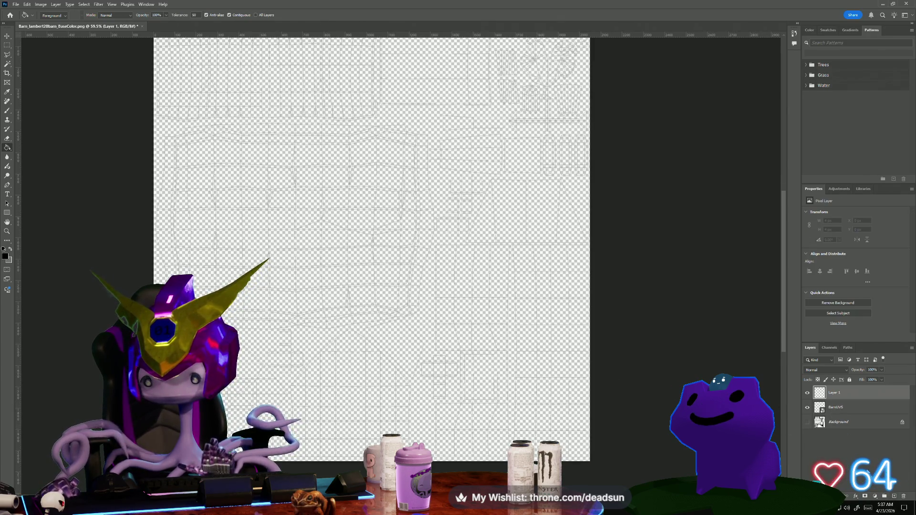
key("ctrl+bracketleft")
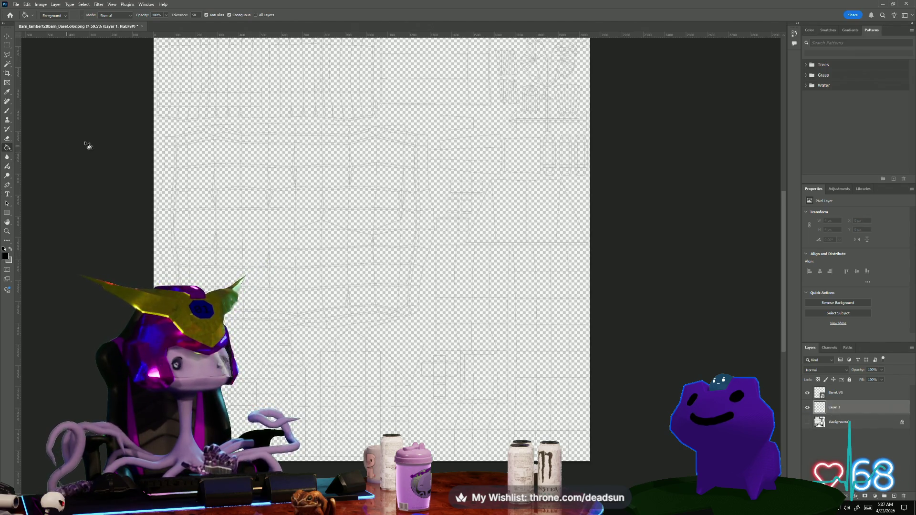
left_click(176, 134)
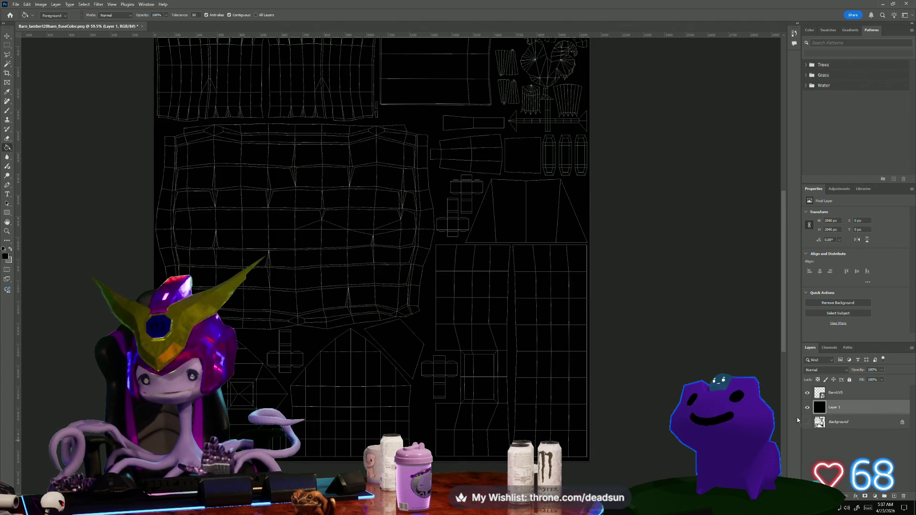
double_click(835, 408)
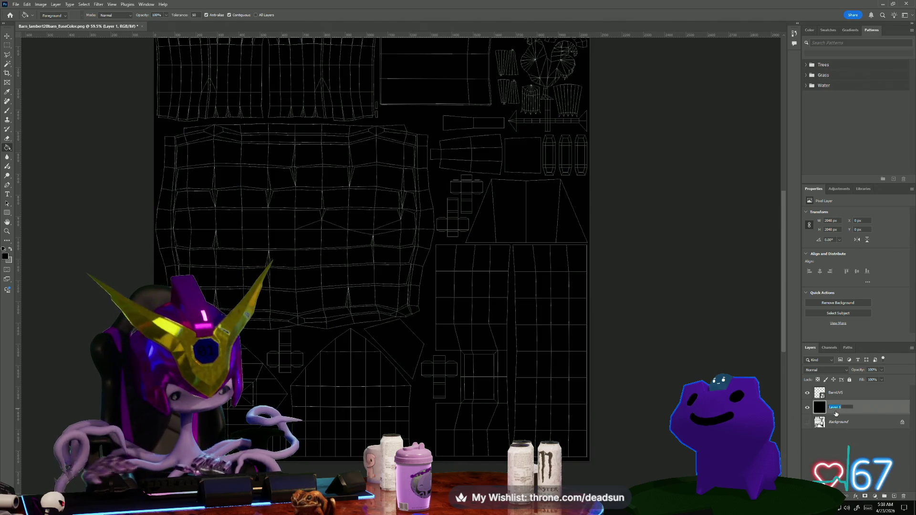
type("Blackground")
key("Return")
- Magic Wand-select the UV islands on the BarnUVS layer and pan up
scroll("up", 3)
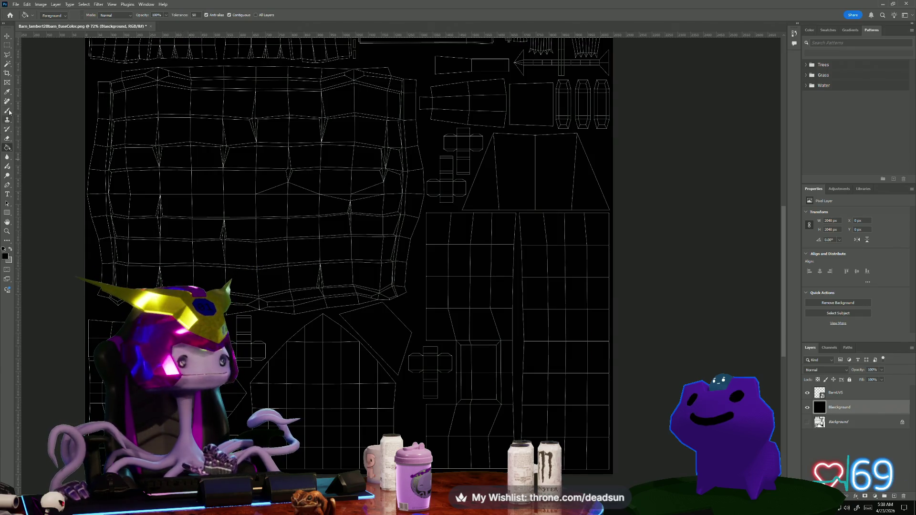
left_click(7, 63)
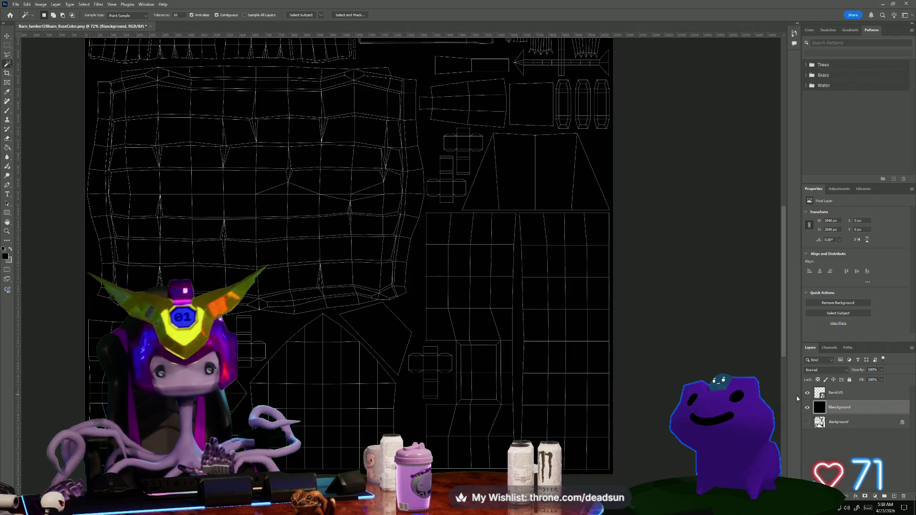
left_click(821, 394)
left_click(407, 317)
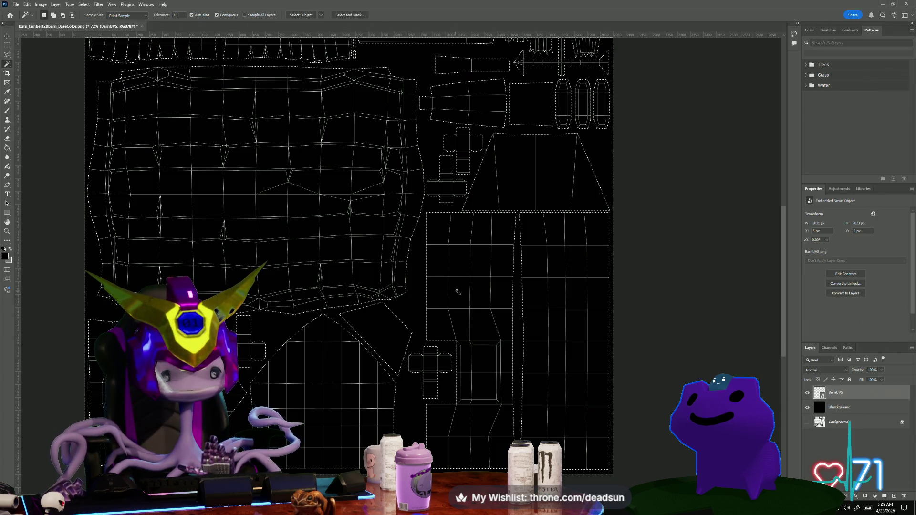
left_click_drag(434, 206, 457, 170)
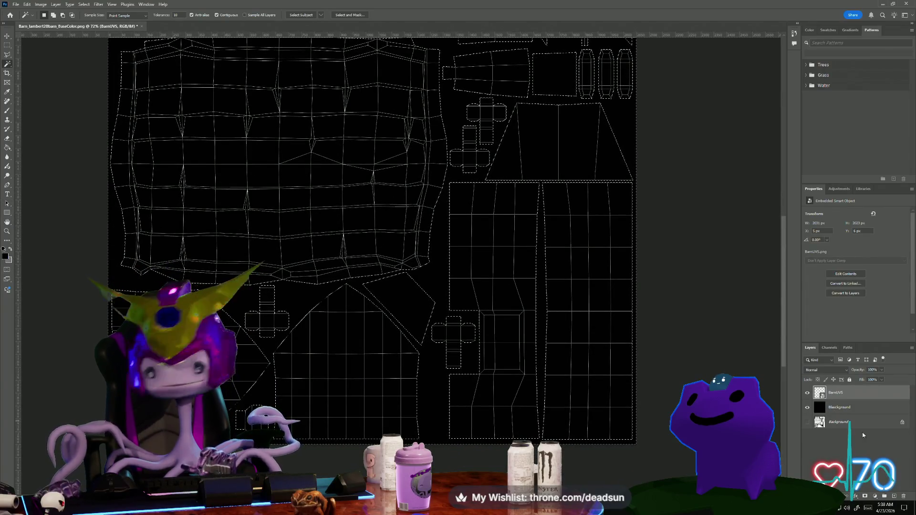
- Add Layer 1 above BarnUVS, pick the Paint Bucket, and swap Blackground for the base texture
left_click(889, 494)
left_click(7, 147)
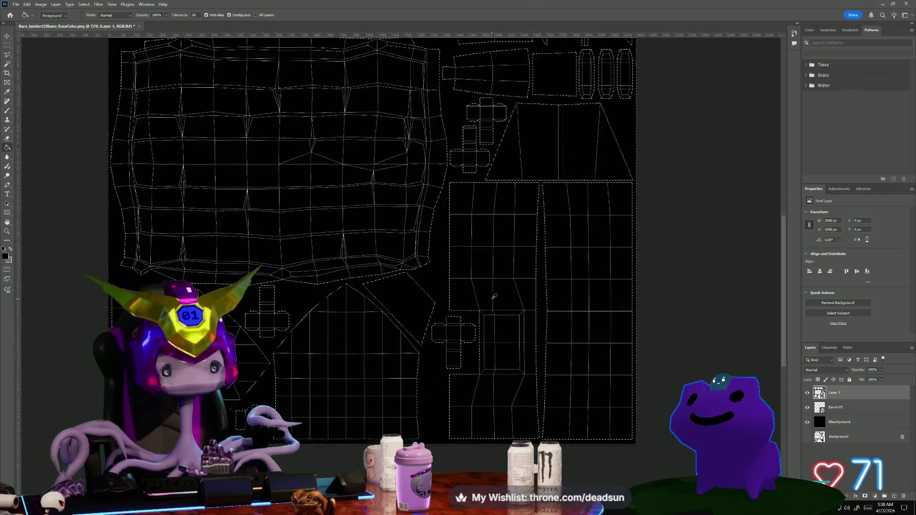
left_click_drag(430, 256, 426, 324)
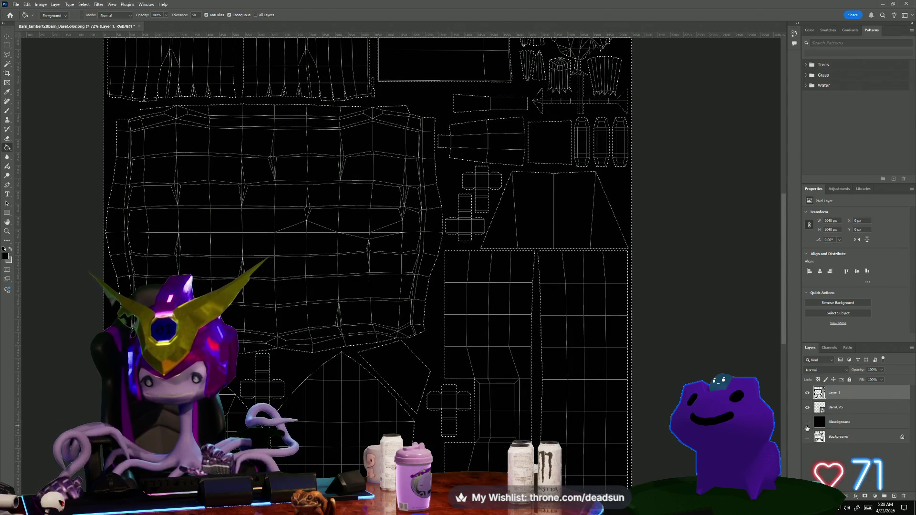
left_click(807, 422)
left_click(807, 436)
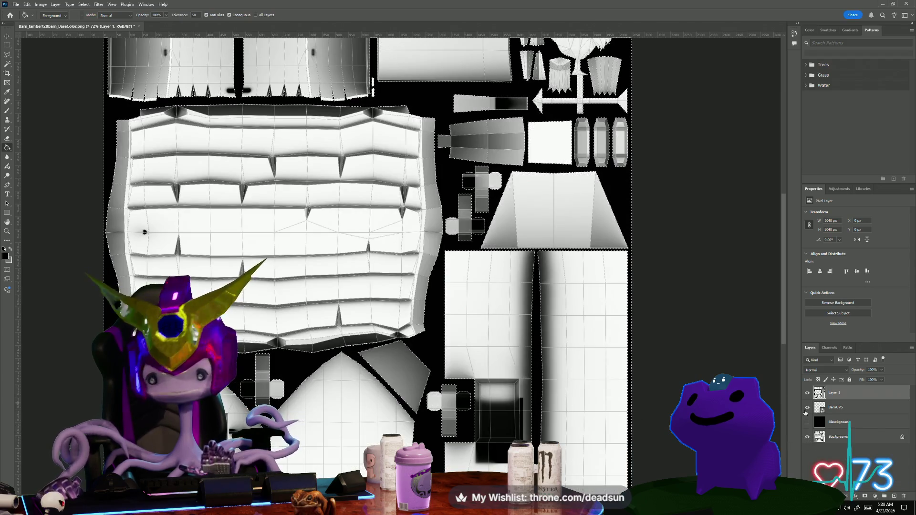
- Hide the BarnUVS wireframe and dismiss the 'No pixels are selected' warning
left_click(807, 408)
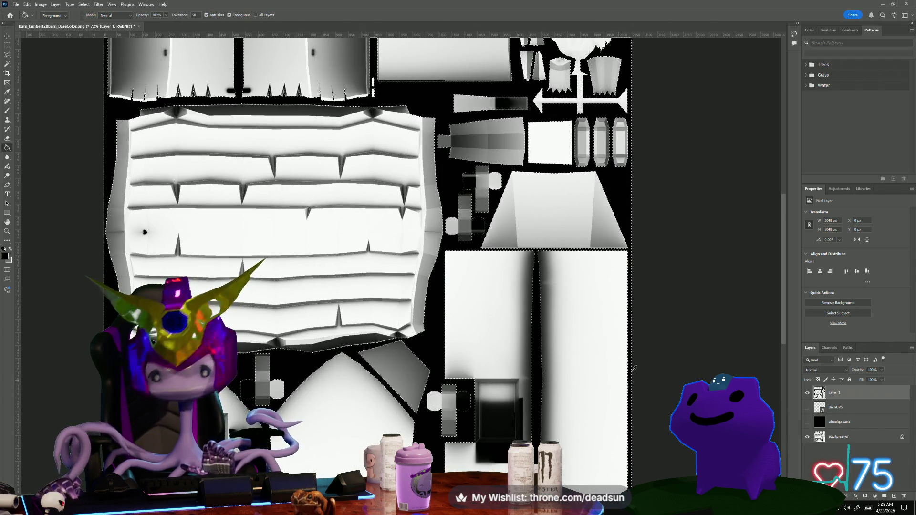
scroll("down", 3)
scroll("up", 3)
left_click(7, 45)
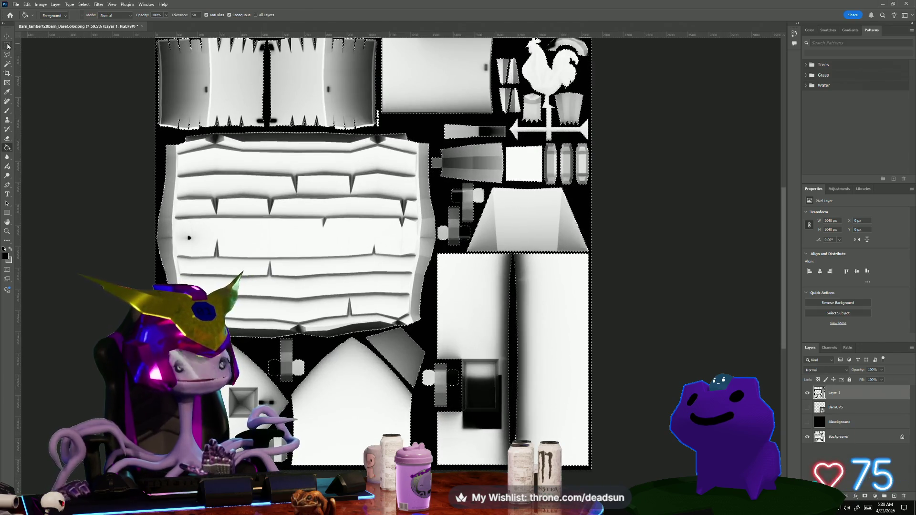
left_click_drag(19, 85, 19, 90)
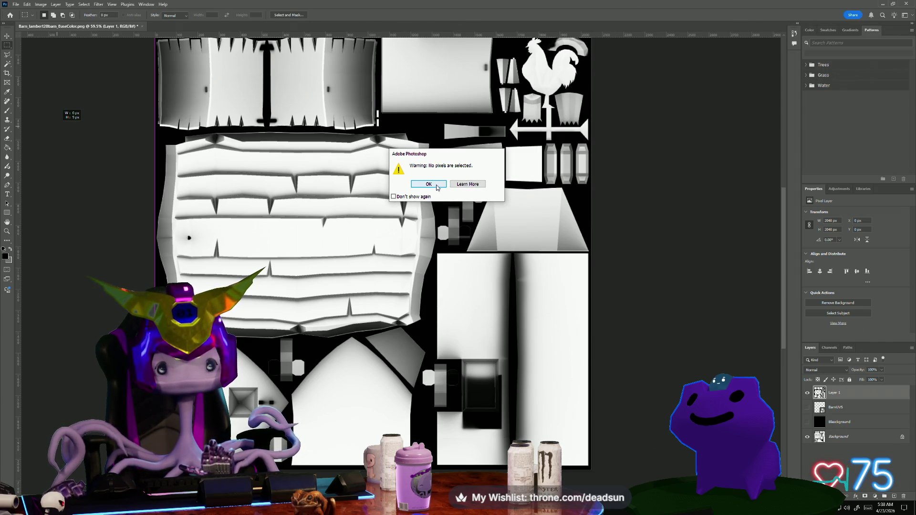
left_click(437, 186)
- Zoom and pan until the whole shaded barn texture is in view
scroll("up", 3)
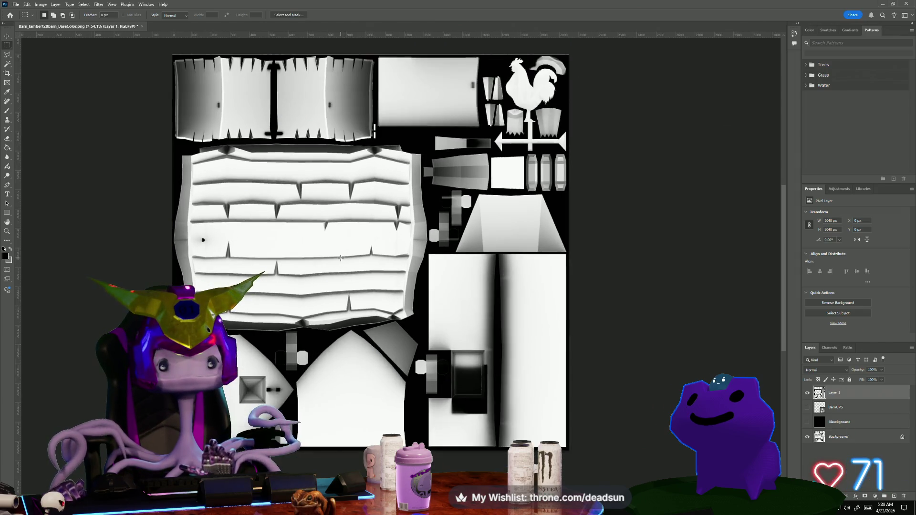
scroll("up", 3)
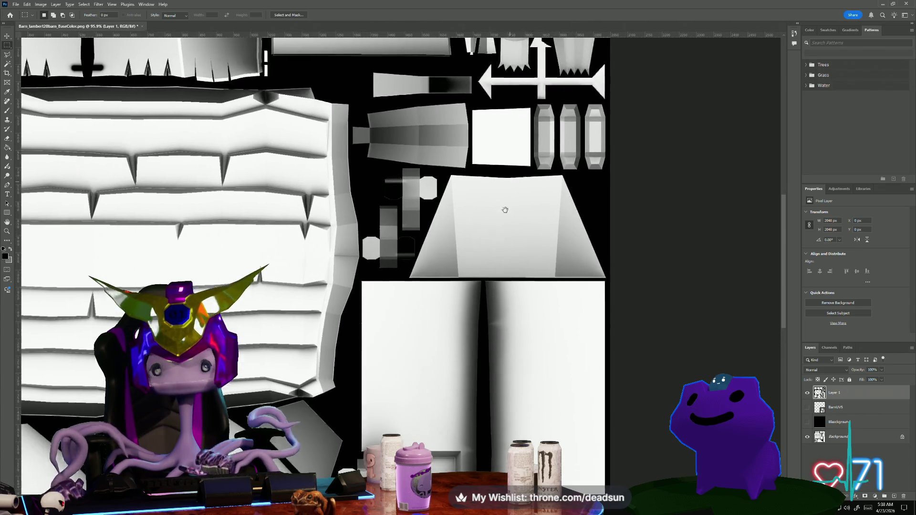
scroll("up", 3)
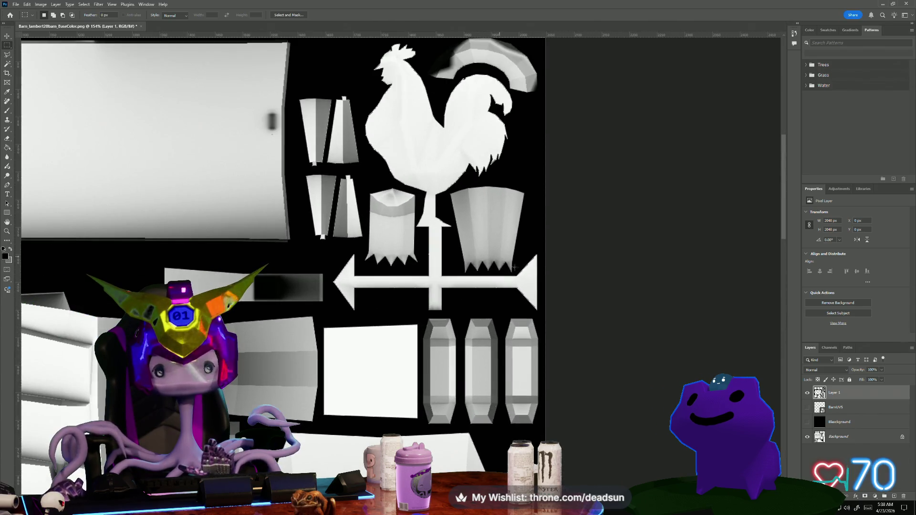
scroll("down", 3)
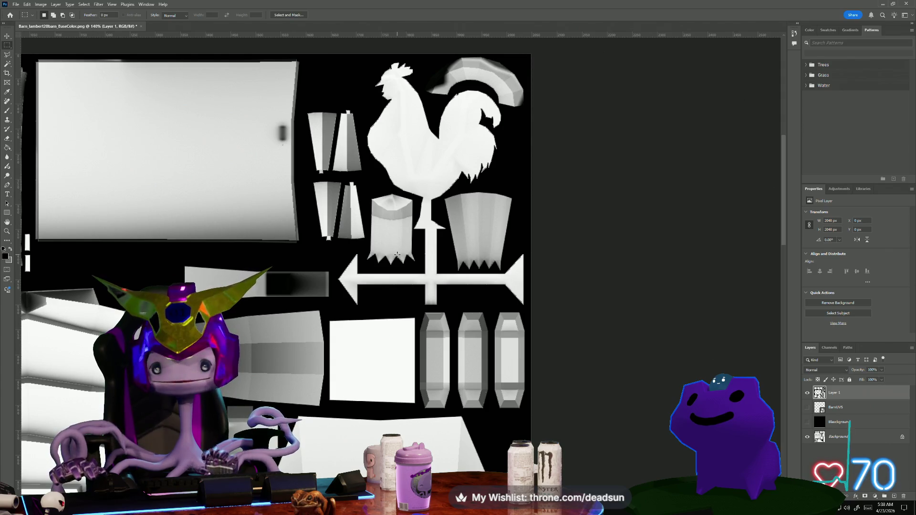
scroll("down", 3)
left_click_drag(277, 308, 342, 344)
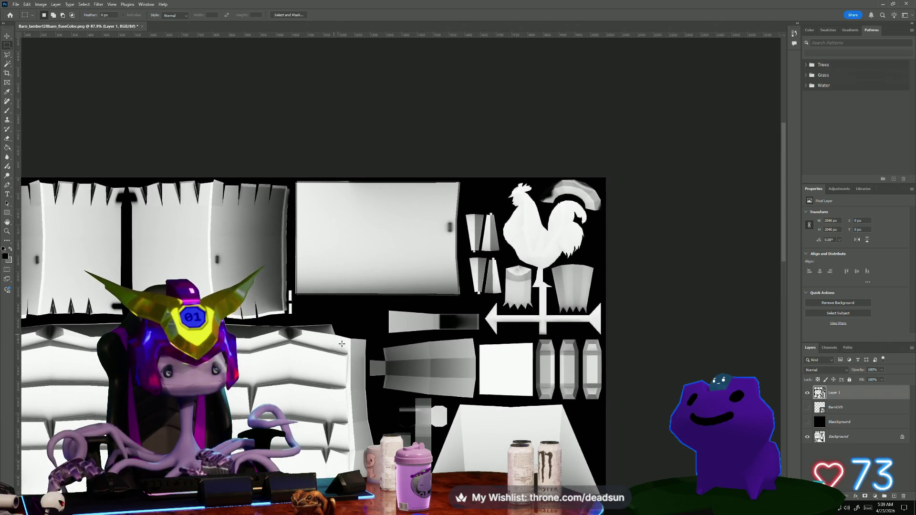
scroll("down", 3)
left_click_drag(281, 394, 305, 263)
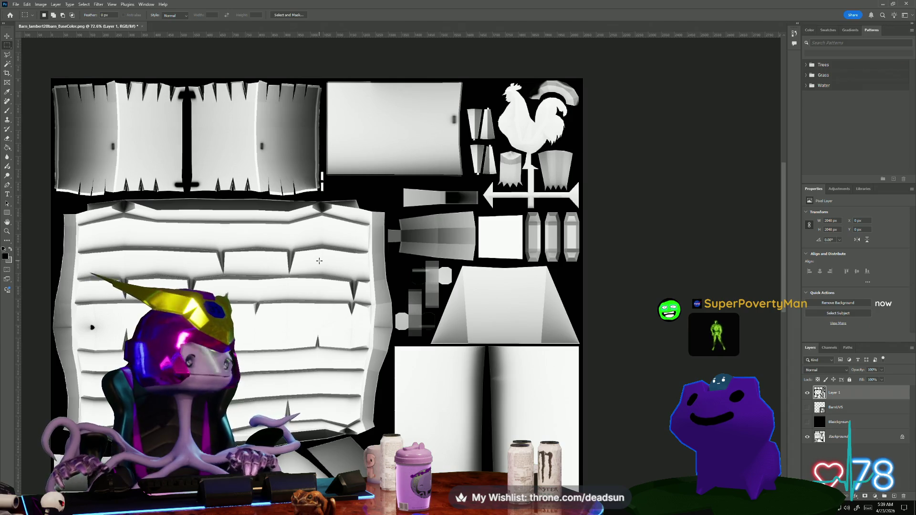
key("alt+Tab")
key("alt+Tab")
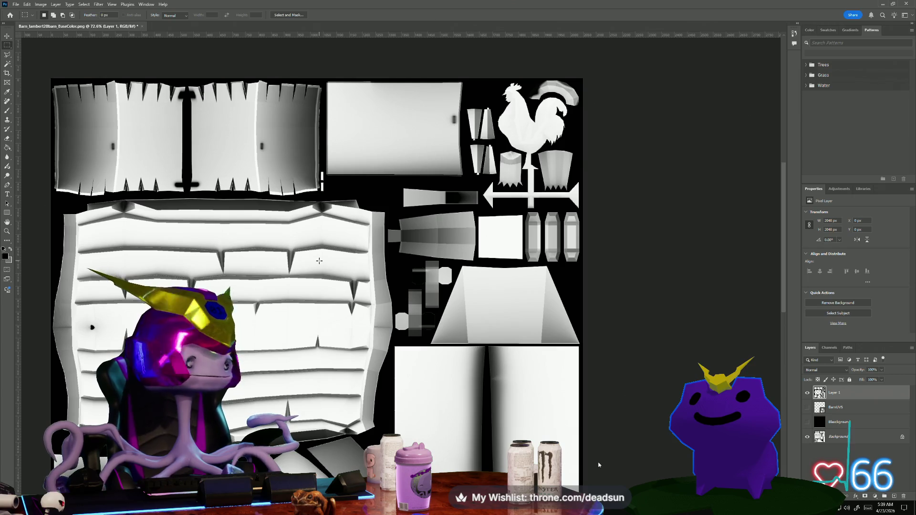
scroll("down", 3)
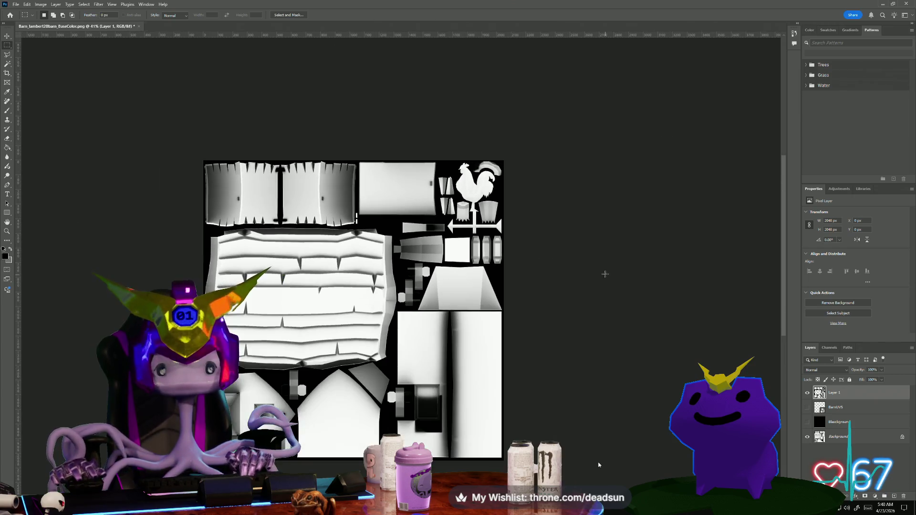
- Marquee the boxy lower-left shell and add an empty Layer 2 on top
scroll("up", 3)
scroll("up", 3)
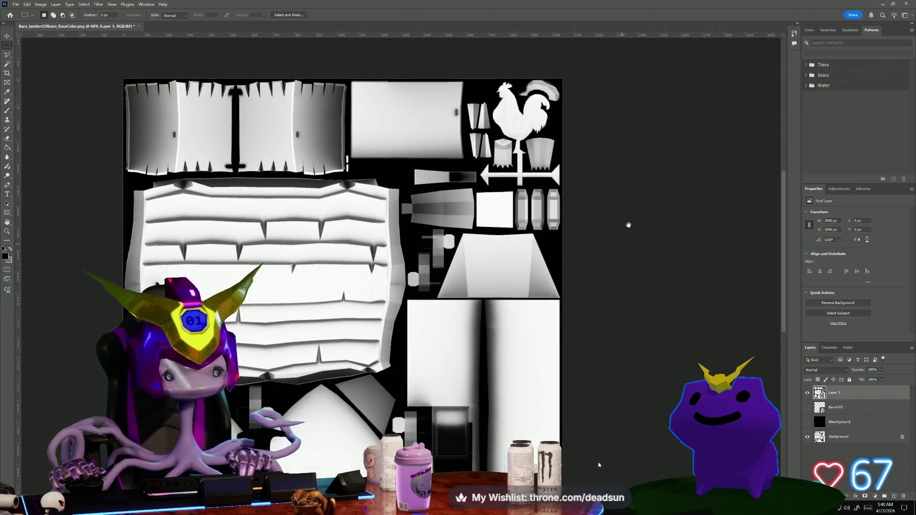
left_click_drag(627, 221, 665, 143)
scroll("up", 3)
scroll("up", 3)
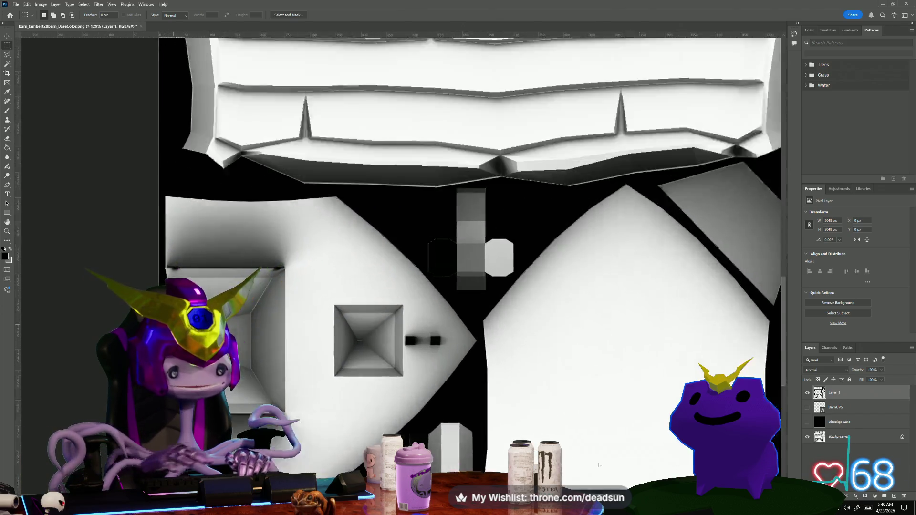
scroll("up", 3)
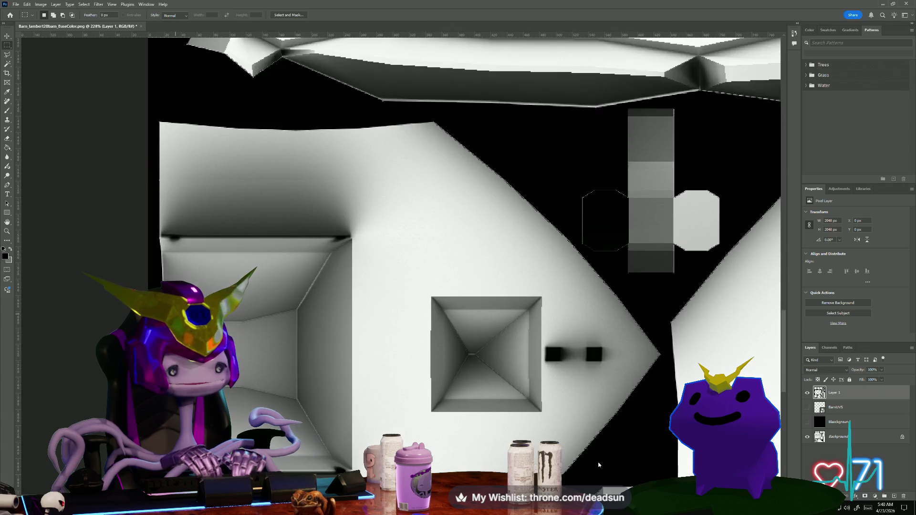
scroll("down", 3)
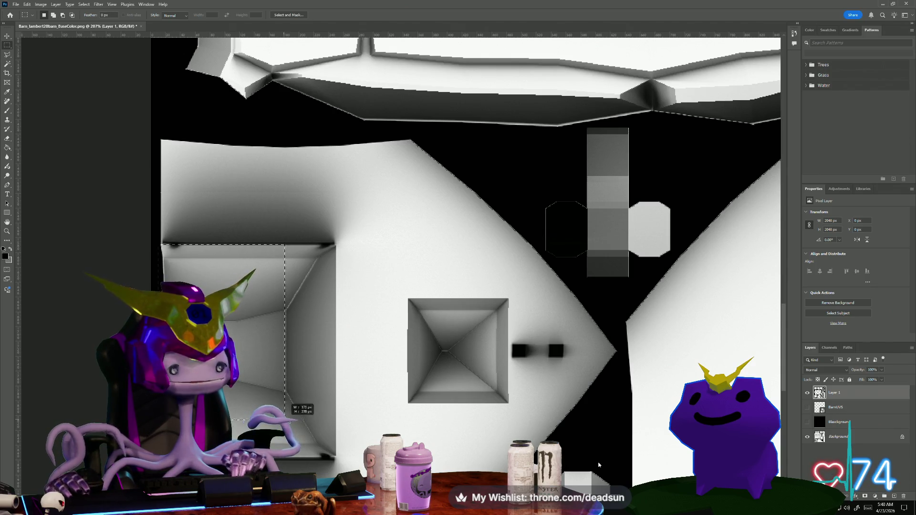
left_click_drag(321, 461, 334, 459)
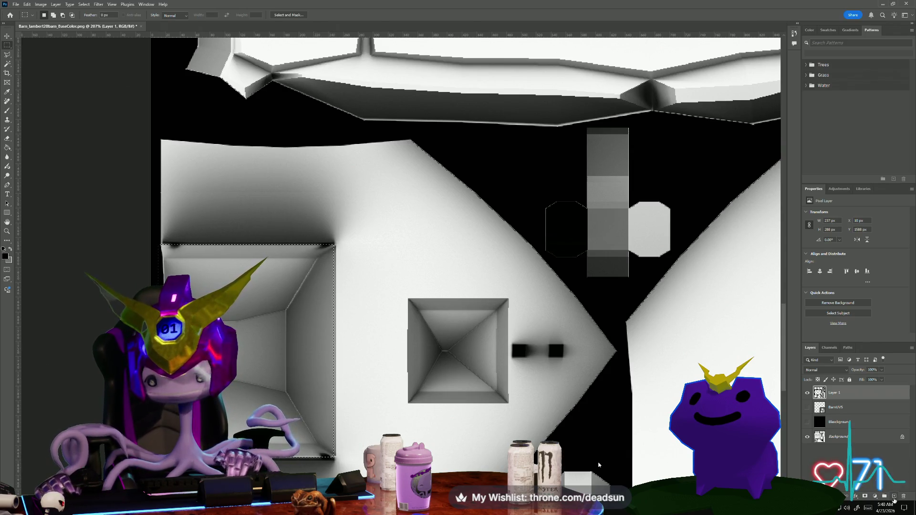
left_click(894, 497)
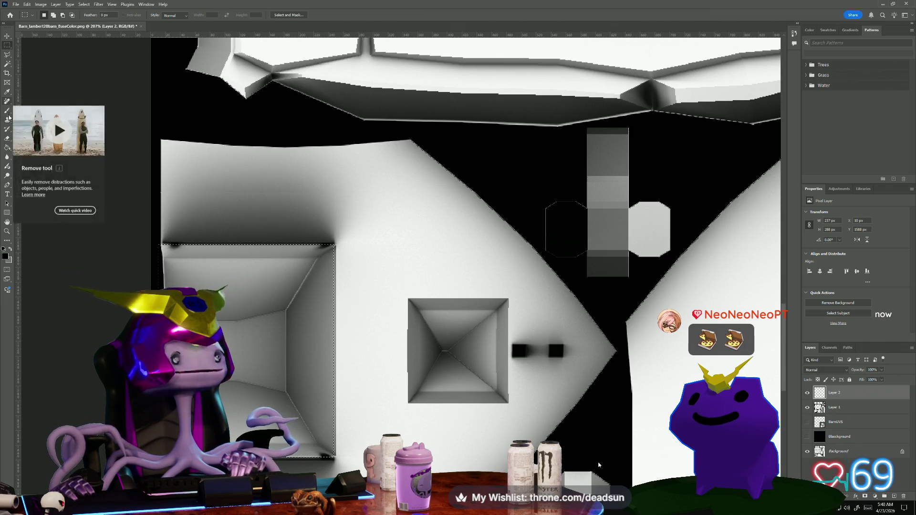
left_click(8, 139)
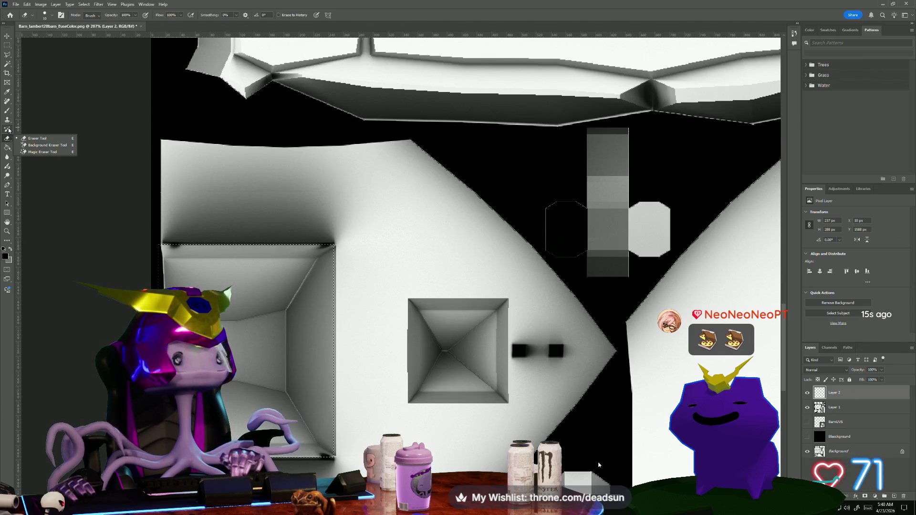
- Switch to the Gradient tool and try radial fills on the box, undoing them
left_click(8, 129)
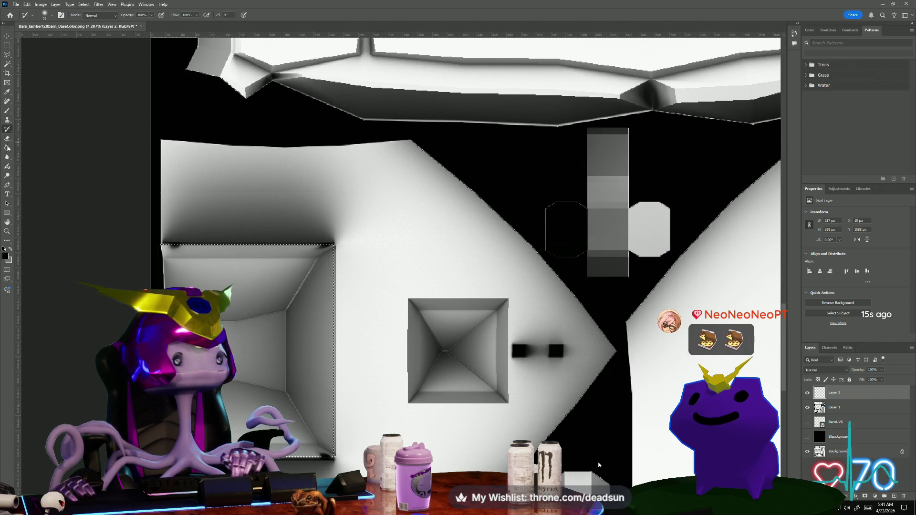
left_click(7, 148)
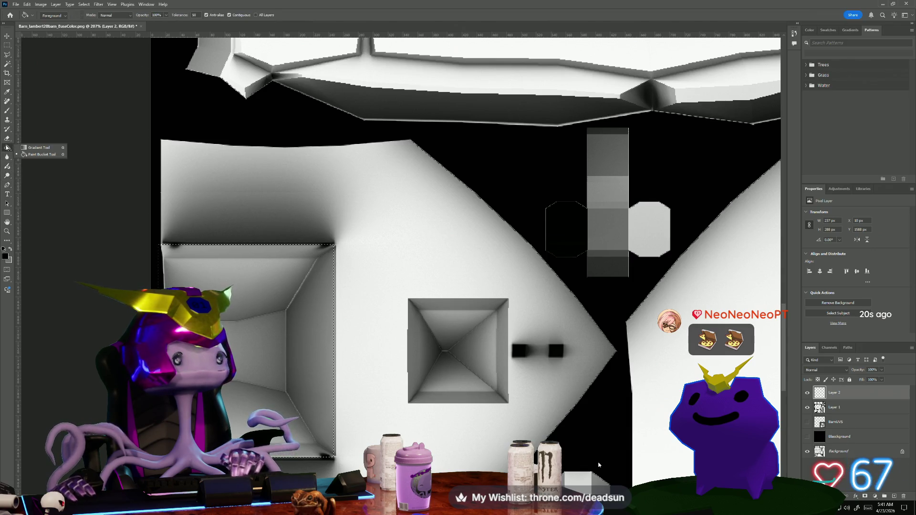
left_click(38, 148)
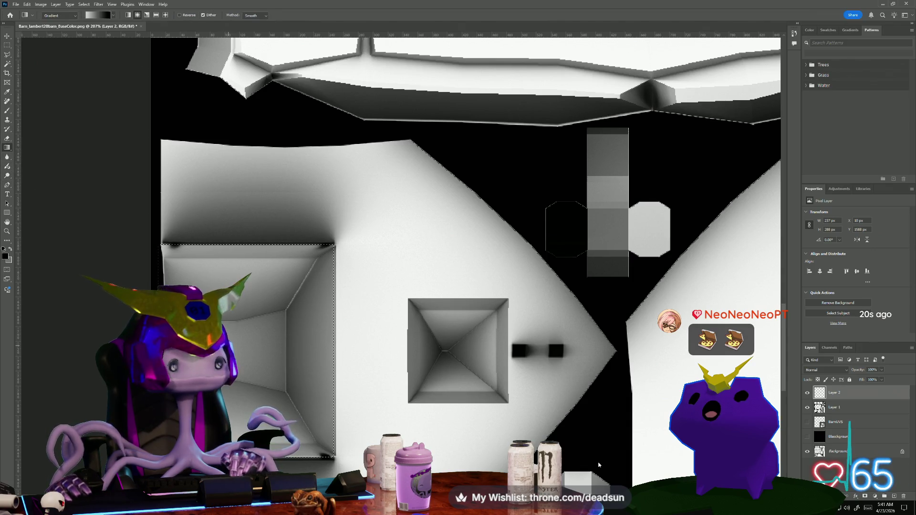
left_click_drag(231, 340, 237, 312)
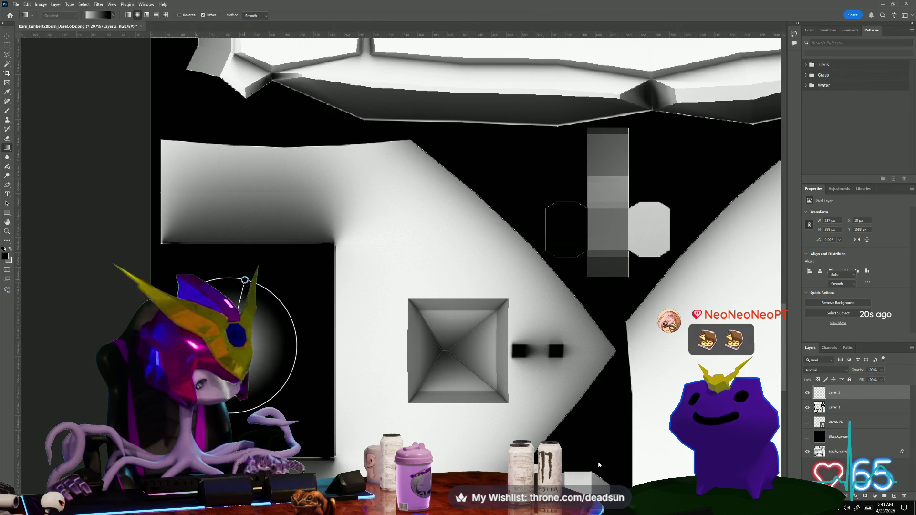
key("ctrl+z")
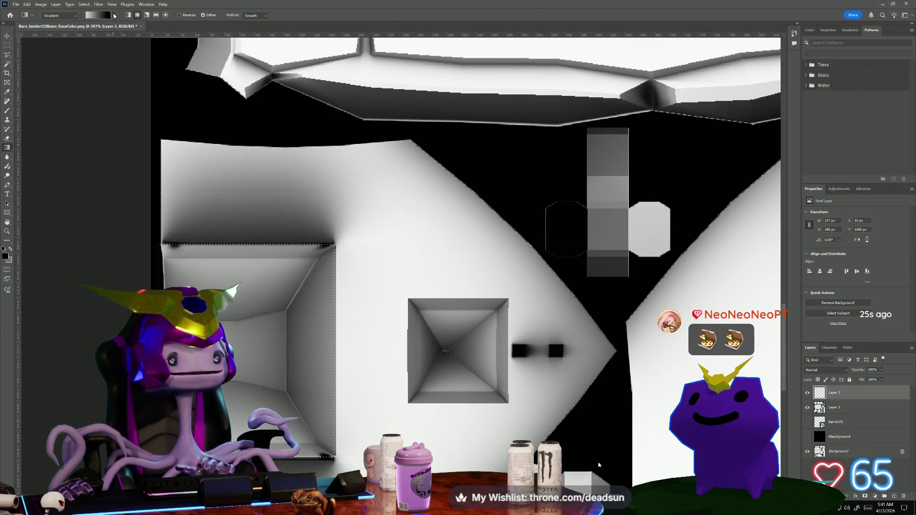
left_click(75, 16)
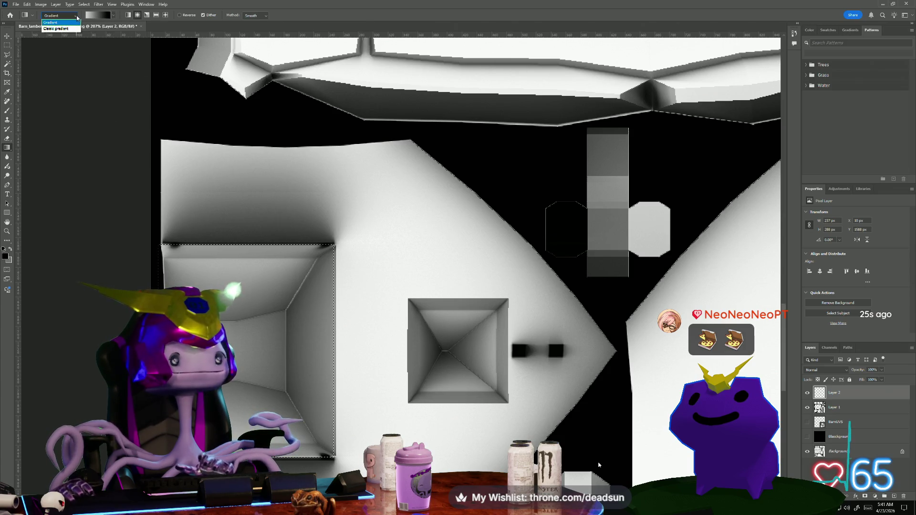
left_click(76, 22)
left_click(184, 17)
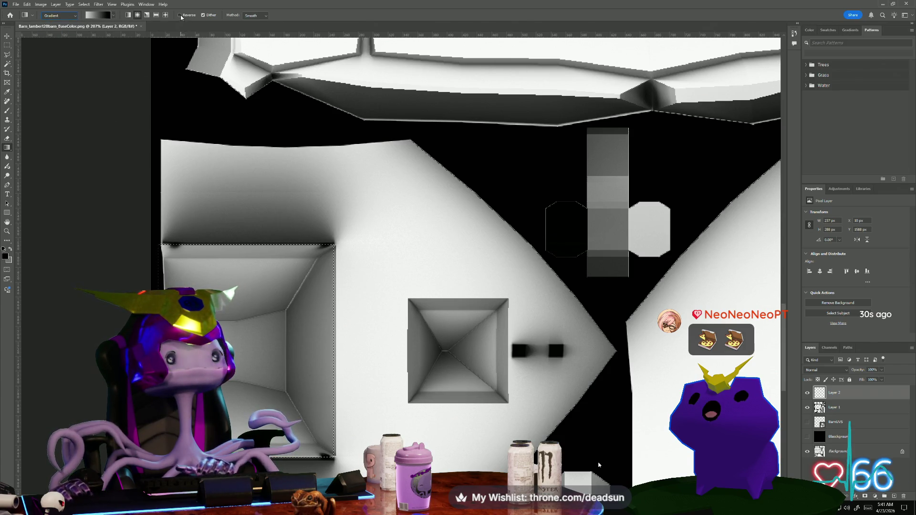
left_click_drag(248, 263, 317, 180)
key("Escape")
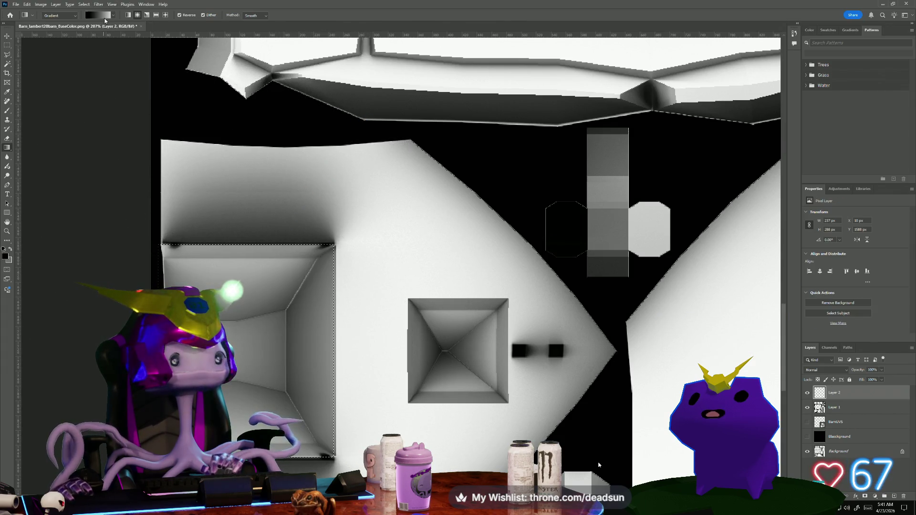
- Browse the gradient presets and styles, ending on the diamond style
left_click(105, 18)
left_click(139, 16)
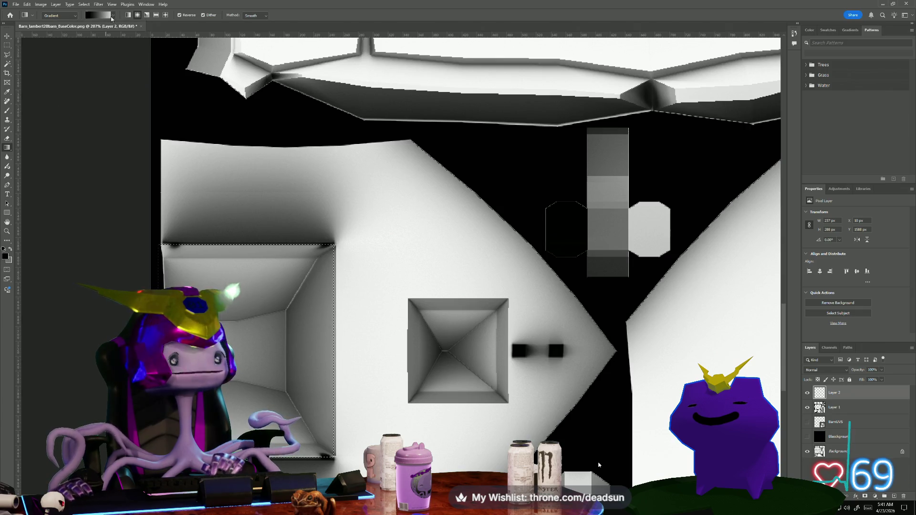
left_click(92, 16)
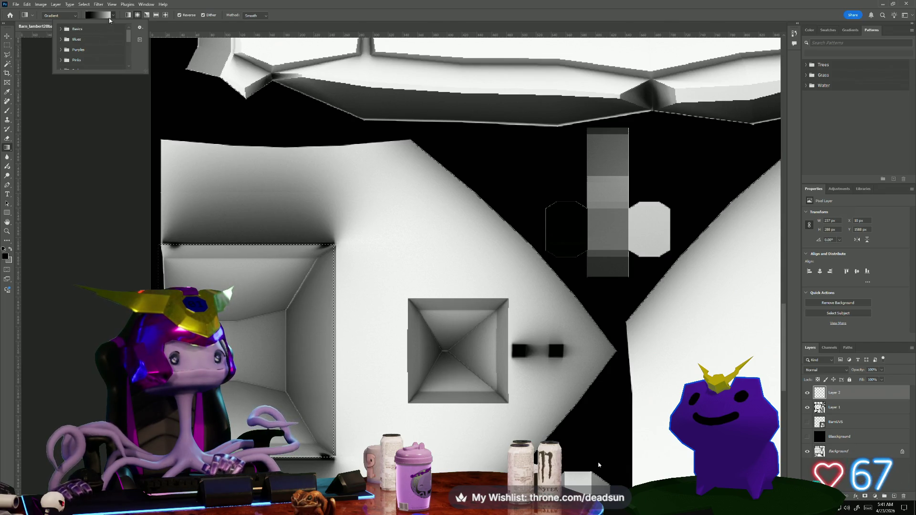
scroll("down", 3)
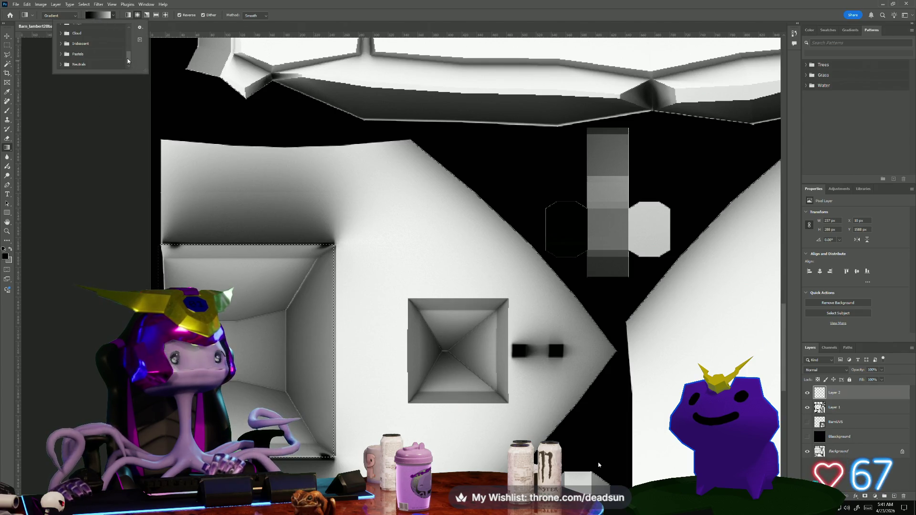
left_click_drag(127, 58, 124, 24)
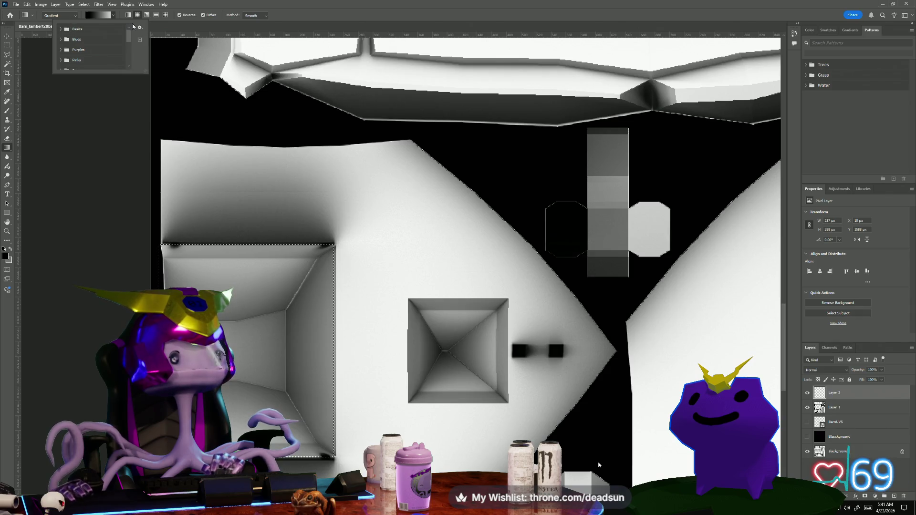
left_click(140, 29)
left_click(140, 28)
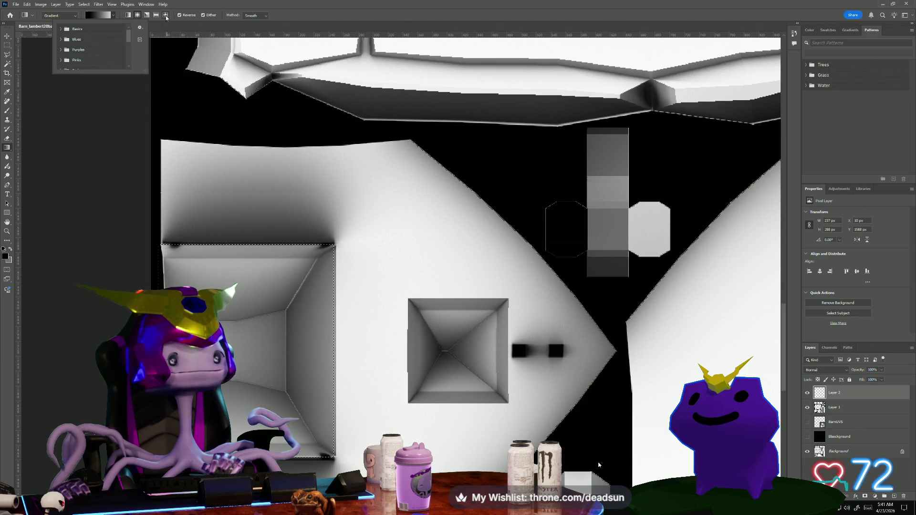
left_click(166, 17)
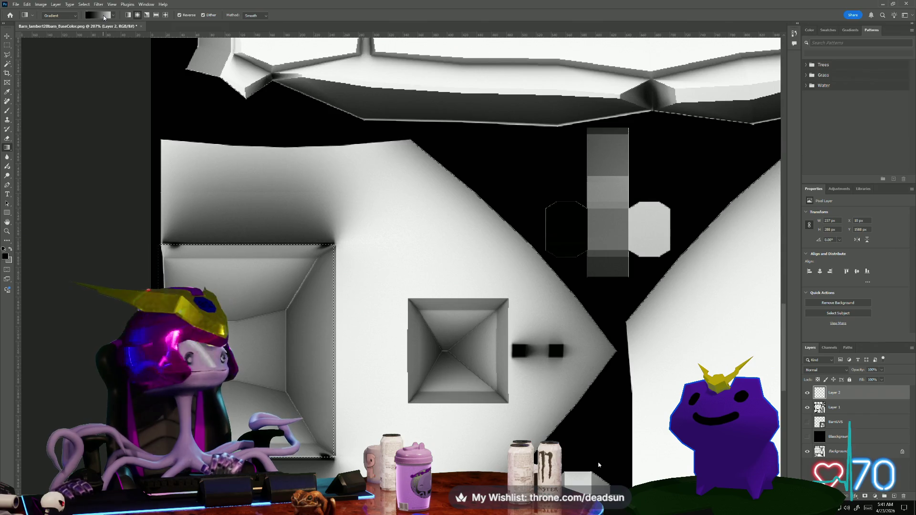
- Pick the Basics black-to-transparent gradient, undo a trial fill, and turn off Reverse
left_click(104, 18)
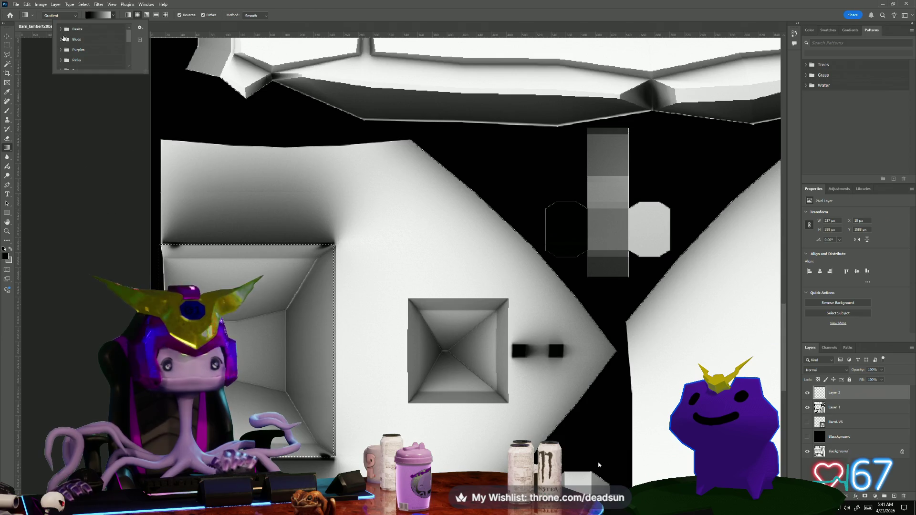
left_click(67, 30)
left_click(82, 40)
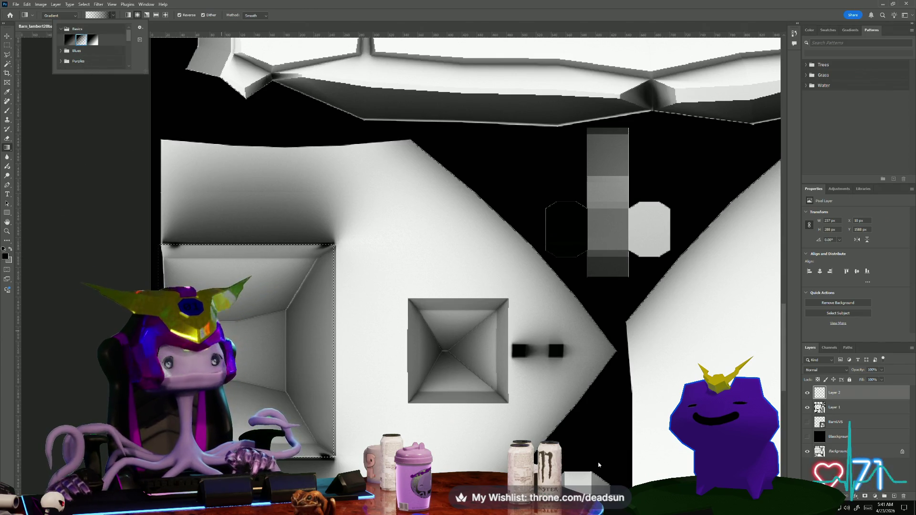
left_click_drag(218, 350, 246, 313)
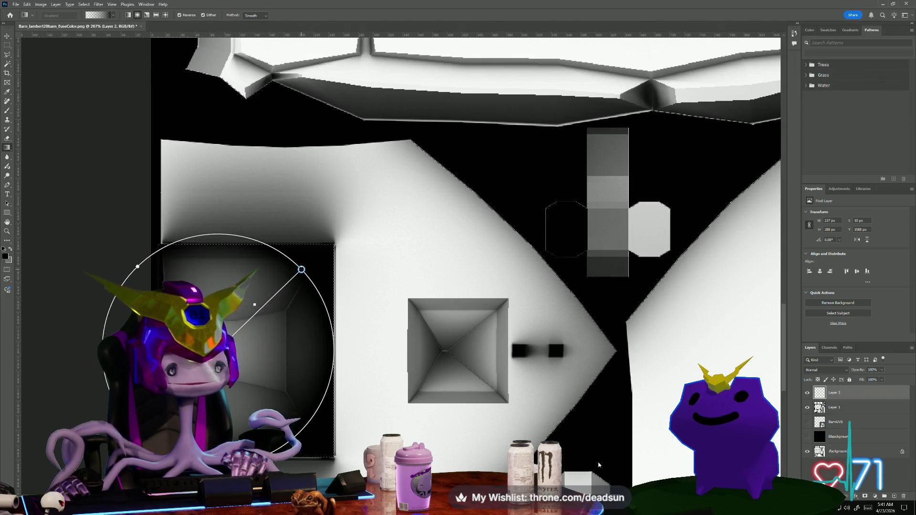
key("ctrl+z")
left_click(179, 15)
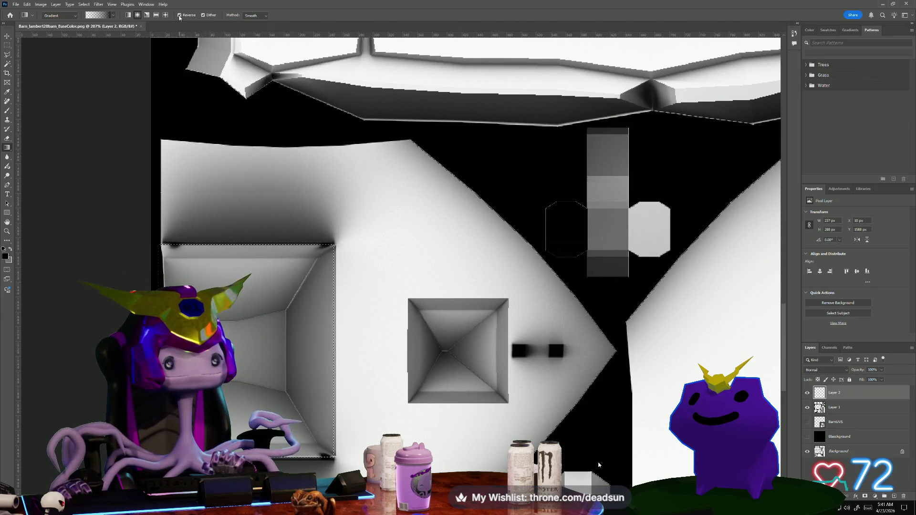
left_click_drag(281, 319, 337, 96)
- On a new layer, lasso the slanted panel and shade it with a radial gradient
scroll("down", 3)
scroll("down", 3)
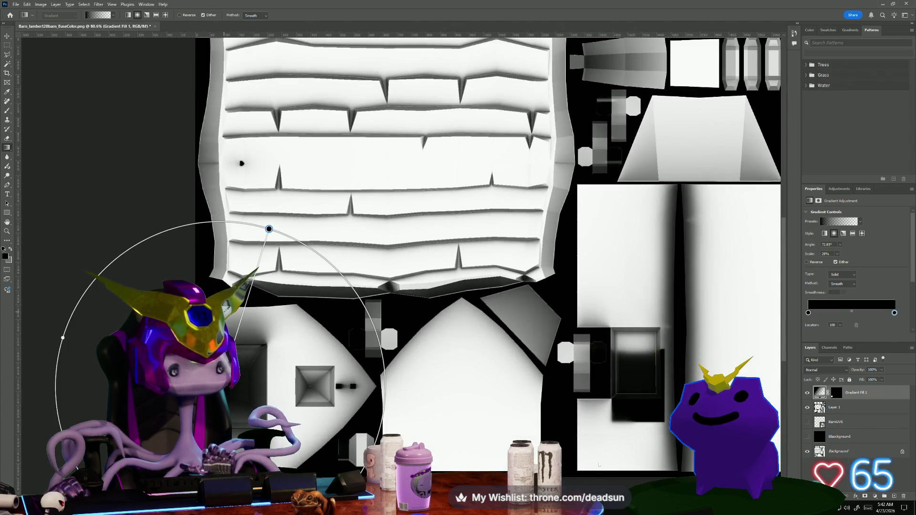
scroll("up", 3)
left_click_drag(537, 282, 313, 202)
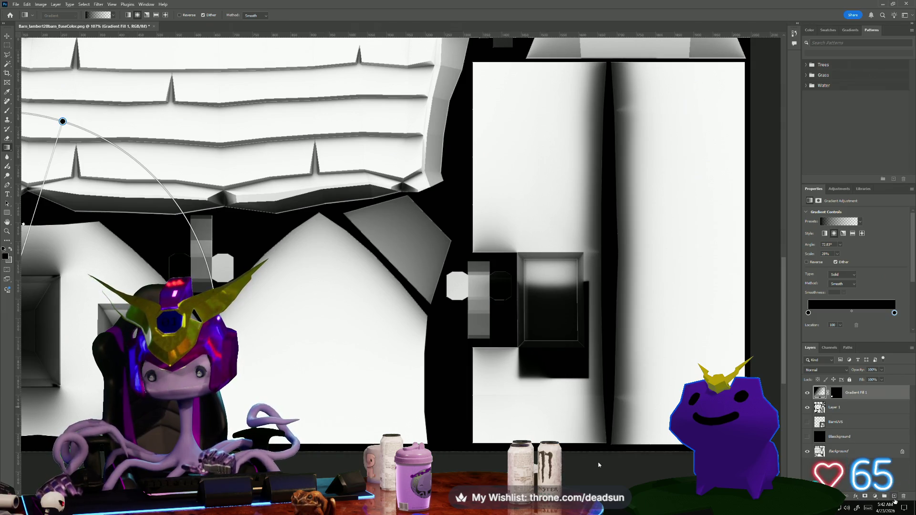
key("ctrl+shift+alt+n")
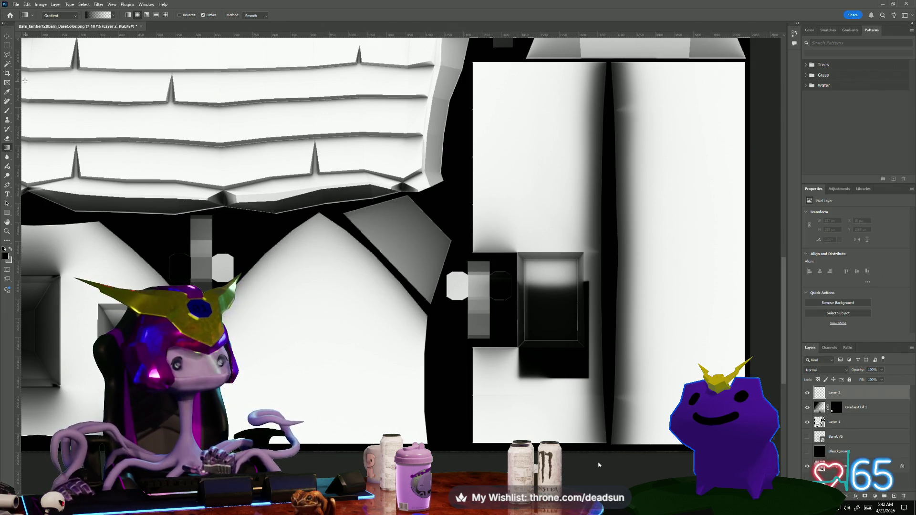
left_click(8, 54)
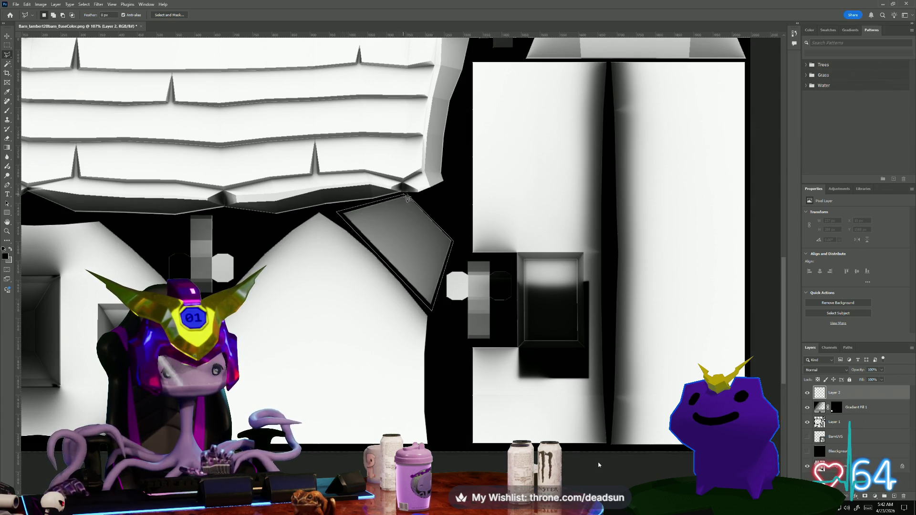
left_click(408, 197)
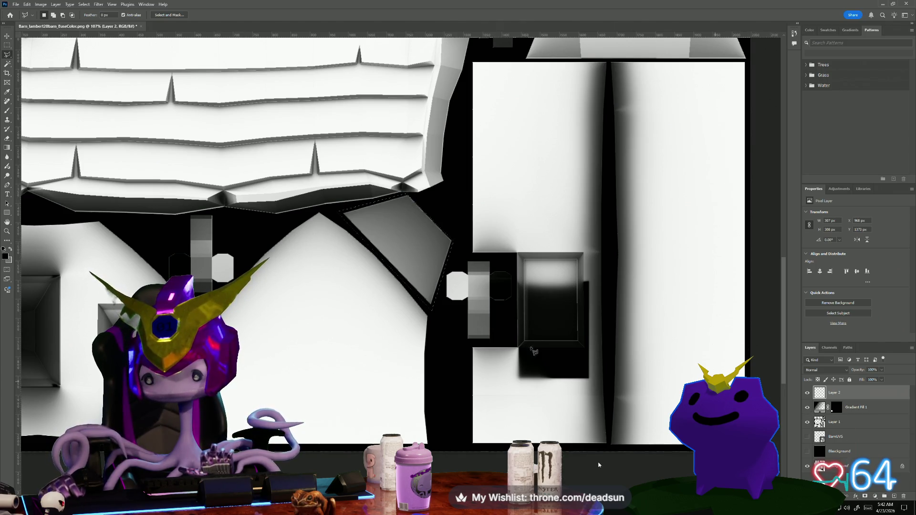
left_click(8, 149)
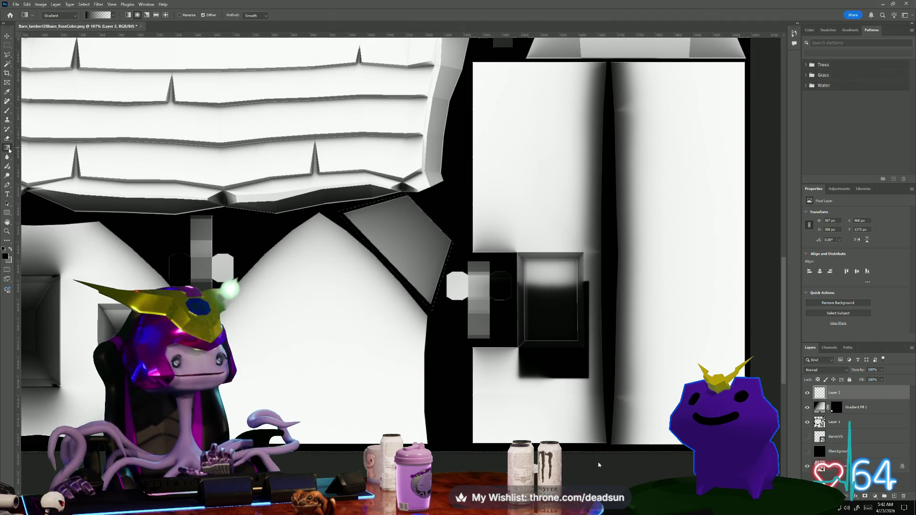
left_click_drag(433, 214, 278, 341)
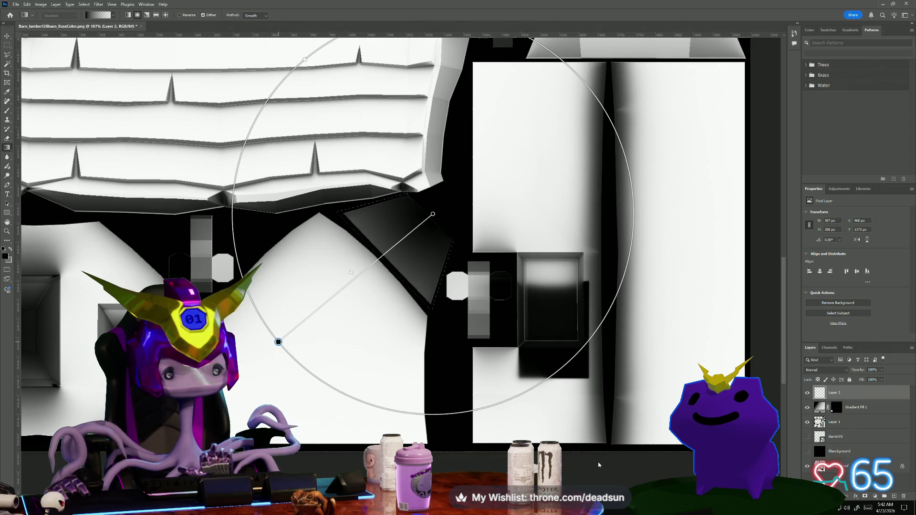
- Marquee the door box and shade it with a radial gradient on a new layer
left_click(3, 48)
scroll("down", 3)
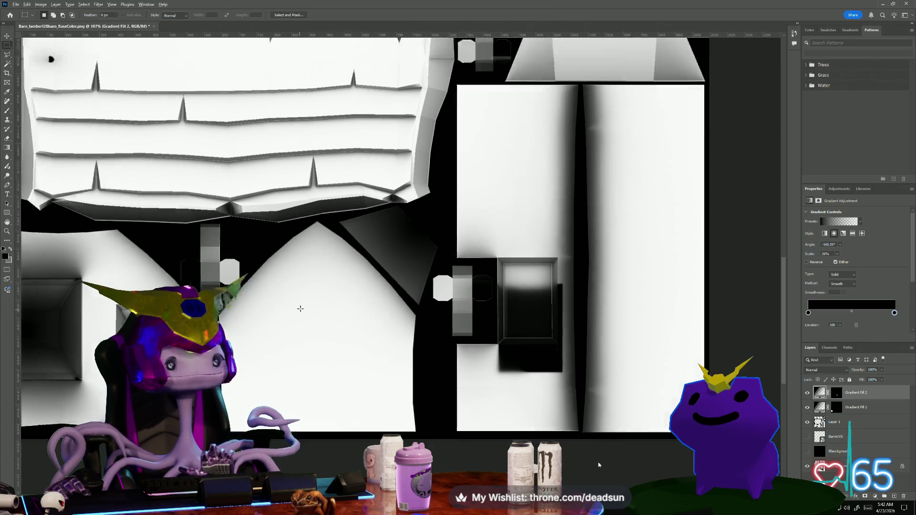
scroll("up", 3)
scroll("up", 3)
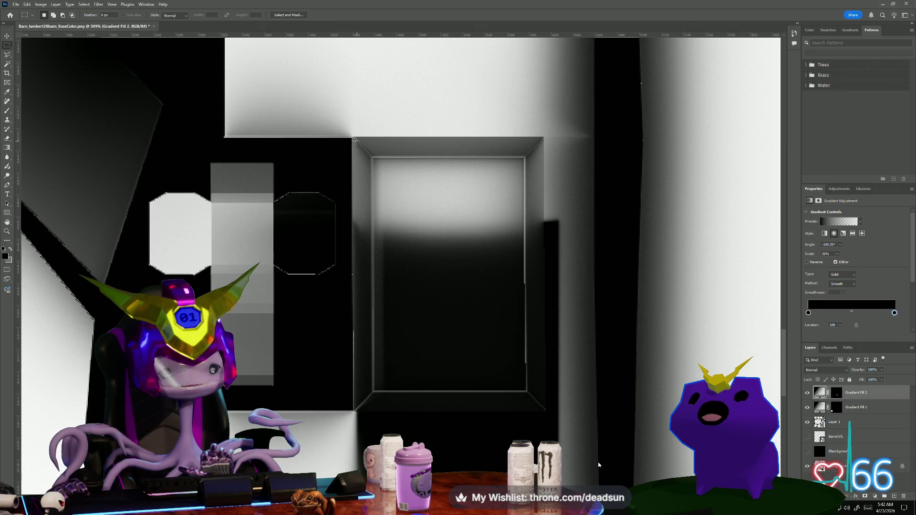
left_click_drag(355, 139, 543, 413)
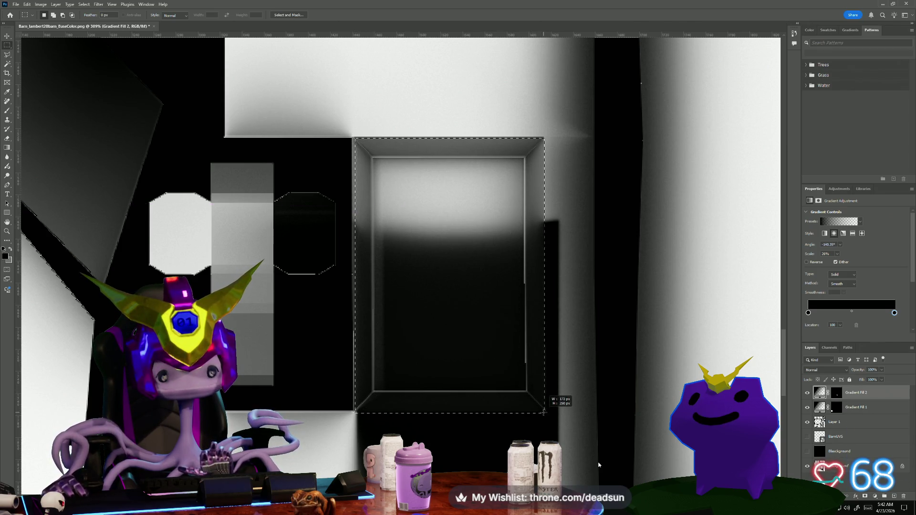
scroll("down", 3)
scroll("down", 3)
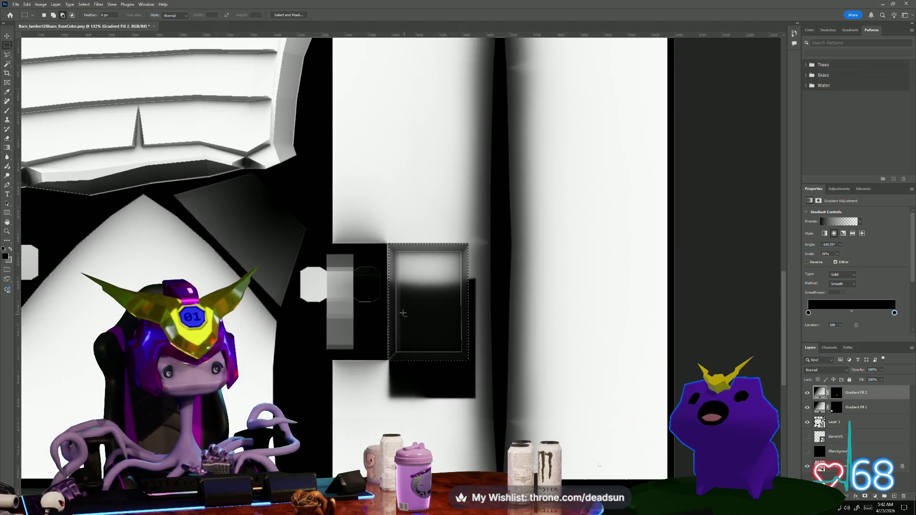
left_click(895, 496)
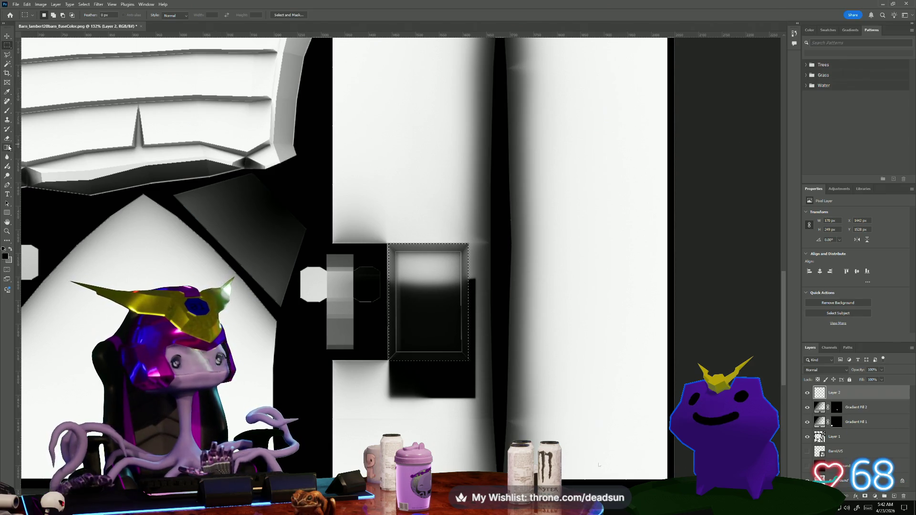
left_click(8, 149)
left_click_drag(424, 273, 437, 430)
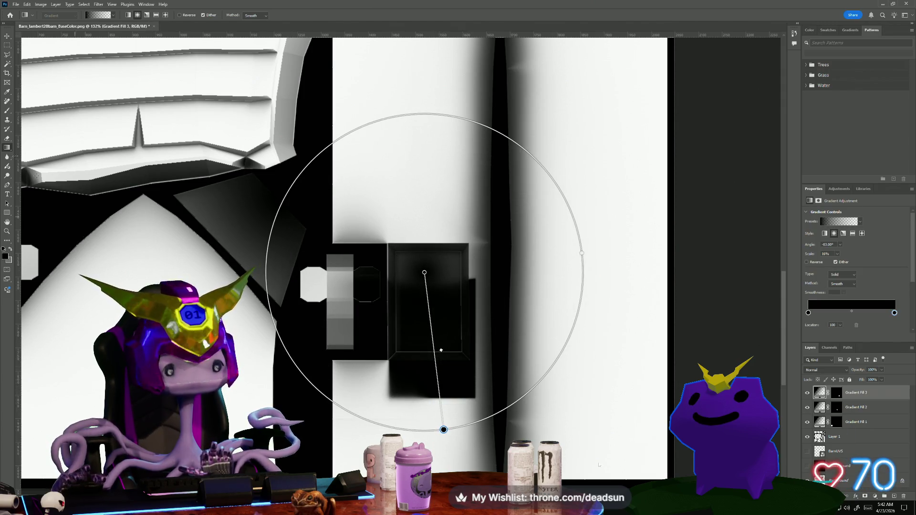
left_click(8, 45)
scroll("down", 3)
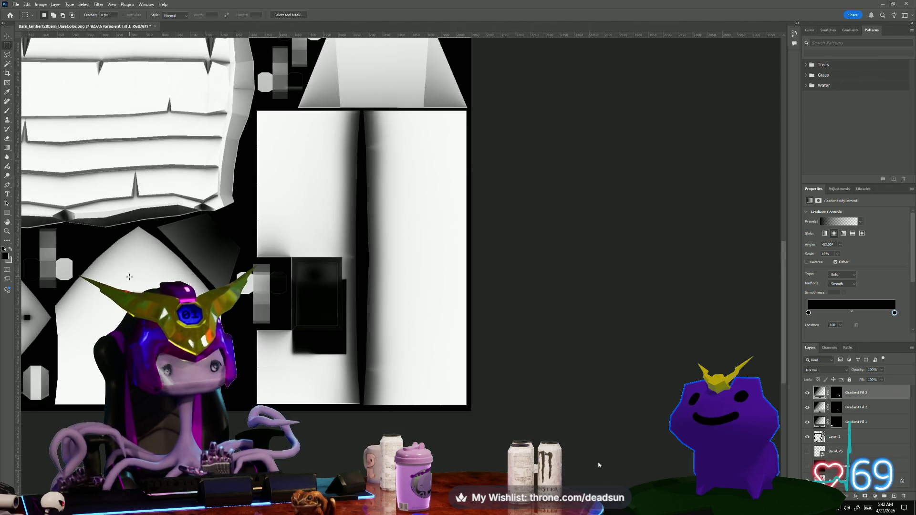
- Show the BarnUVS wireframe and pan over to the plank wall islands
left_click_drag(164, 245, 318, 347)
left_click_drag(320, 181, 330, 395)
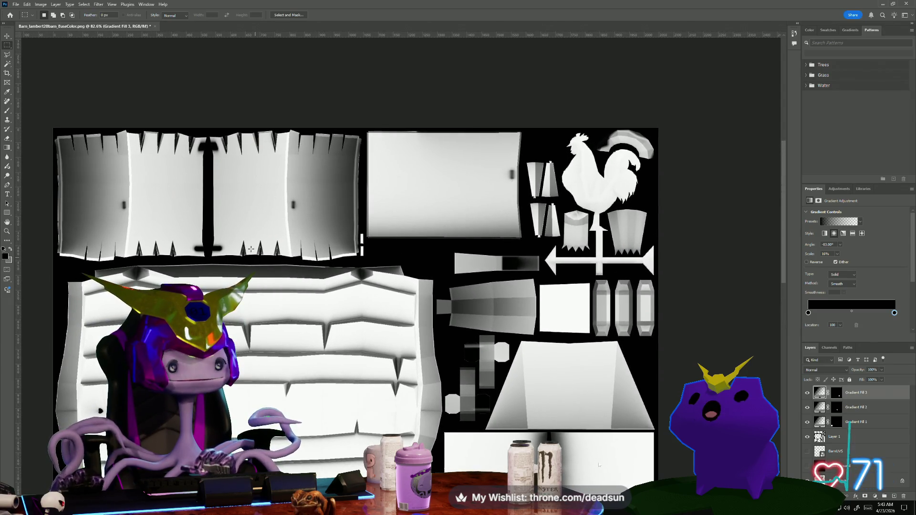
scroll("up", 3)
scroll("up", 3)
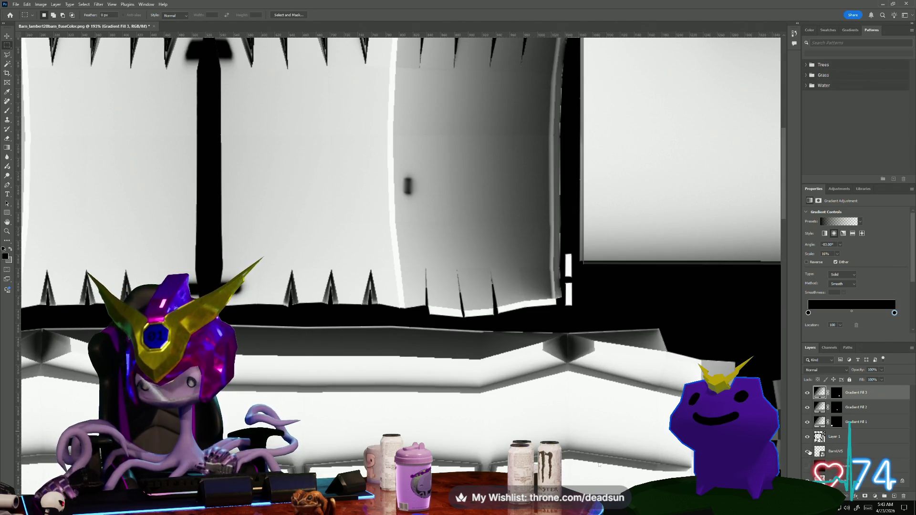
left_click(807, 451)
scroll("up", 3)
left_click_drag(382, 229, 325, 271)
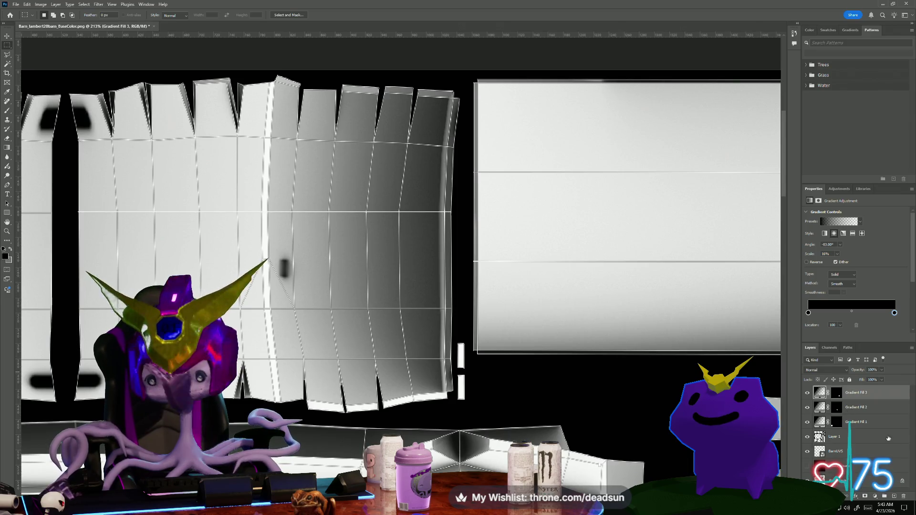
- Add an empty Layer 2 on top and select the Brush tool
left_click(894, 496)
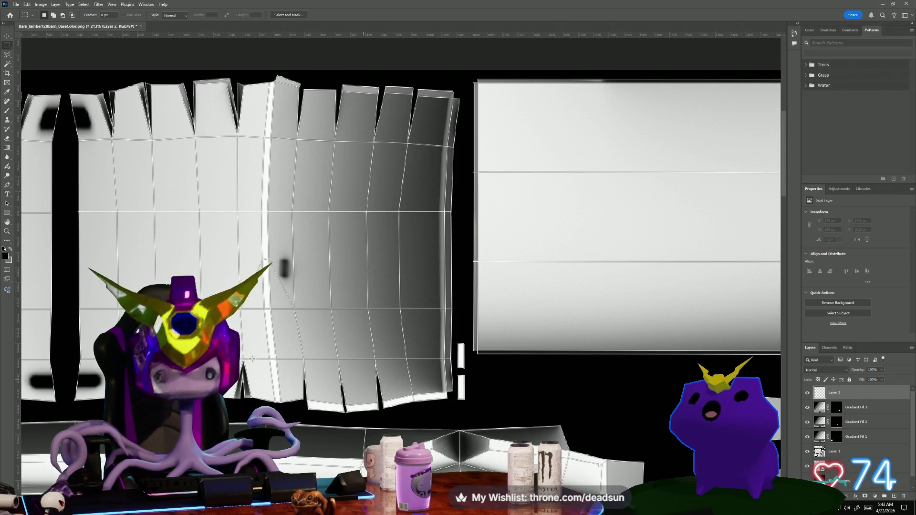
left_click(10, 111)
scroll("up", 3)
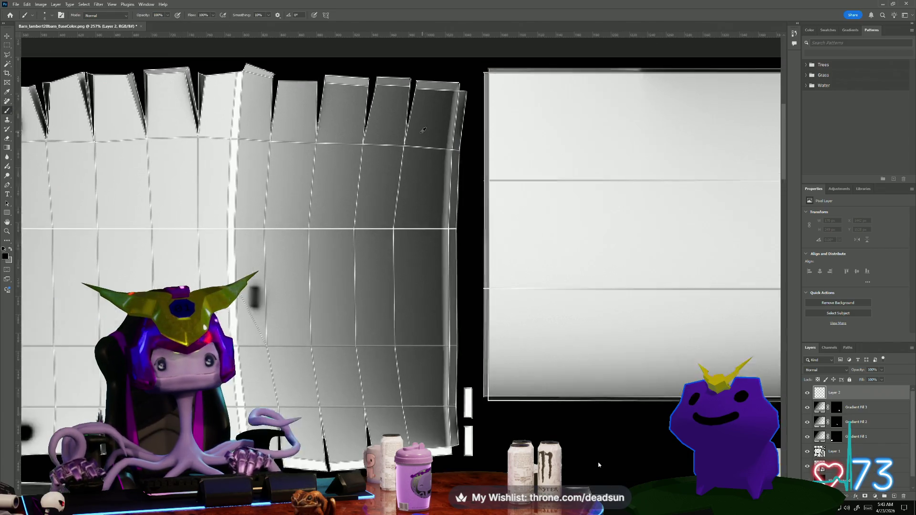
scroll("down", 3)
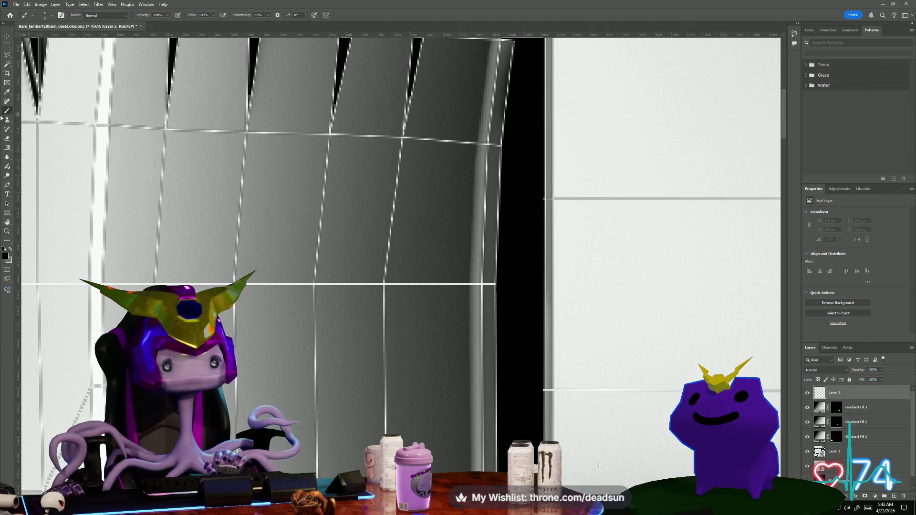
left_click(44, 16)
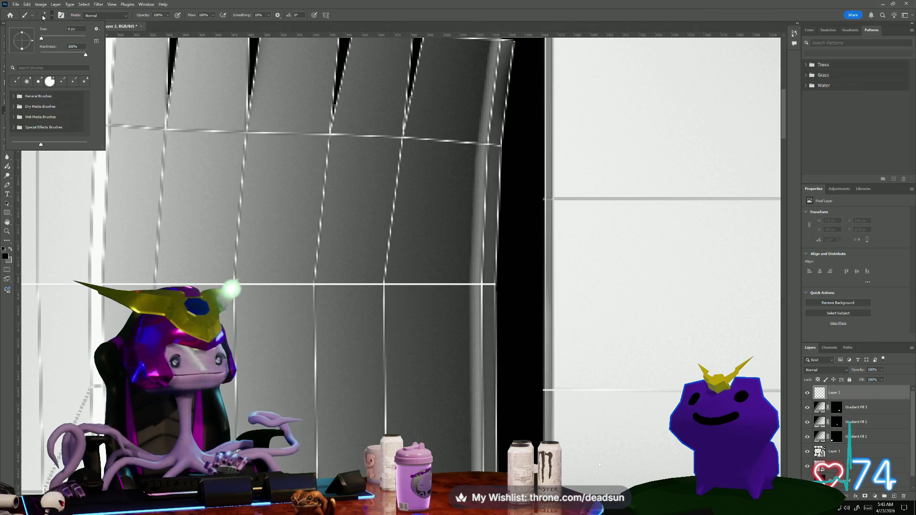
- Shrink the brush to 1 px and paint a dark line down the first panel seam
left_click_drag(42, 43, 40, 43)
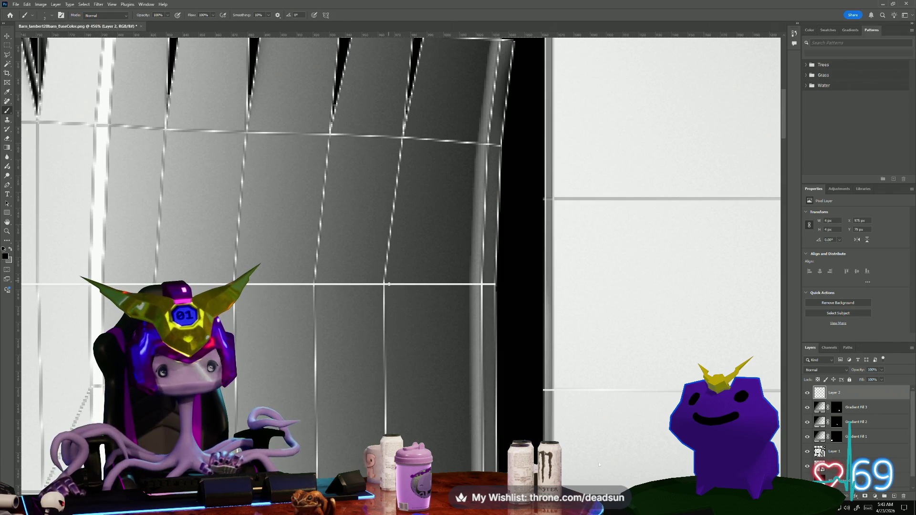
left_click(385, 285)
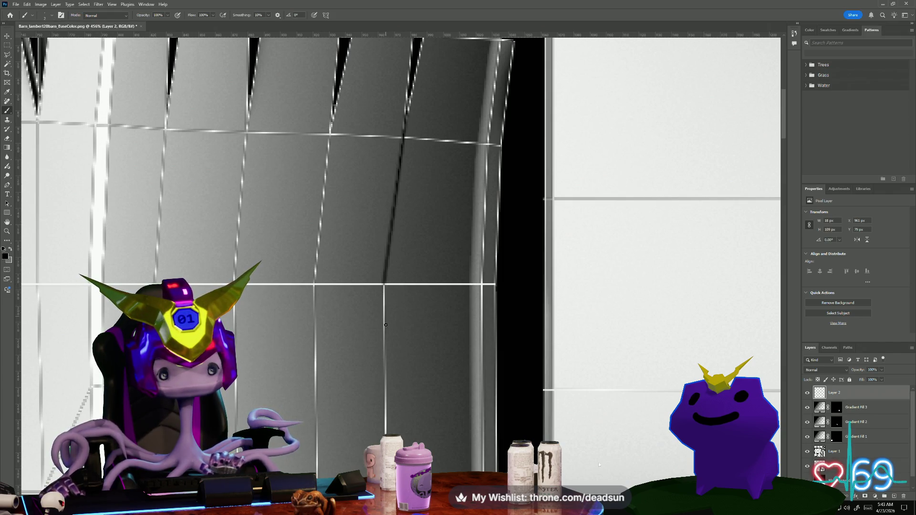
left_click_drag(372, 393, 307, 224)
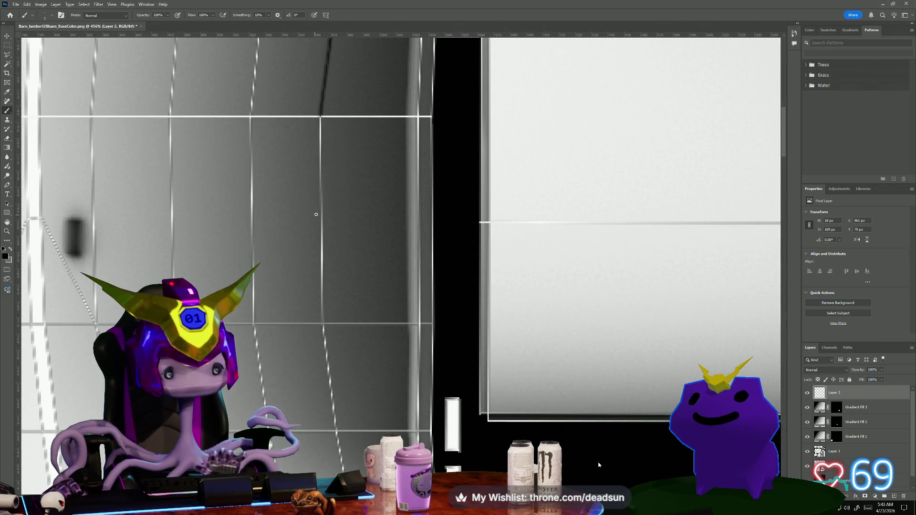
left_click(317, 200)
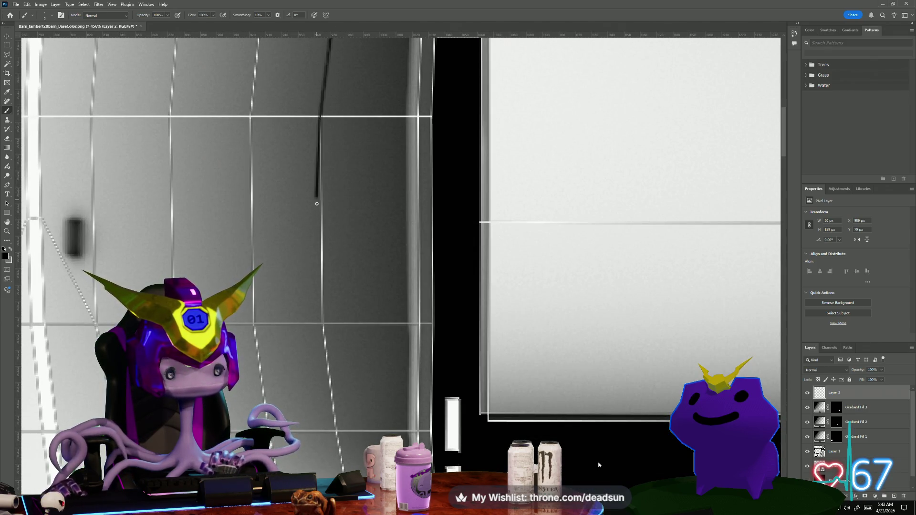
left_click(317, 246)
left_click(320, 296)
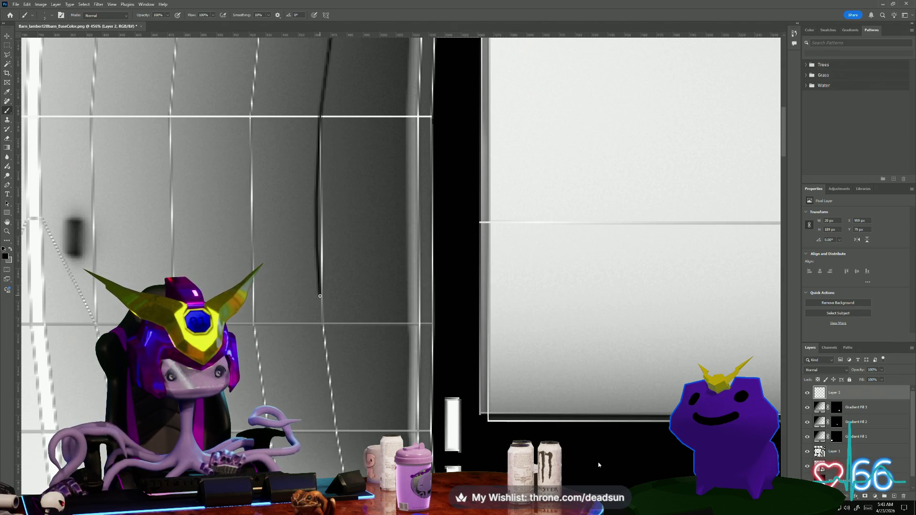
left_click(326, 356)
scroll("down", 3)
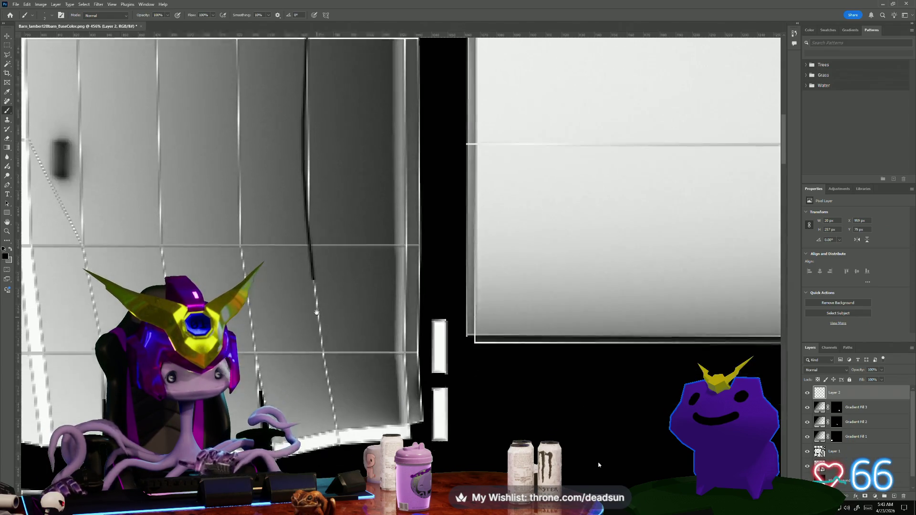
left_click(335, 412)
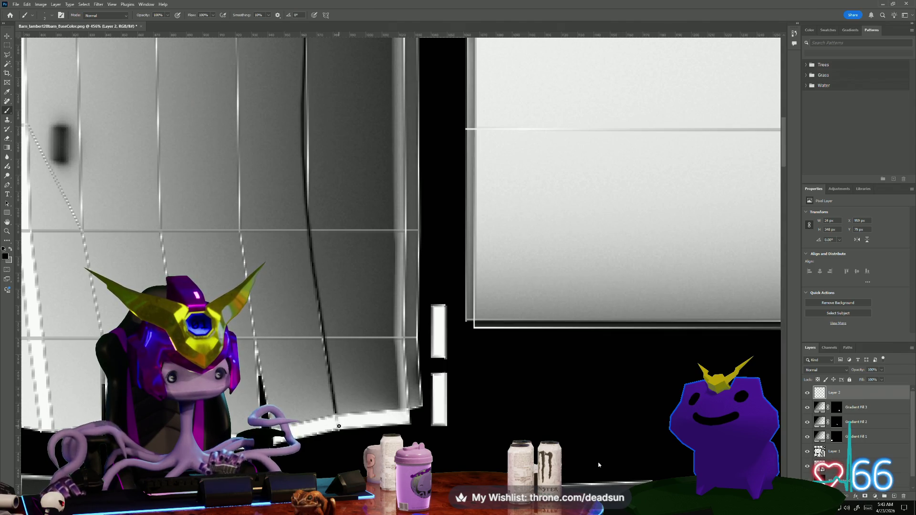
left_click(339, 431)
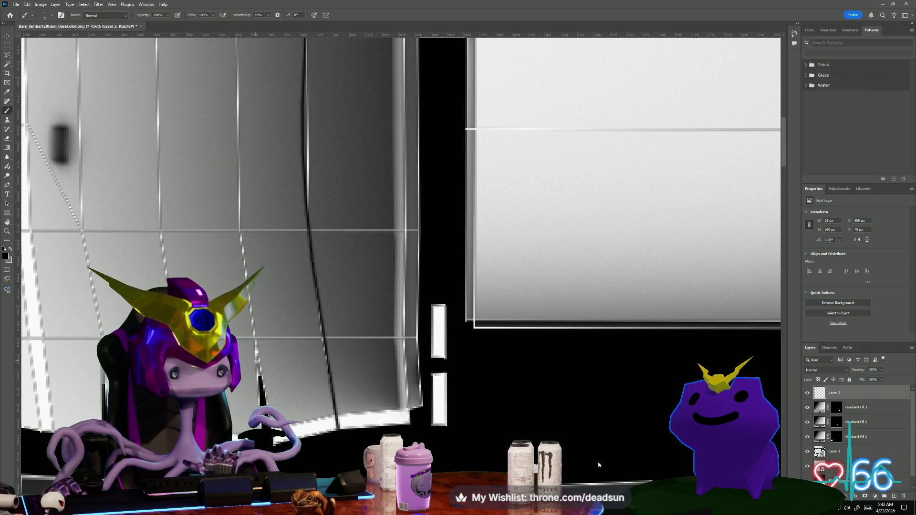
- Paint a second dark line up the neighbouring seam to the island's top
left_click(253, 319)
left_click(233, 256)
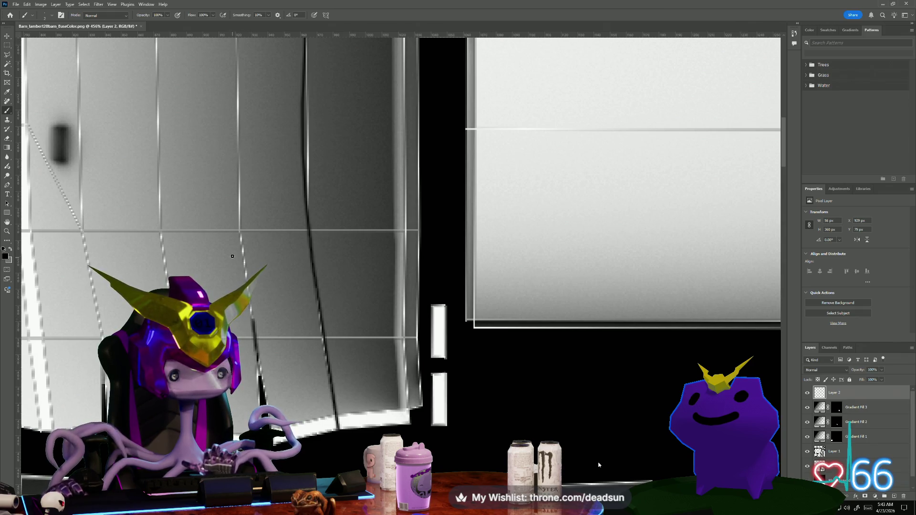
left_click(243, 242)
left_click(240, 207)
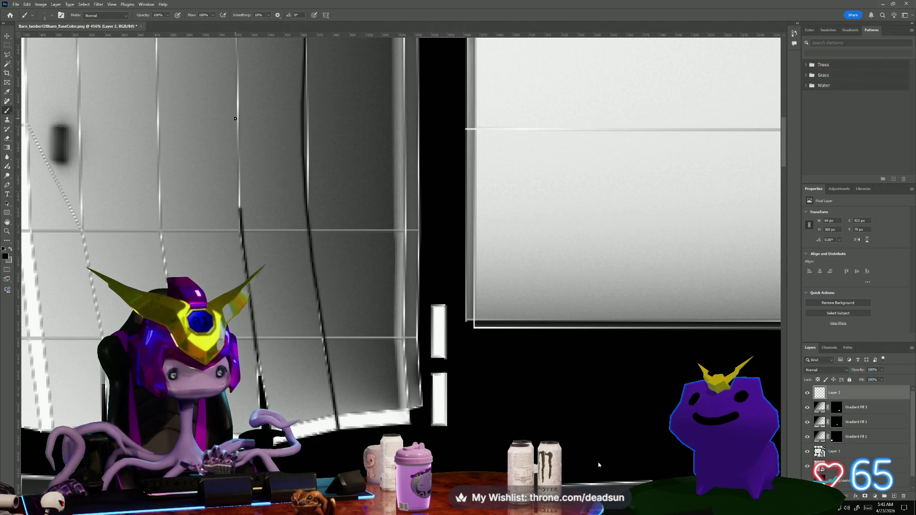
left_click(235, 119)
left_click_drag(208, 286, 217, 259)
scroll("up", 3)
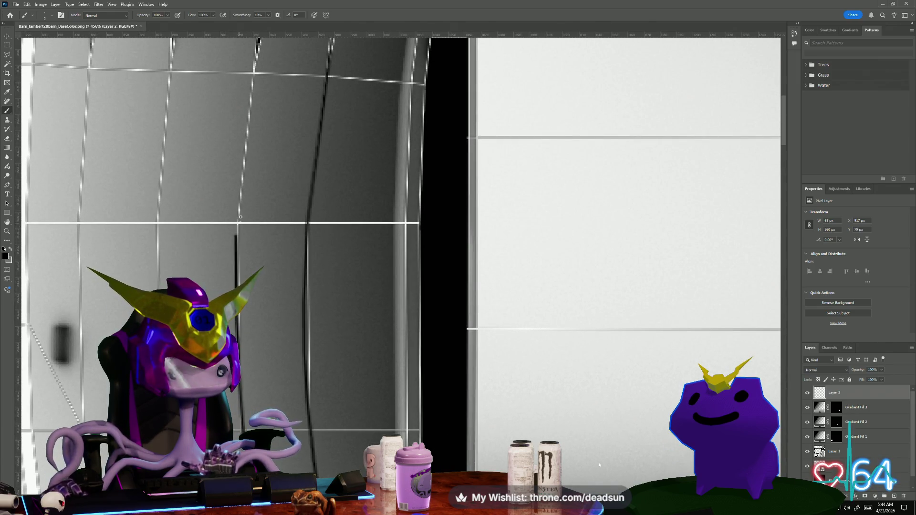
left_click(248, 134)
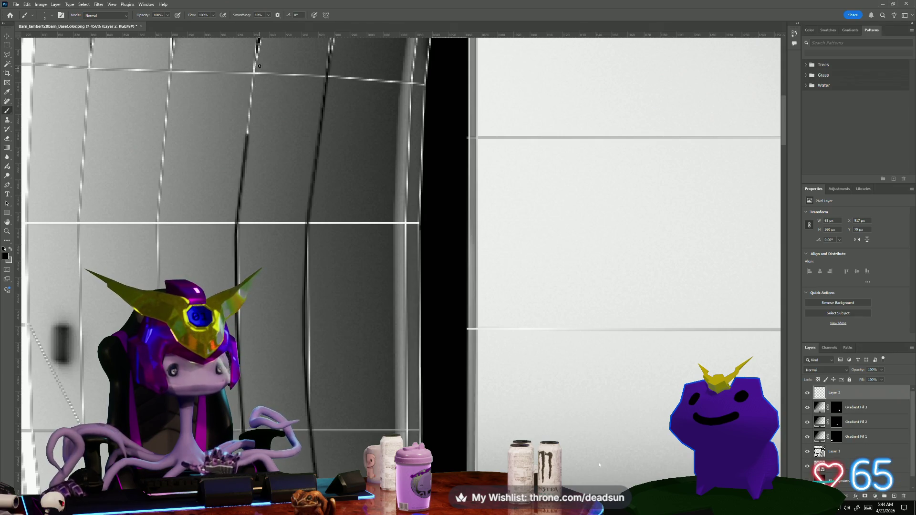
left_click(259, 42)
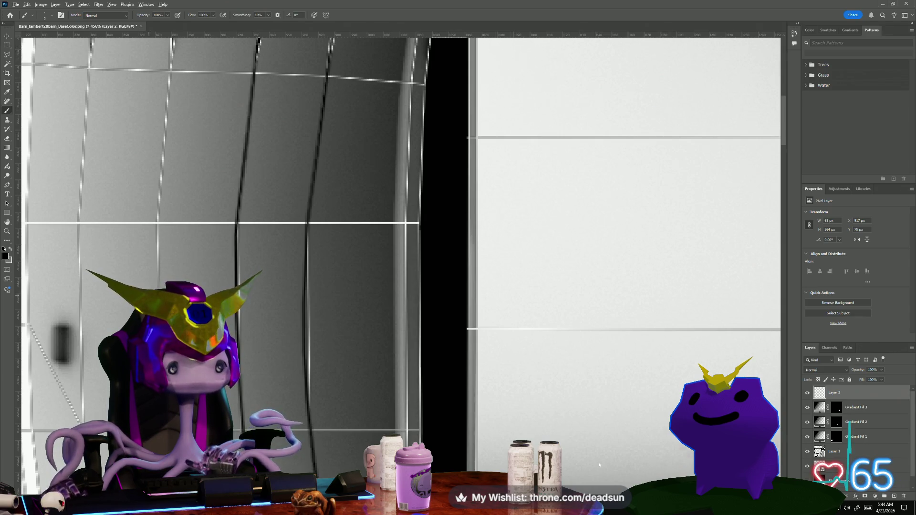
scroll("down", 3)
scroll("up", 3)
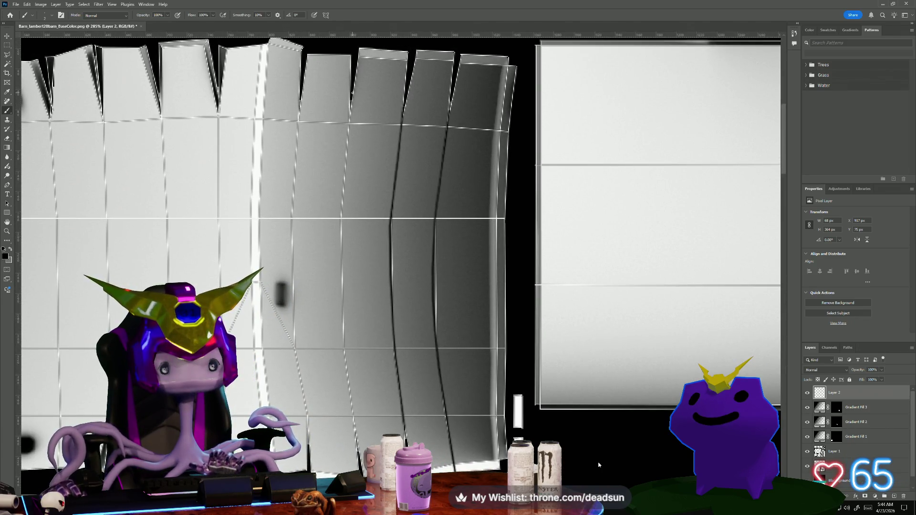
- Paint a dark line down the next seam from the top to the bottom
left_click(352, 92)
left_click(346, 156)
left_click(341, 208)
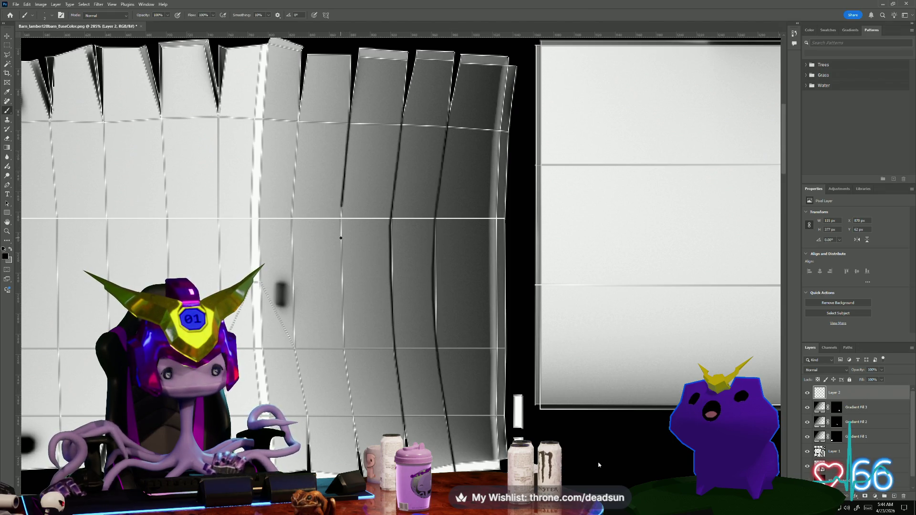
left_click(341, 237)
left_click(339, 286)
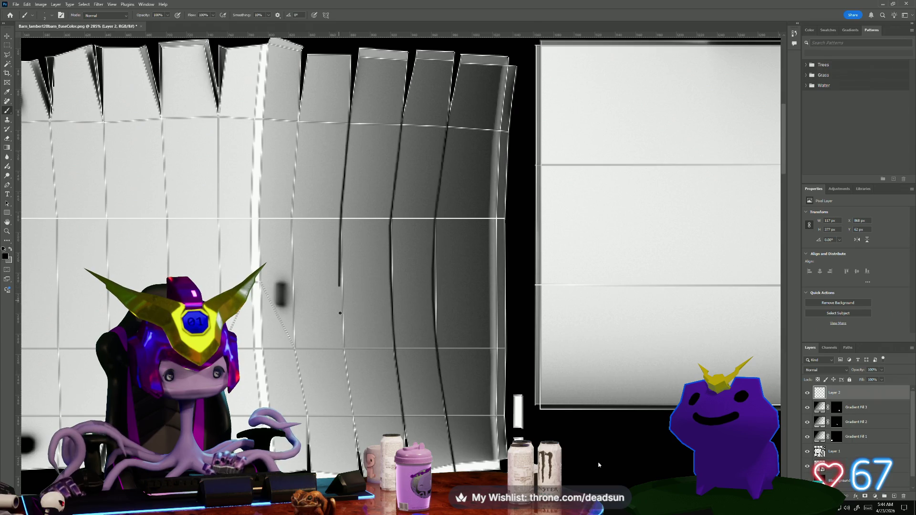
left_click(342, 339)
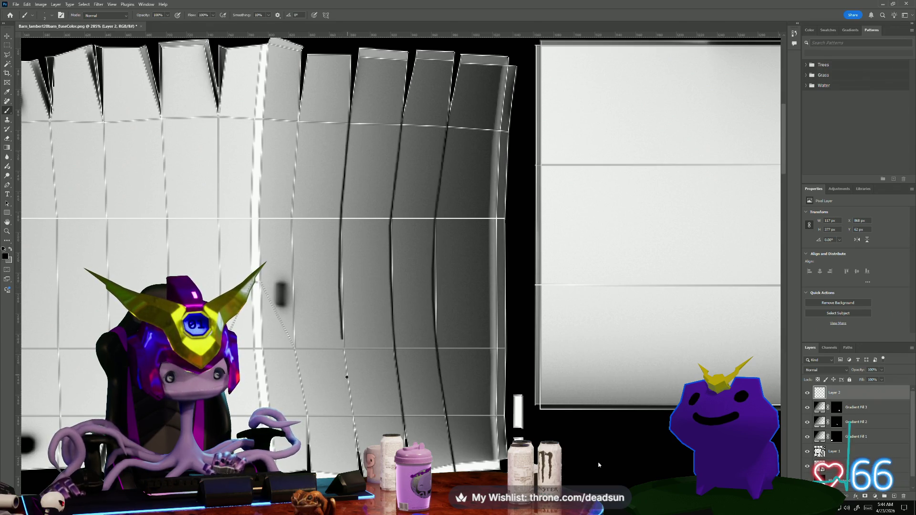
left_click(347, 382)
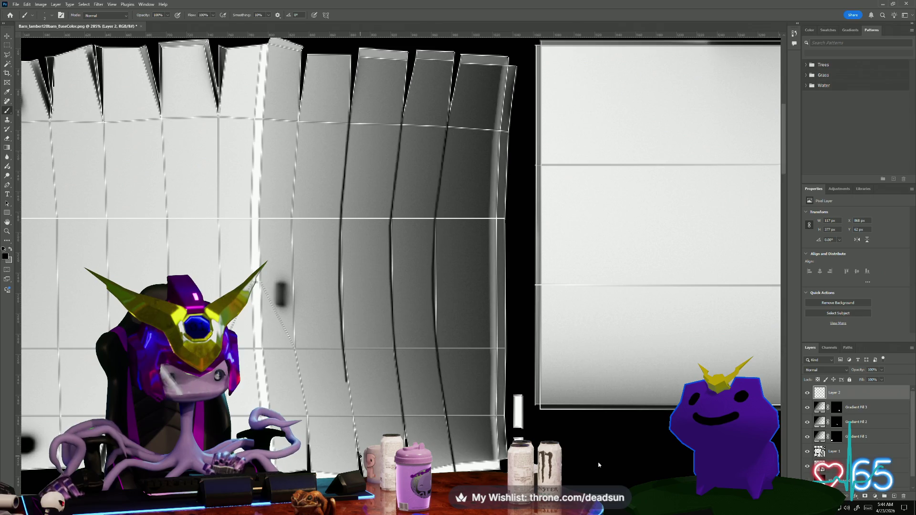
left_click(358, 455)
- Paint another dark seam line further left, from the bottom up to the panel tops
left_click(309, 443)
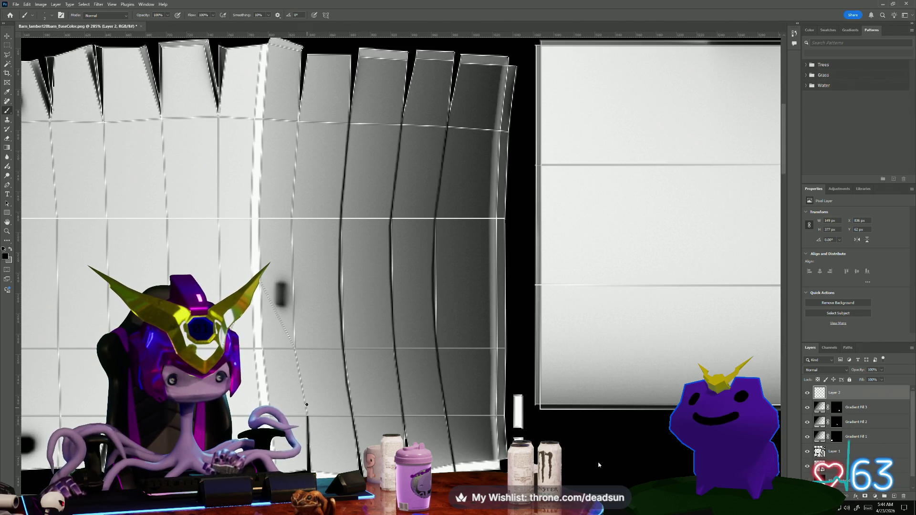
left_click(302, 382)
left_click(295, 342)
left_click(294, 321)
left_click(291, 213)
left_click(295, 153)
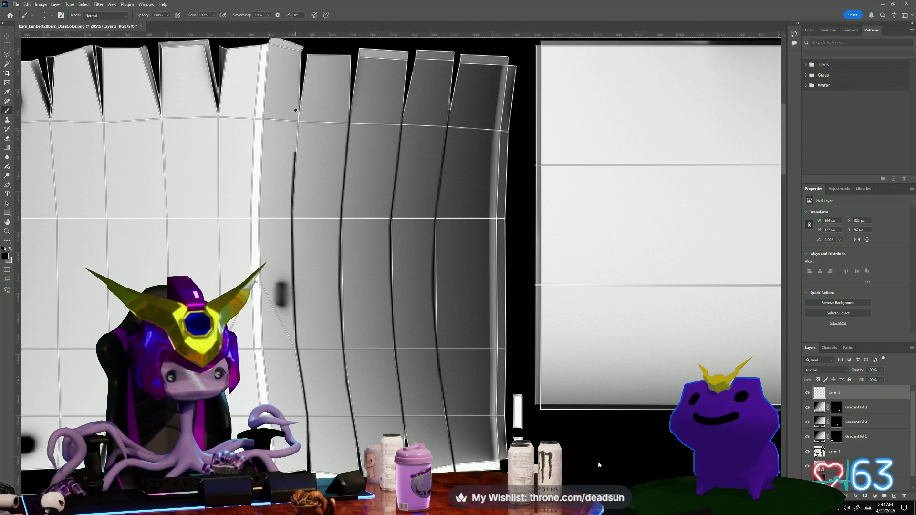
left_click(302, 87)
scroll("down", 3)
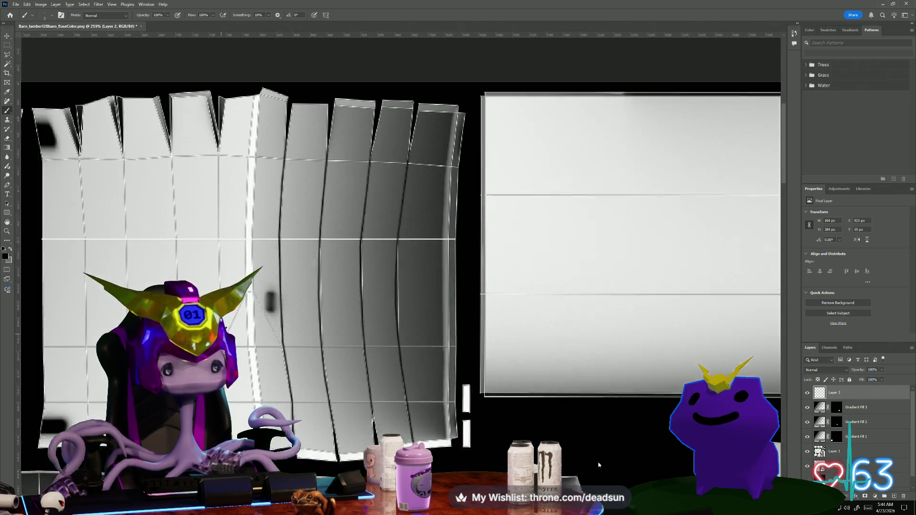
left_click_drag(203, 310, 382, 276)
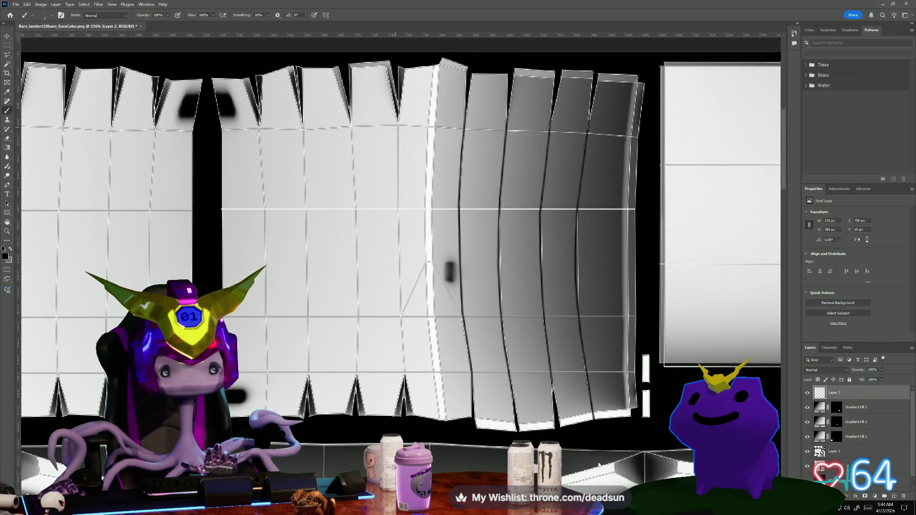
- Paint three thin dark vertical plank lines down the first wall panels
left_click_drag(397, 165, 397, 123)
left_click(397, 238)
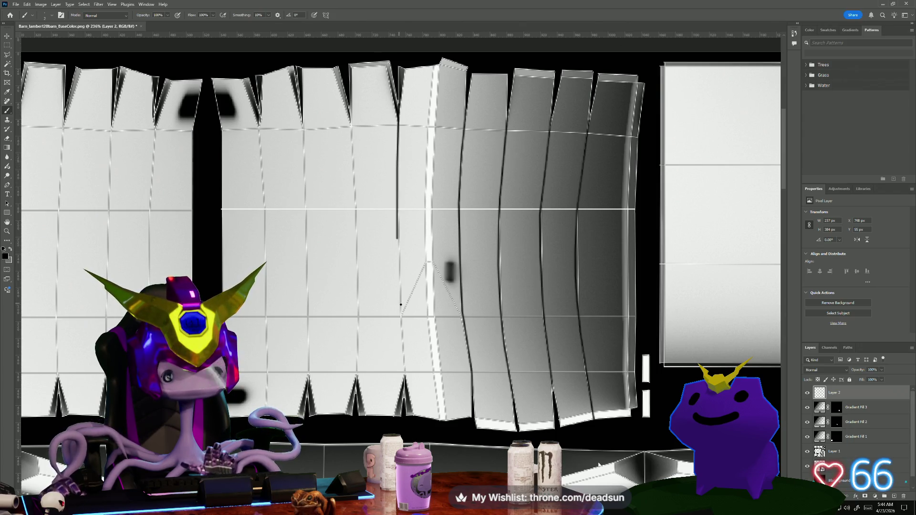
left_click(399, 304)
left_click(405, 382)
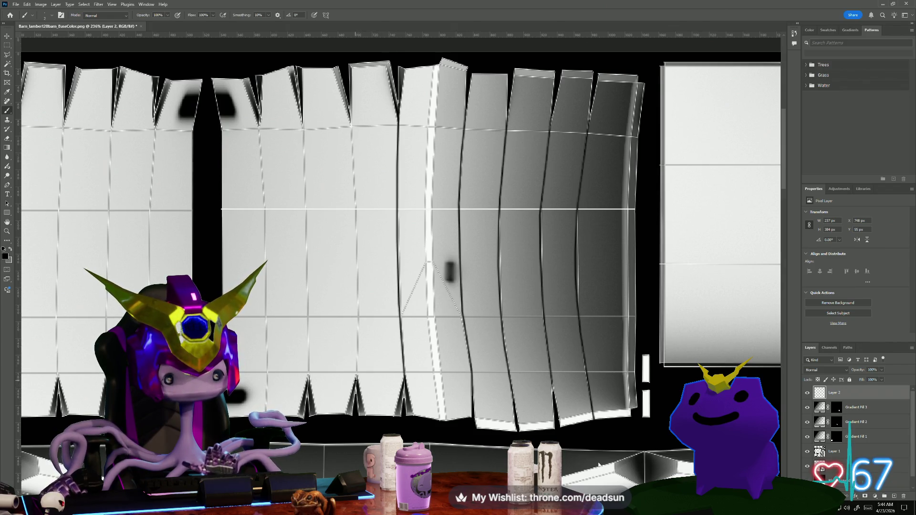
left_click(357, 272)
left_click(356, 194)
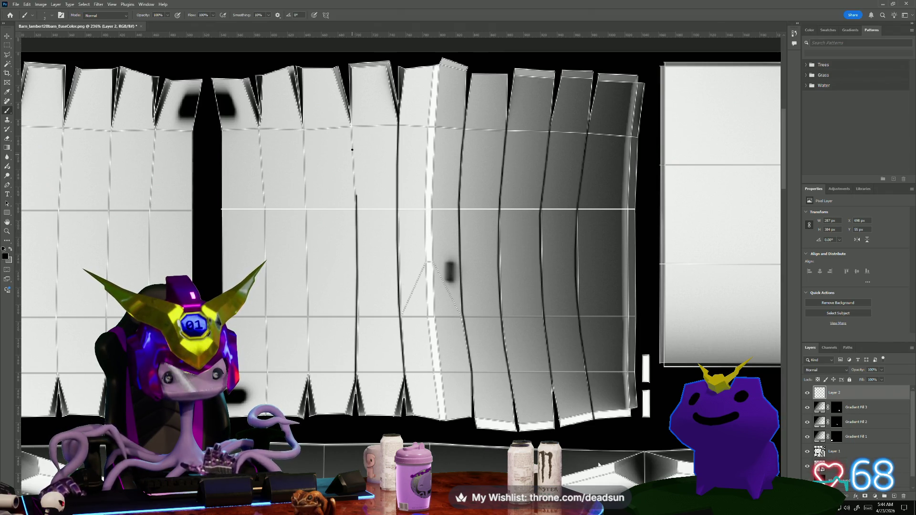
left_click(351, 126)
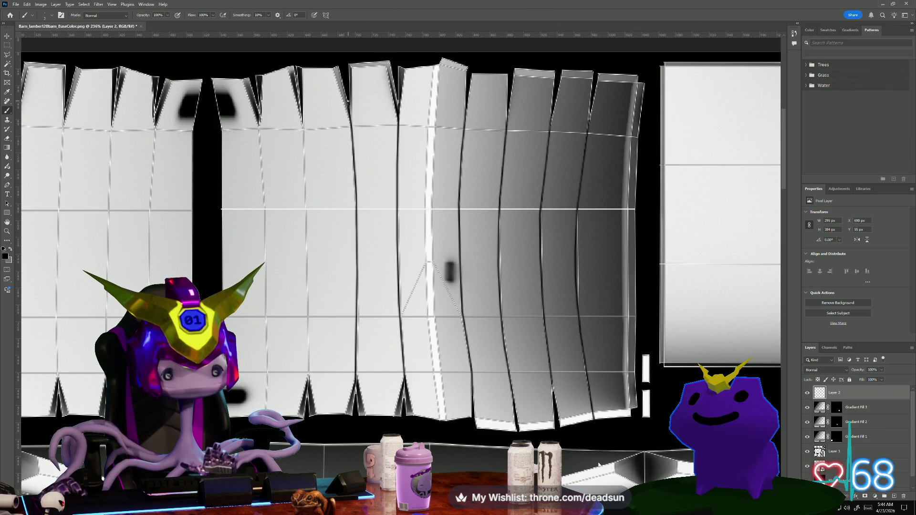
left_click(305, 367)
left_click(306, 138)
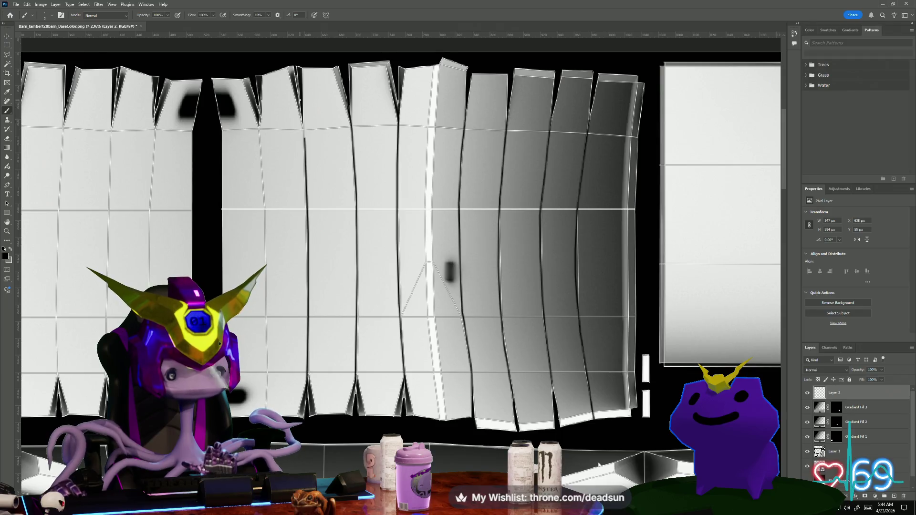
left_click(297, 76)
- Paint two more vertical plank lines, top to bottom, on the seams further left
left_click_drag(263, 324, 340, 298)
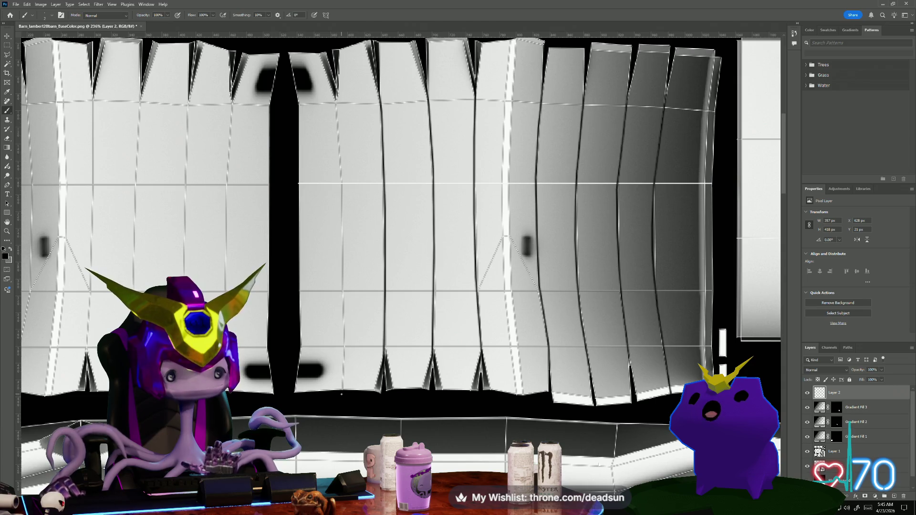
left_click(342, 391)
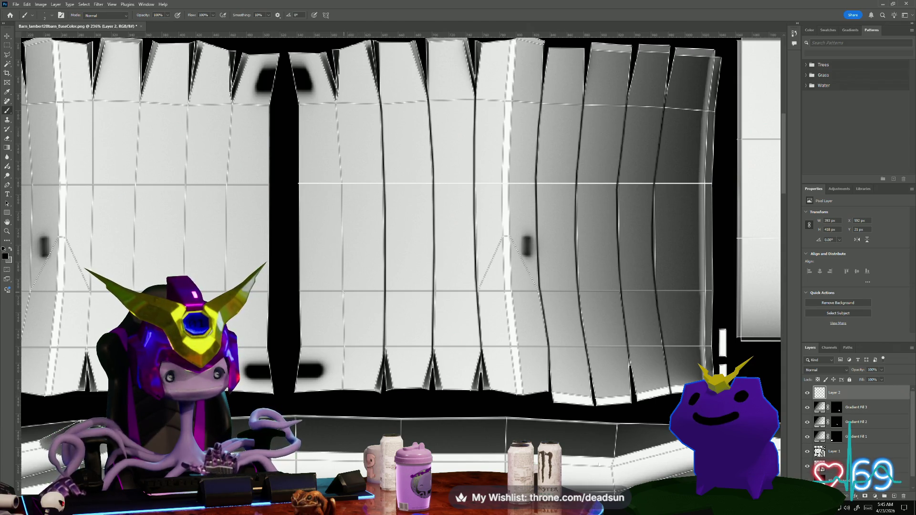
left_click(343, 293)
left_click(342, 183)
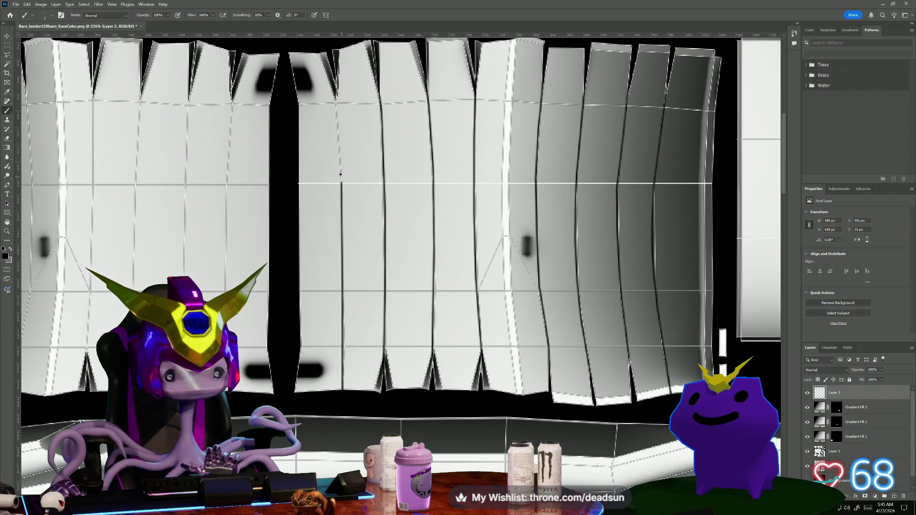
left_click(336, 88)
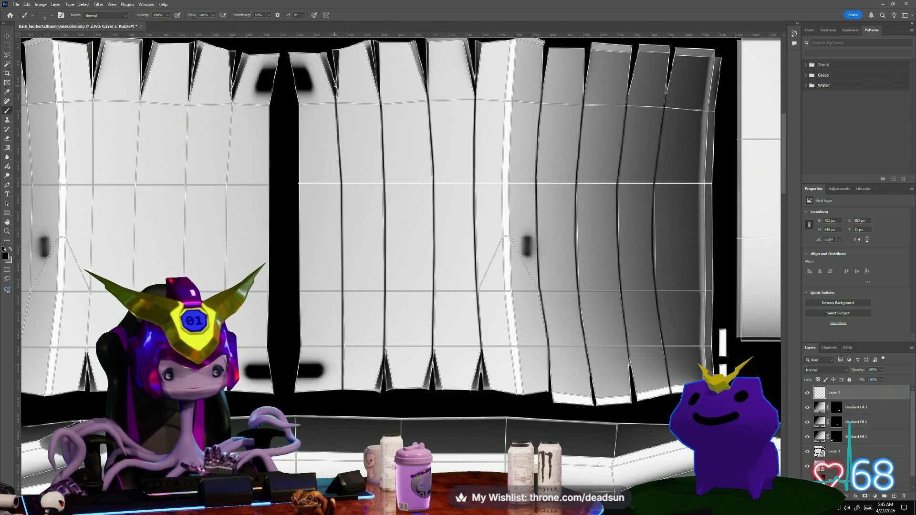
left_click_drag(247, 349, 375, 350)
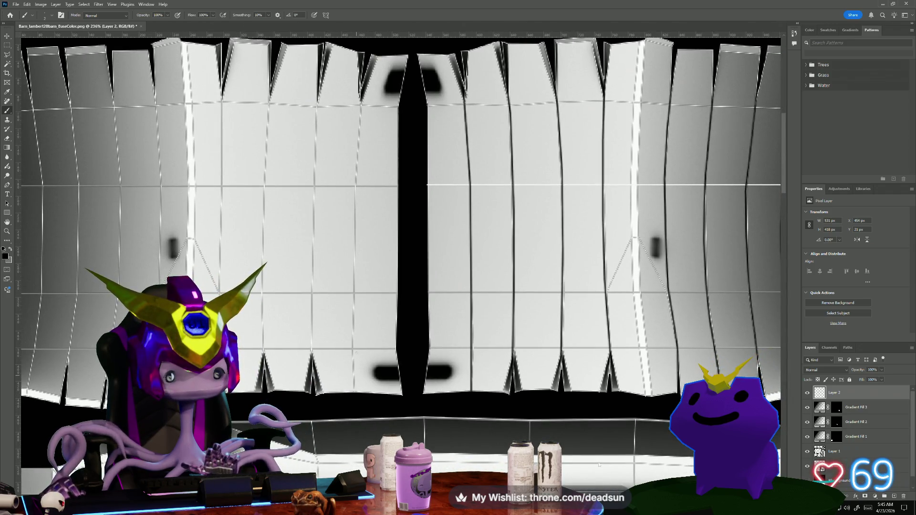
left_click(354, 394)
left_click(355, 294)
left_click(354, 187)
left_click(358, 128)
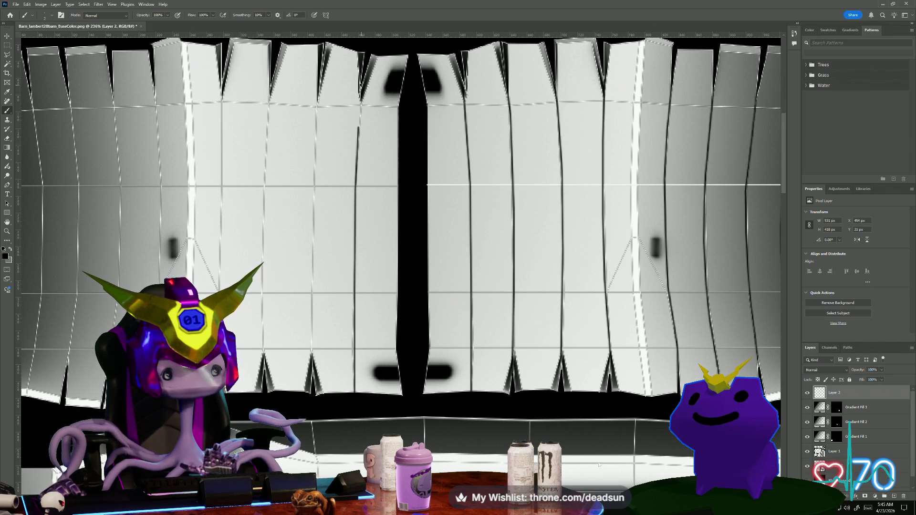
left_click(361, 85)
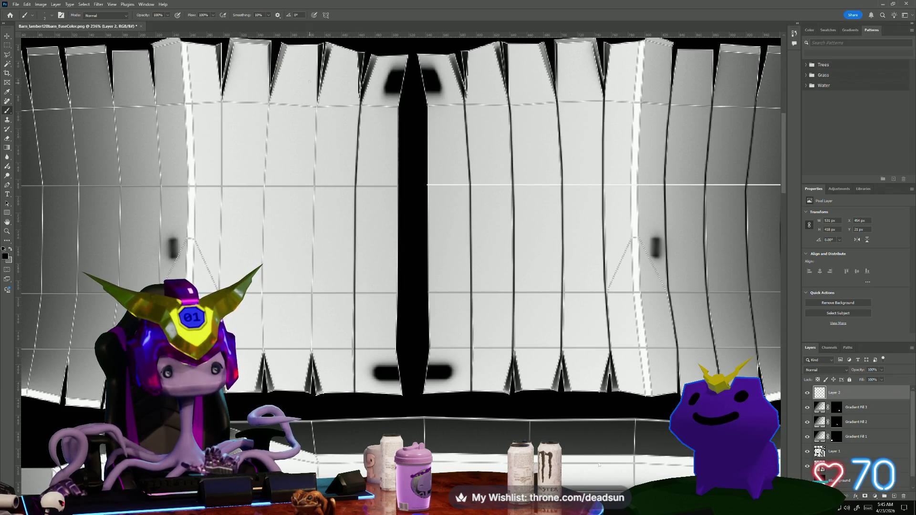
- Add three further plank lines along the leftmost wall seams
left_click(320, 90)
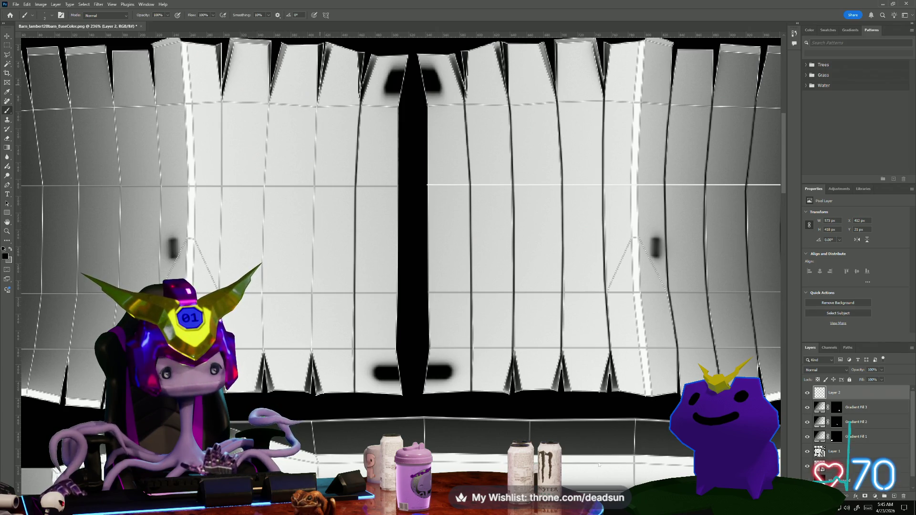
left_click(315, 126)
left_click(314, 192)
left_click(311, 283)
left_click(311, 356)
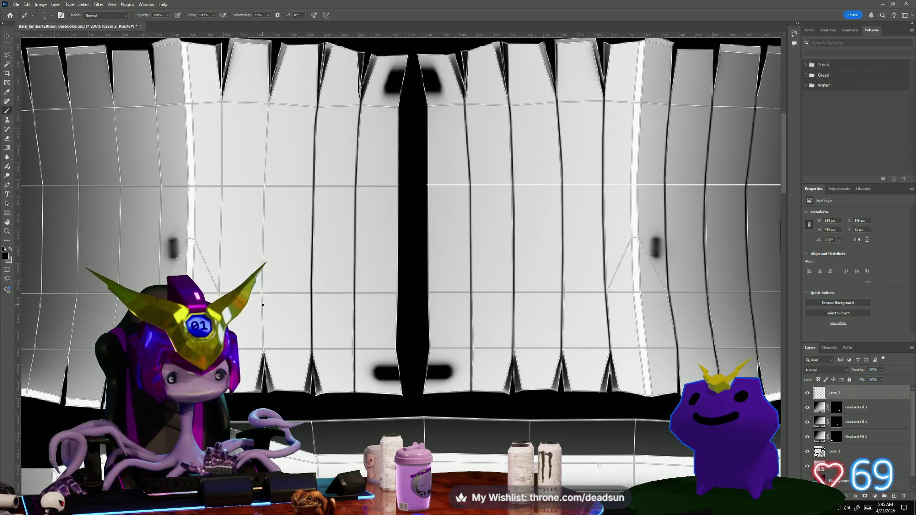
left_click(265, 161)
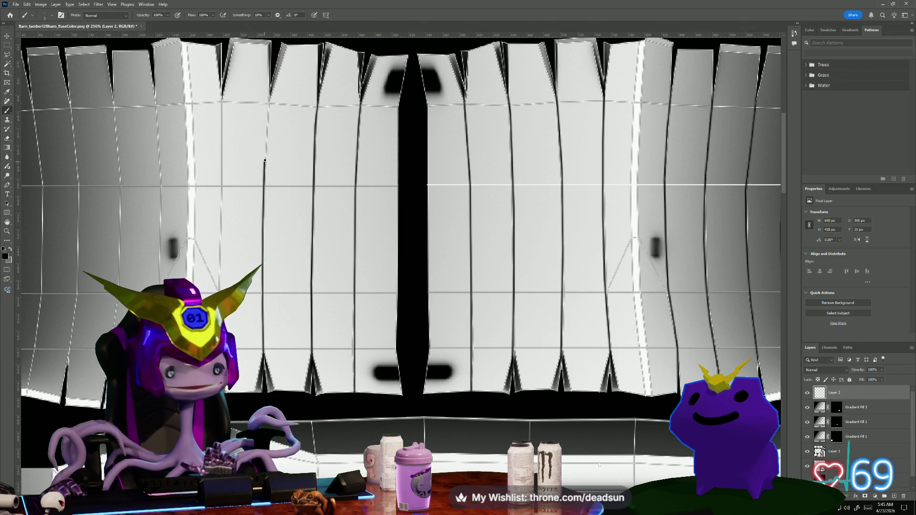
left_click(268, 70)
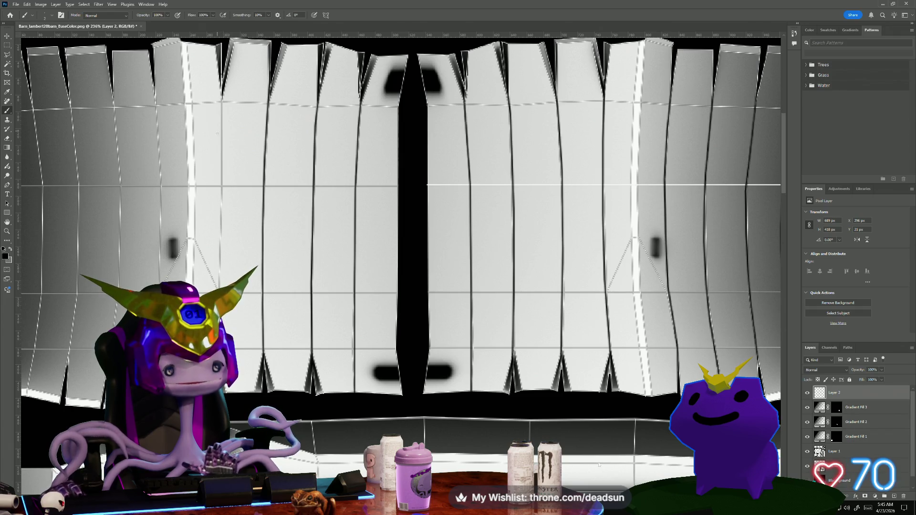
left_click(222, 158)
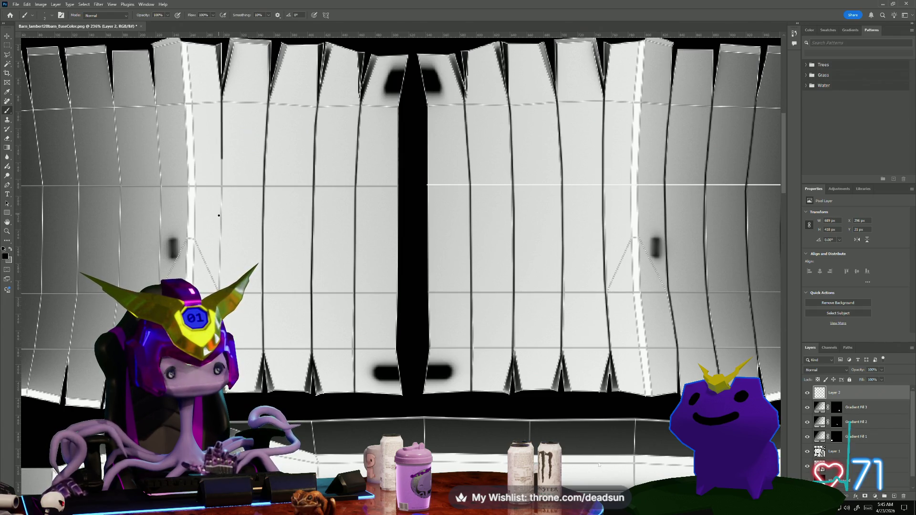
left_click(221, 222)
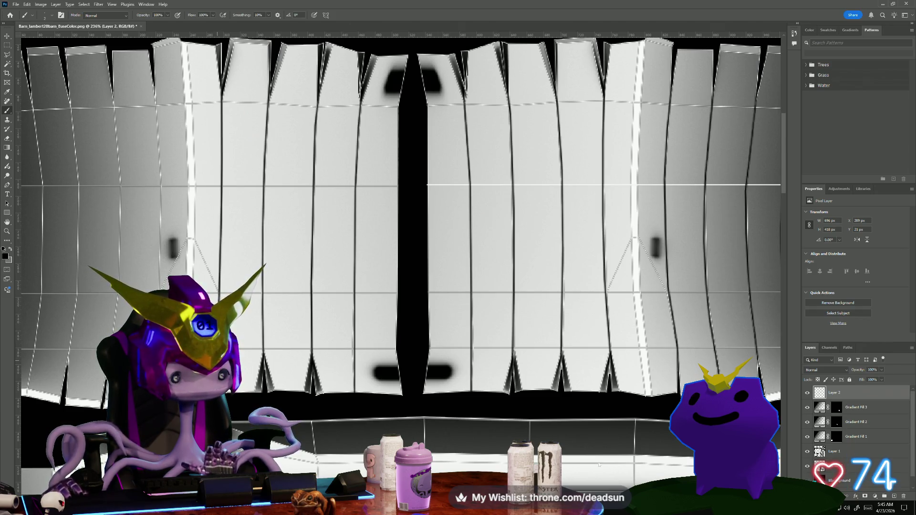
scroll("down", 3)
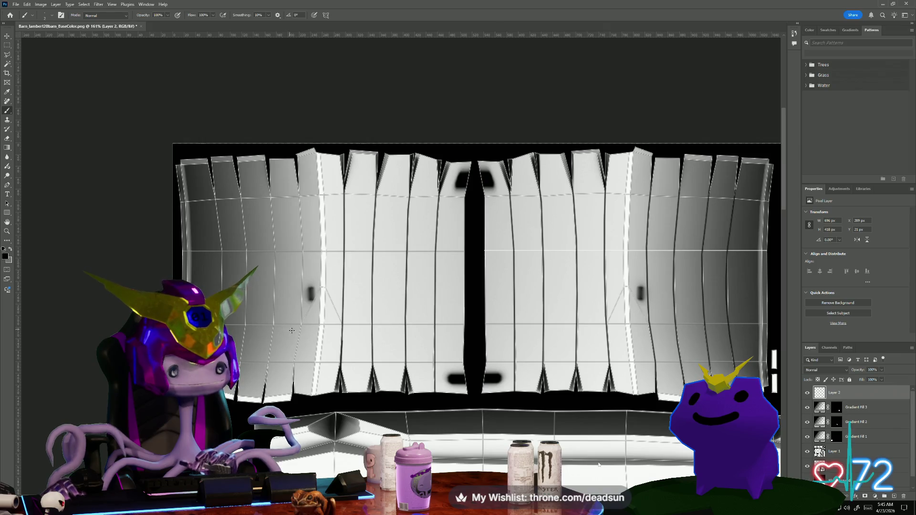
- Darken the central seam between the wall islands down to the bottom, plus a faint stroke on the left island
scroll("up", 3)
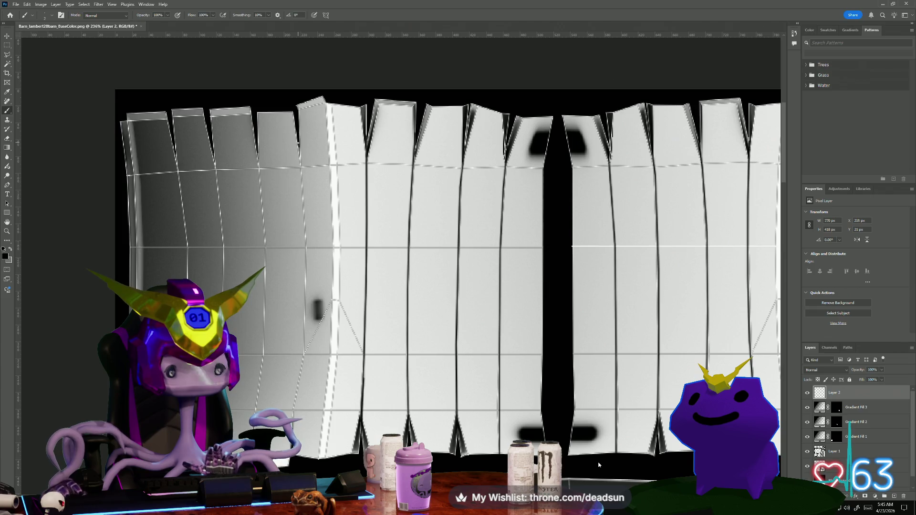
left_click_drag(301, 175, 304, 222)
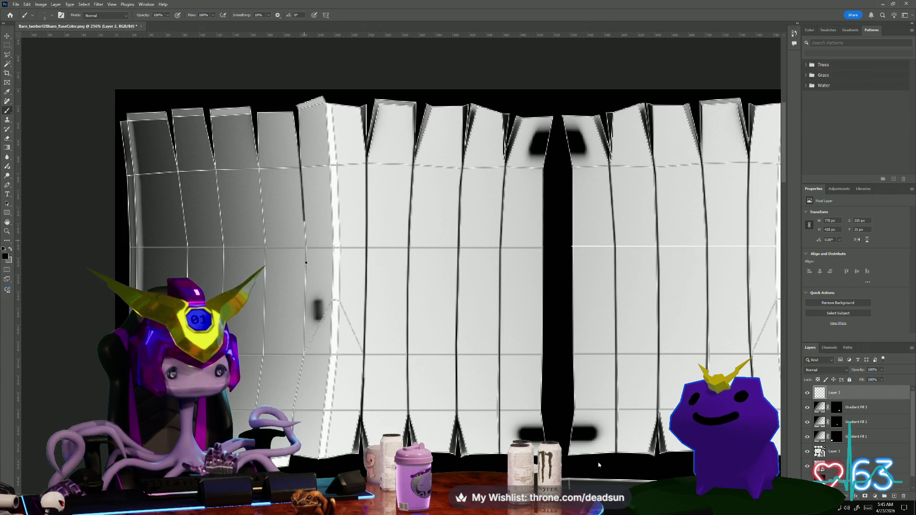
left_click(305, 271)
left_click(305, 333)
left_click(301, 363)
left_click(294, 415)
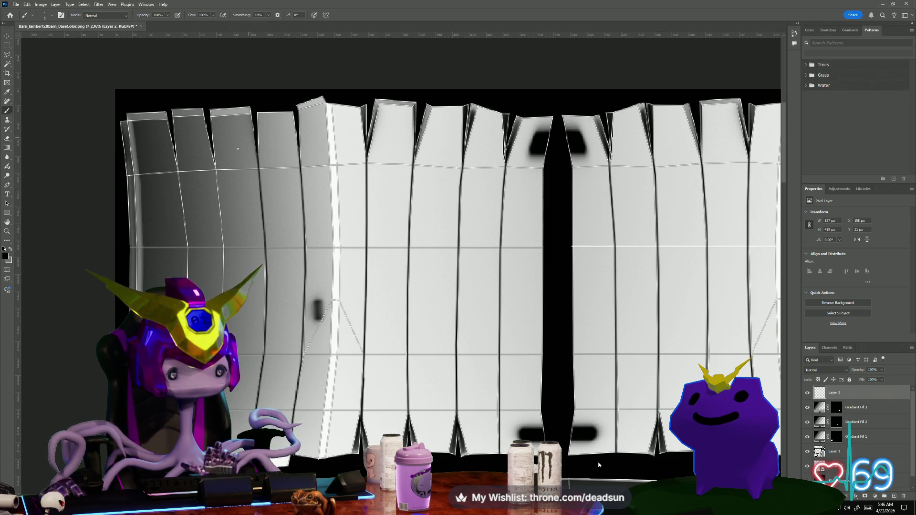
left_click_drag(212, 143, 217, 188)
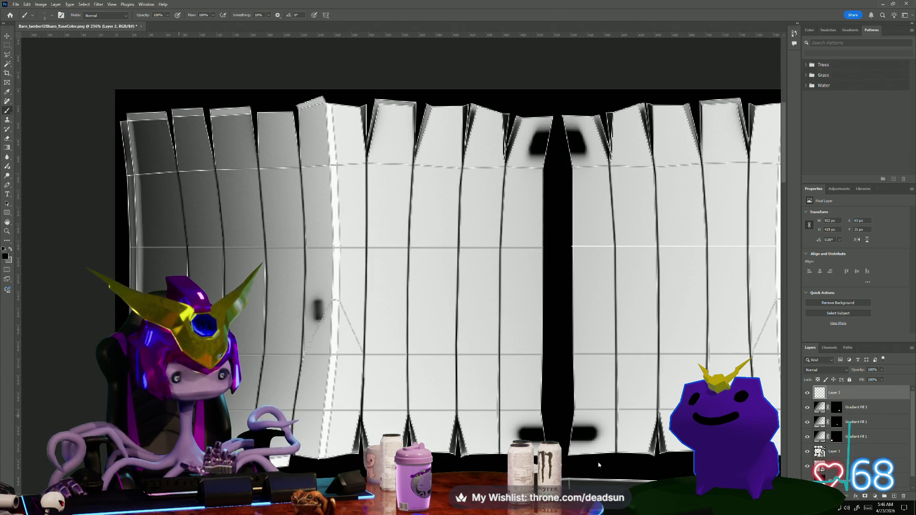
scroll("down", 3)
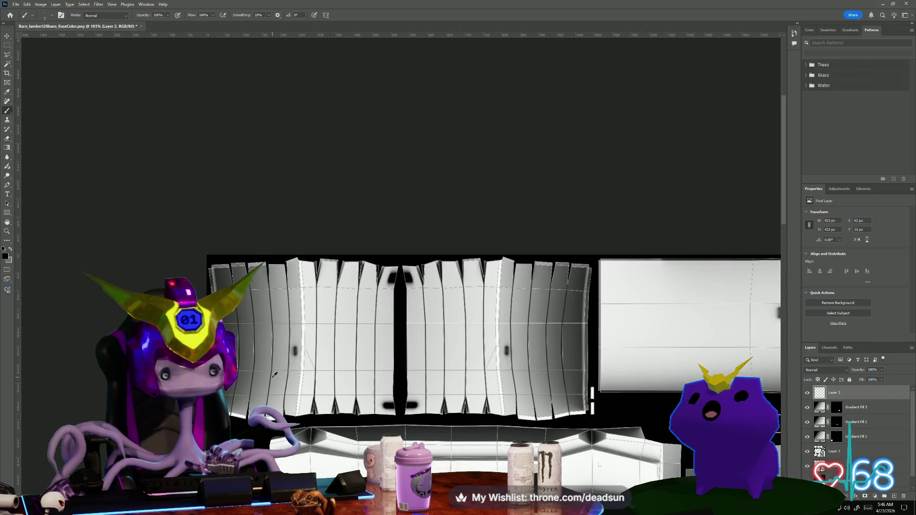
- Set the foreground colour to a muted teal in the Color Picker
scroll("down", 3)
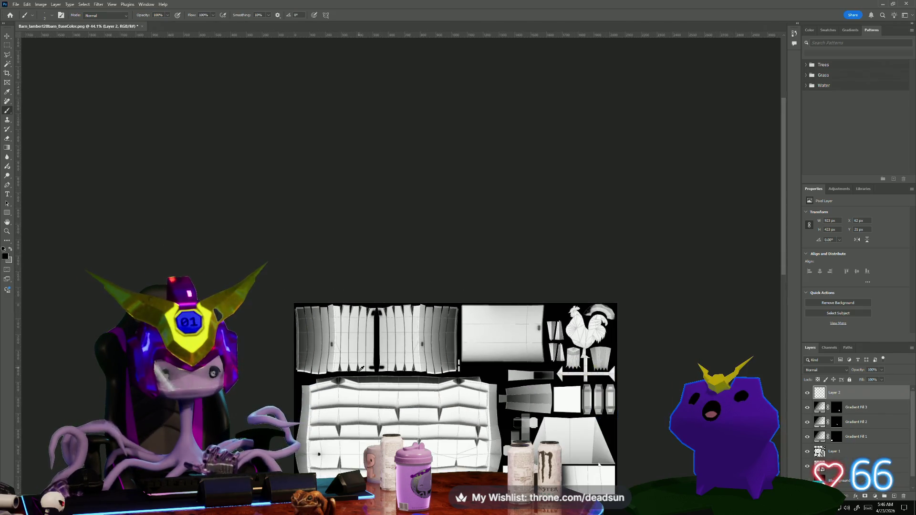
left_click_drag(355, 333, 211, 151)
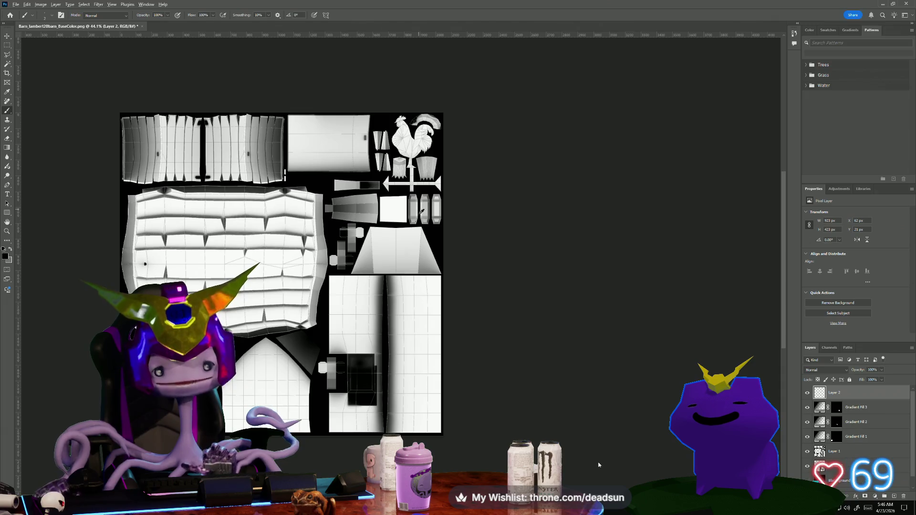
scroll("up", 3)
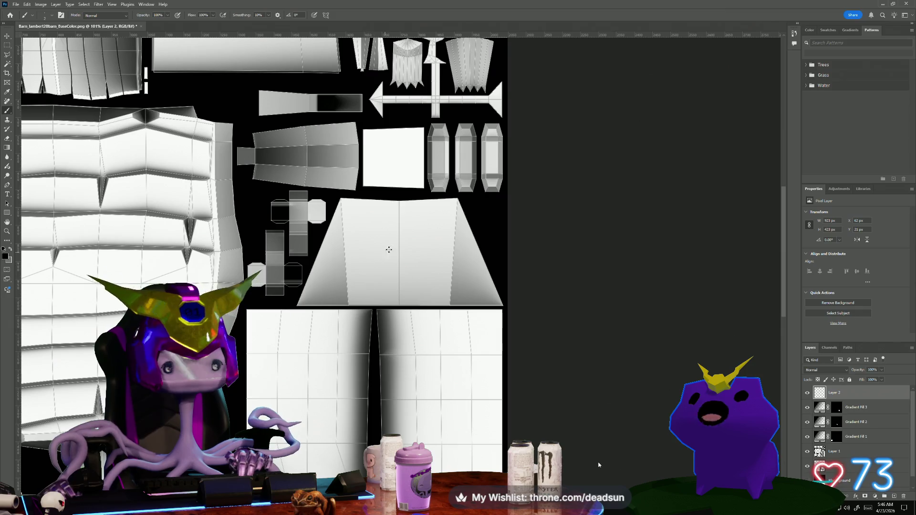
scroll("down", 3)
scroll("up", 3)
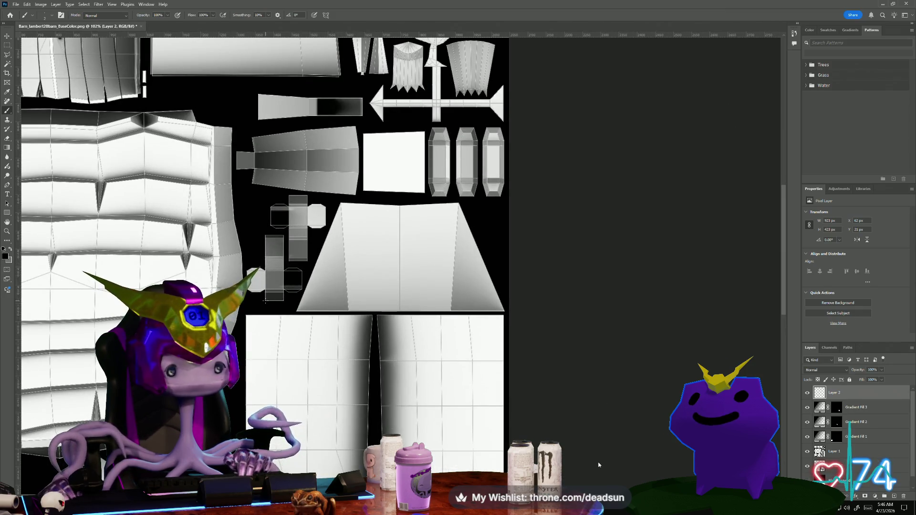
scroll("up", 3)
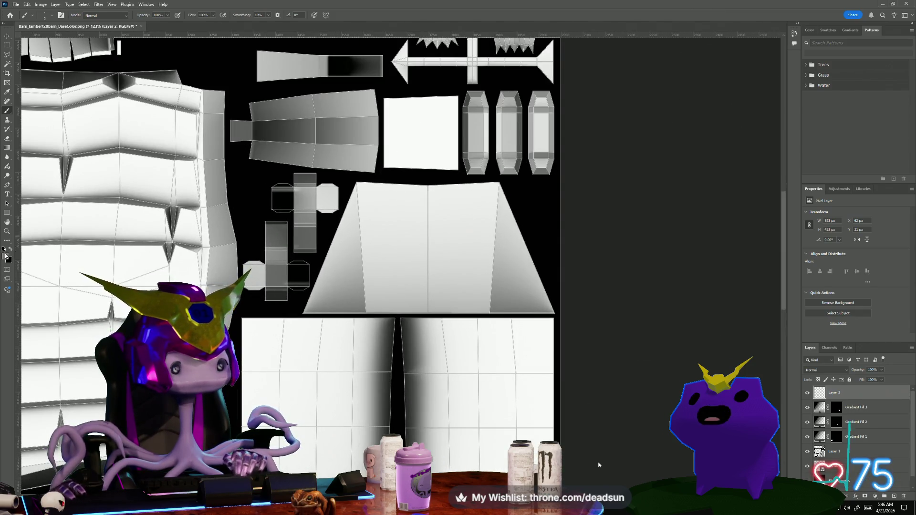
left_click(5, 257)
left_click_drag(641, 186, 640, 185)
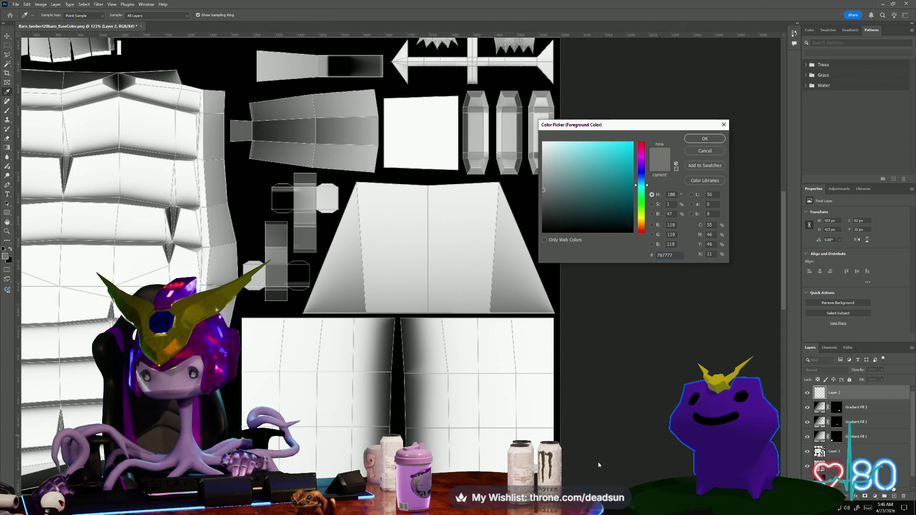
left_click(564, 179)
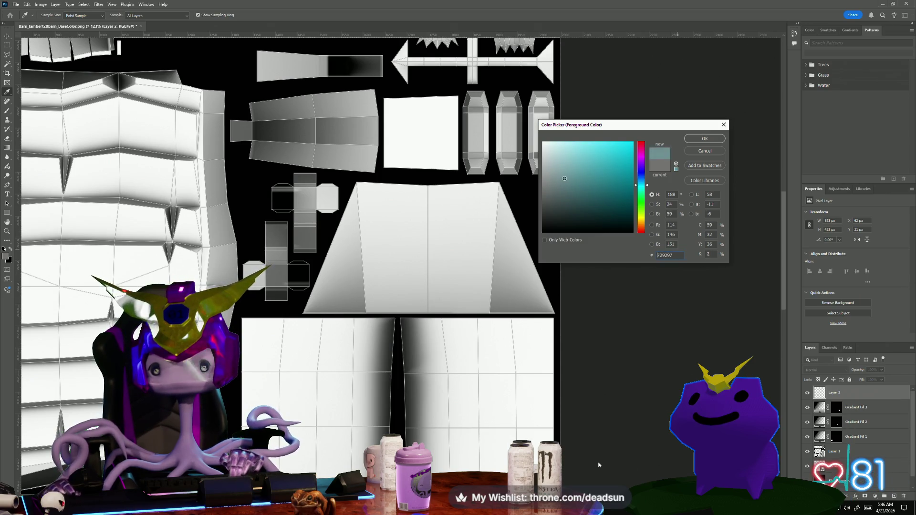
left_click(705, 138)
- Add a new empty Layer 3 above Layer 2 for the window glass
key("b")
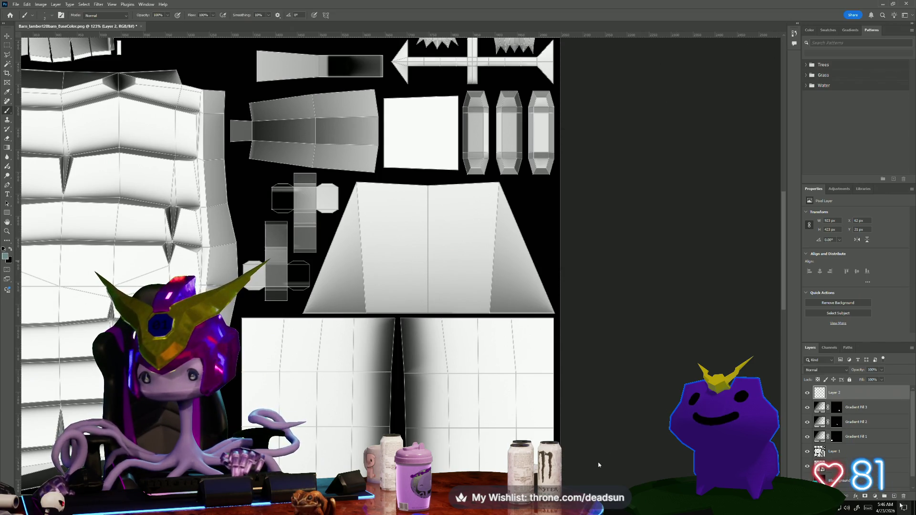
key("ctrl+shift+alt+n")
scroll("up", 3)
scroll("up", 3)
key("m")
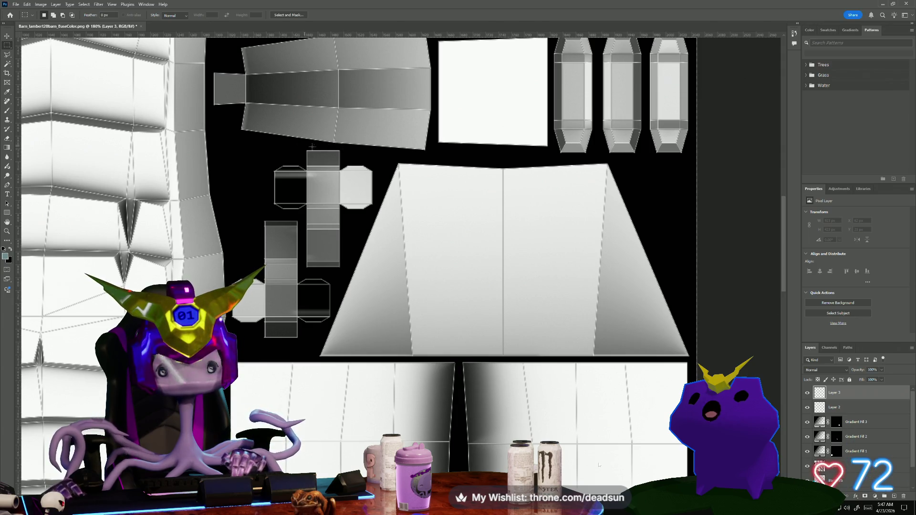
- Attempt a freehand lasso around the window pieces, cancel it, and make Layer 1 active
left_click(7, 53)
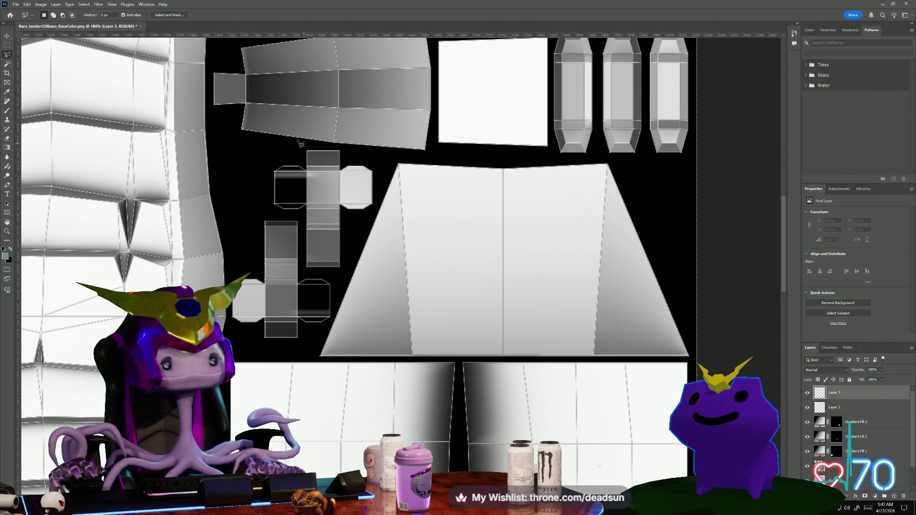
left_click_drag(266, 140, 232, 330)
left_click_drag(233, 243, 252, 152)
scroll("down", 3)
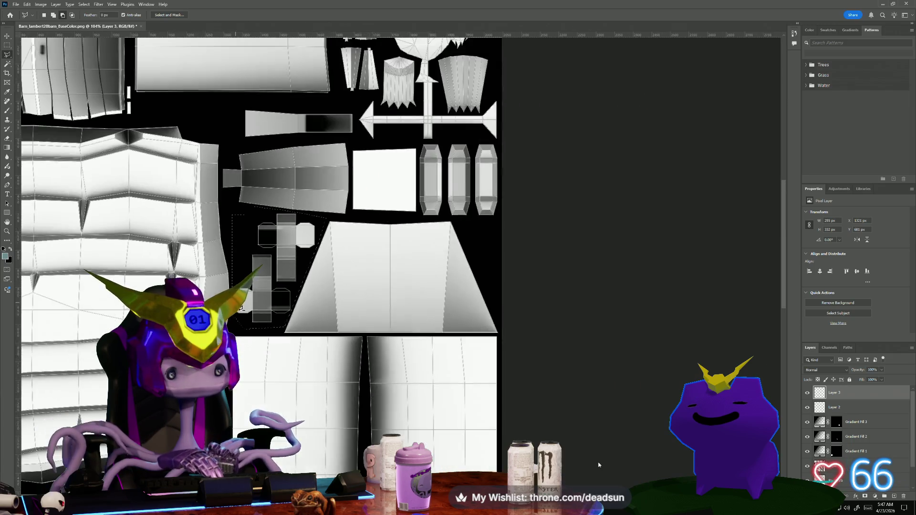
scroll("up", 3)
scroll("up", 3)
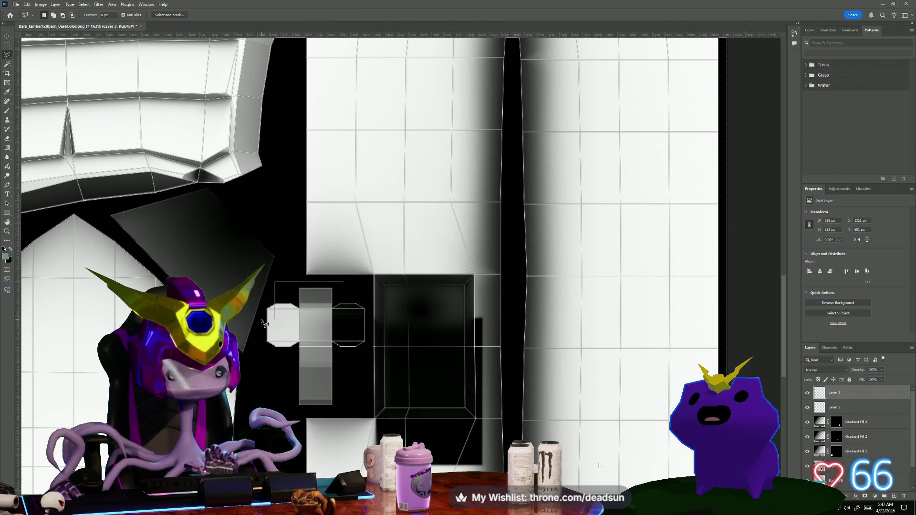
key("Escape")
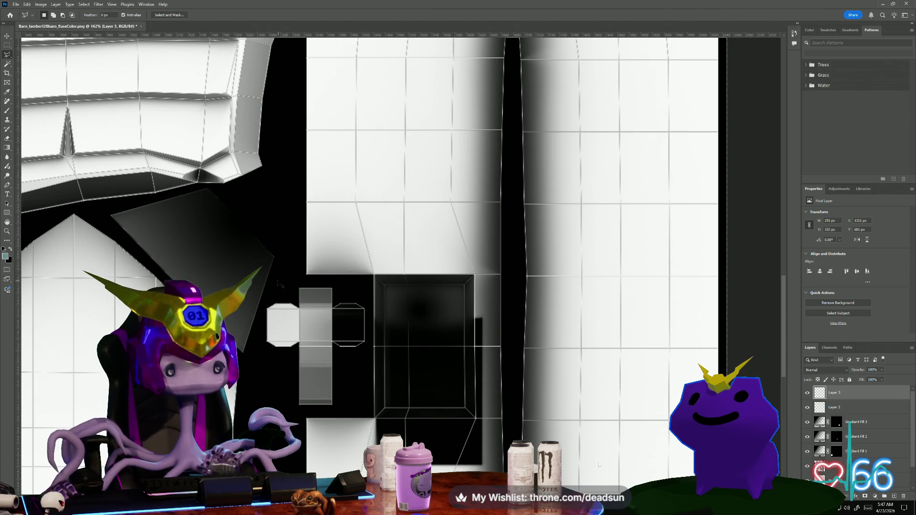
left_click(279, 285)
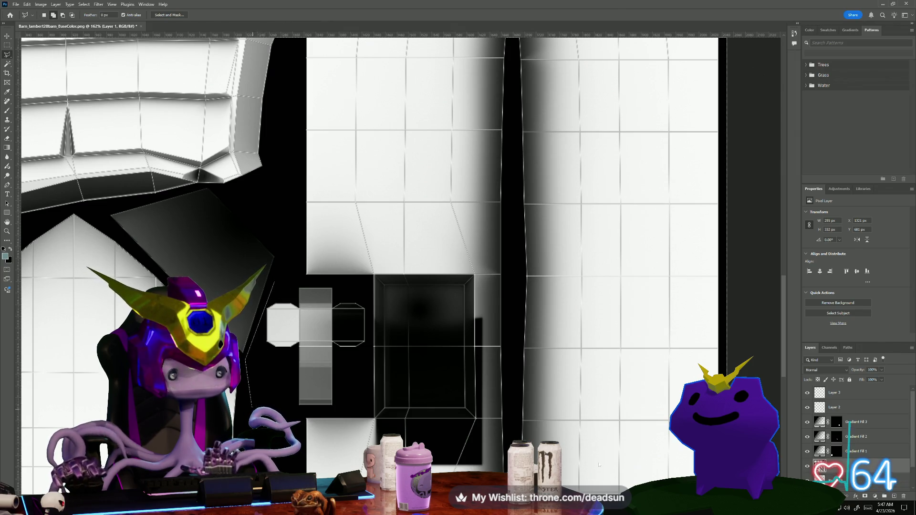
- Select the two cross-shaped window pieces with polygonal outlines
left_click(261, 410)
left_click(348, 415)
left_click(371, 381)
left_click(365, 282)
left_click(351, 285)
scroll("down", 3)
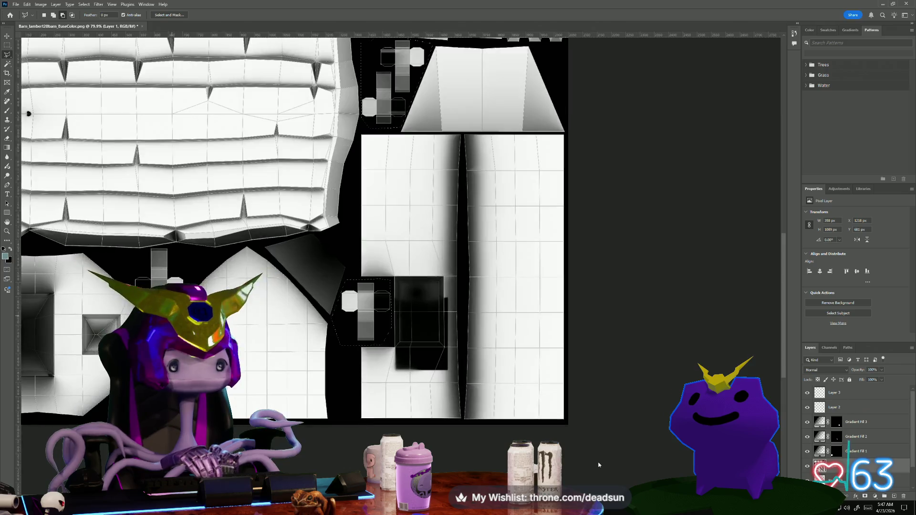
scroll("up", 3)
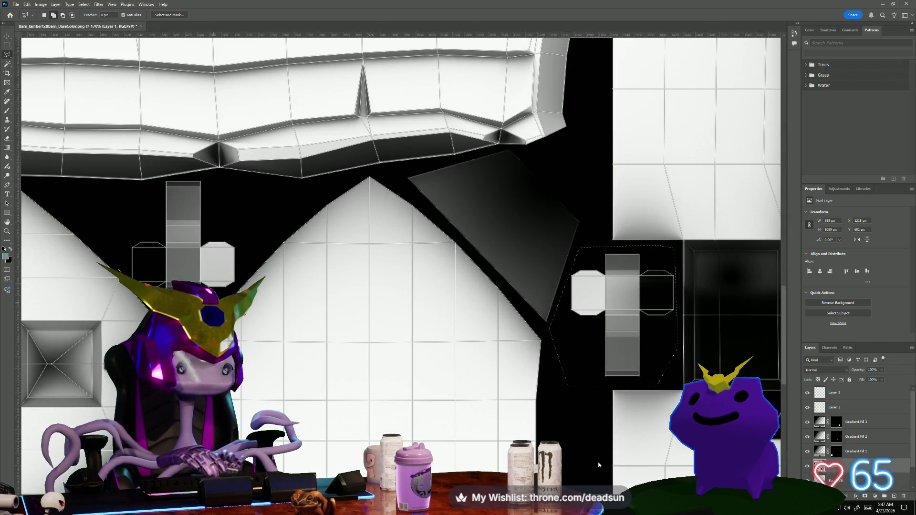
left_click(241, 279)
left_click(239, 203)
left_click(210, 175)
left_click(166, 181)
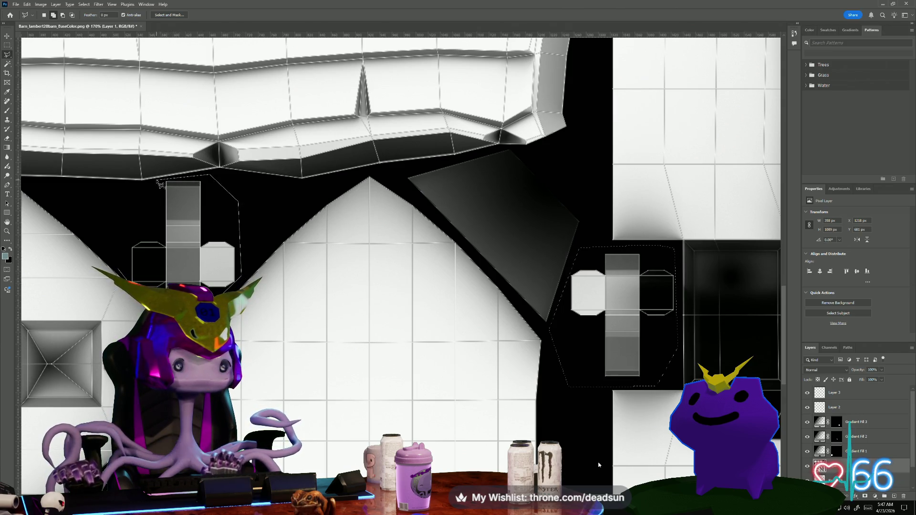
double_click(123, 252)
- Add the three hexagonal pieces to the selection
scroll("down", 3)
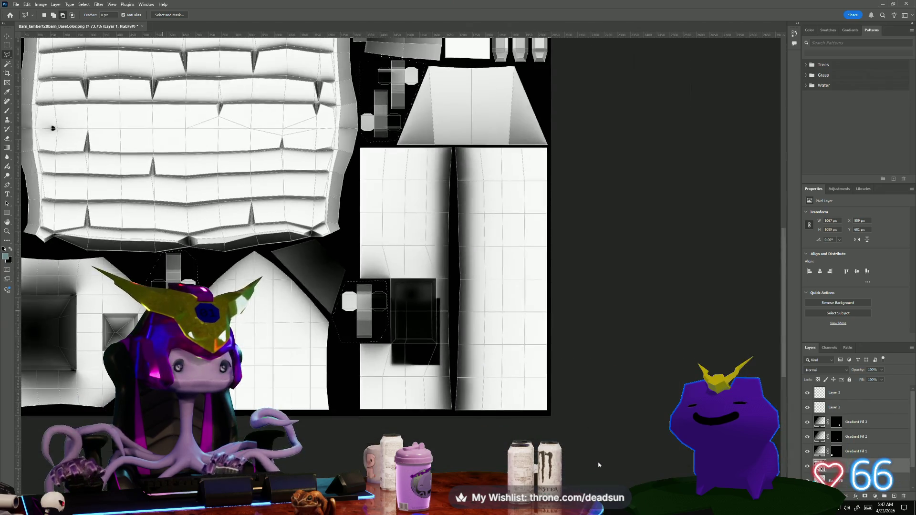
left_click_drag(290, 223, 232, 379)
scroll("up", 3)
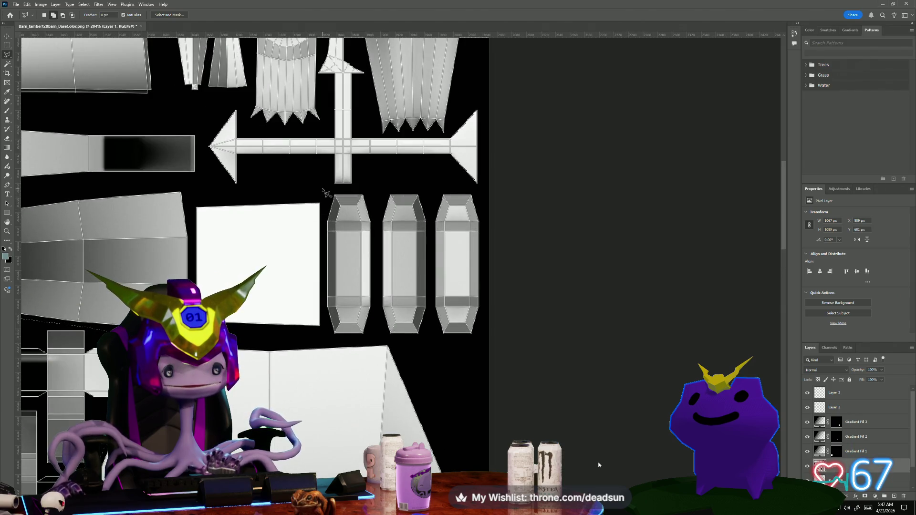
left_click_drag(323, 191, 342, 198)
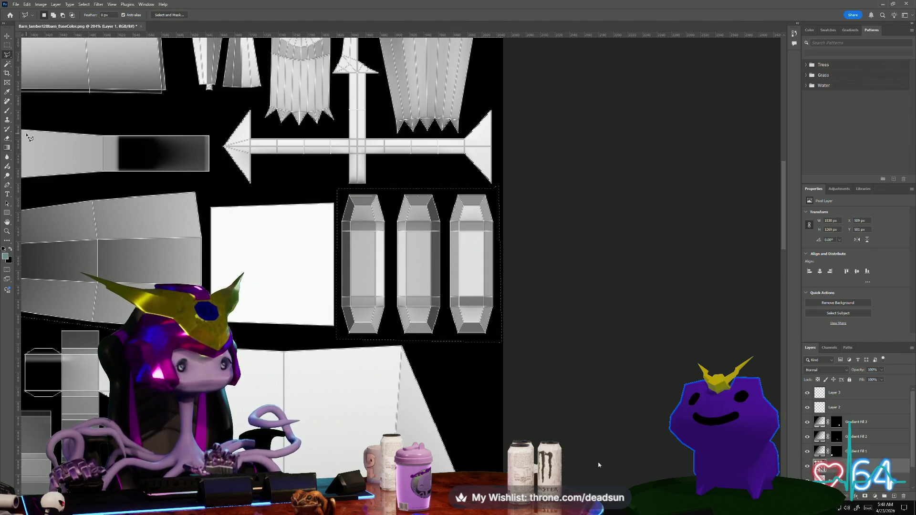
left_click(7, 148)
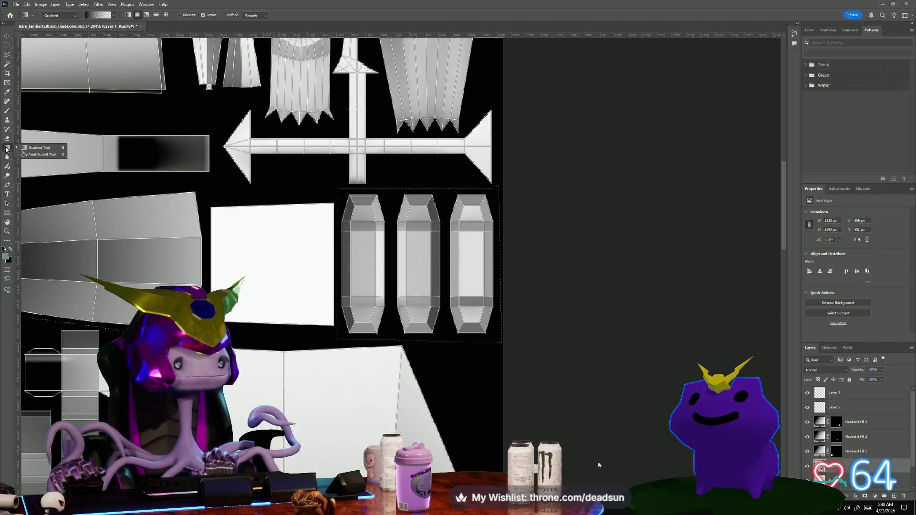
- Fill the selected glass pieces with teal on a new layer blended in Hard Light
left_click(41, 154)
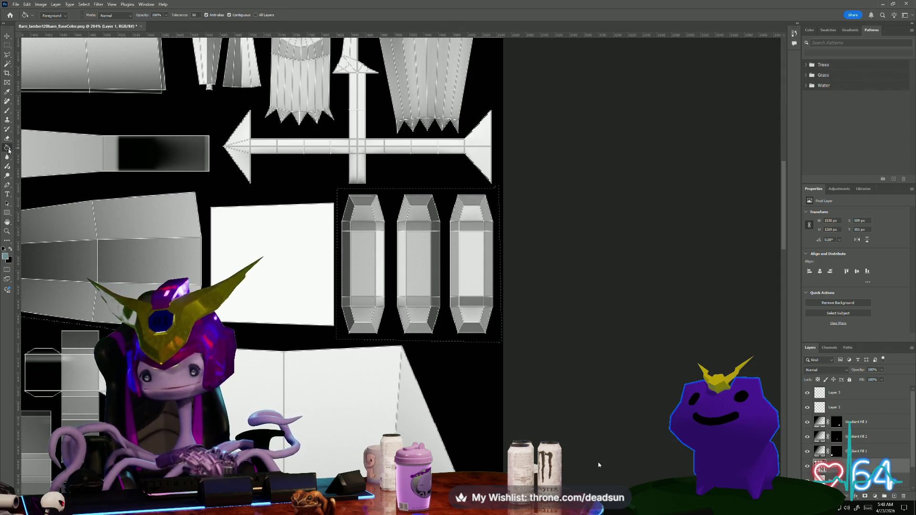
scroll("down", 3)
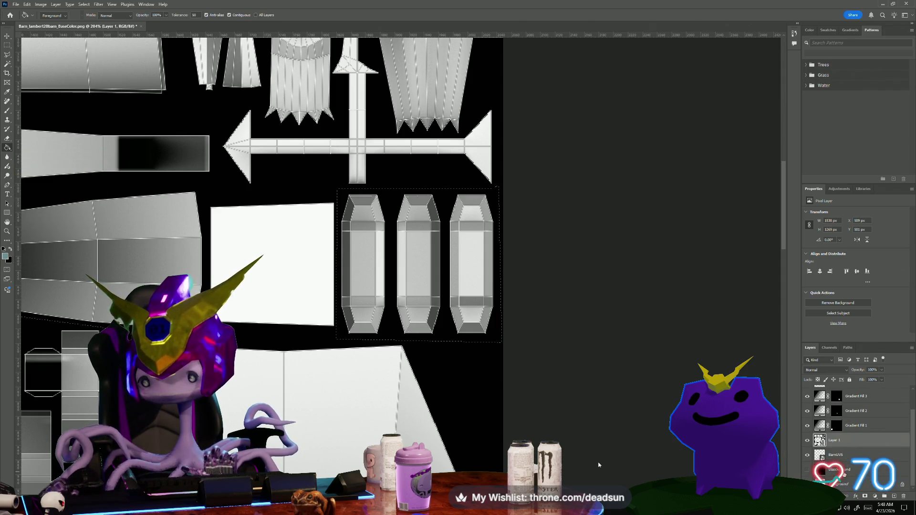
left_click(837, 457)
key("ctrl+shift+alt+n")
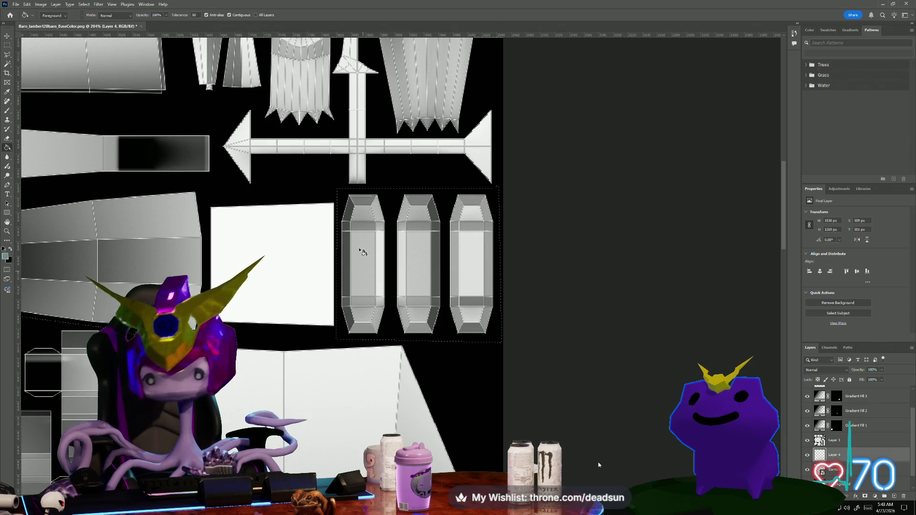
left_click(368, 243)
scroll("down", 3)
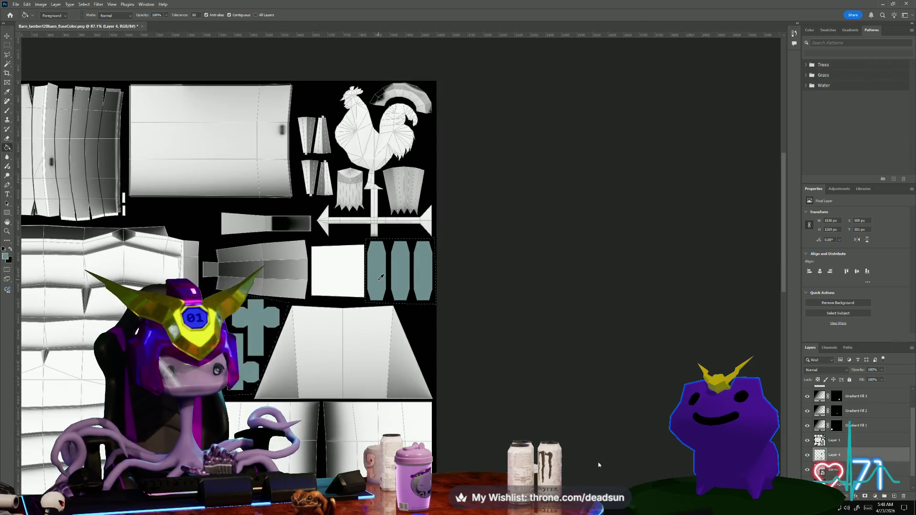
left_click(826, 369)
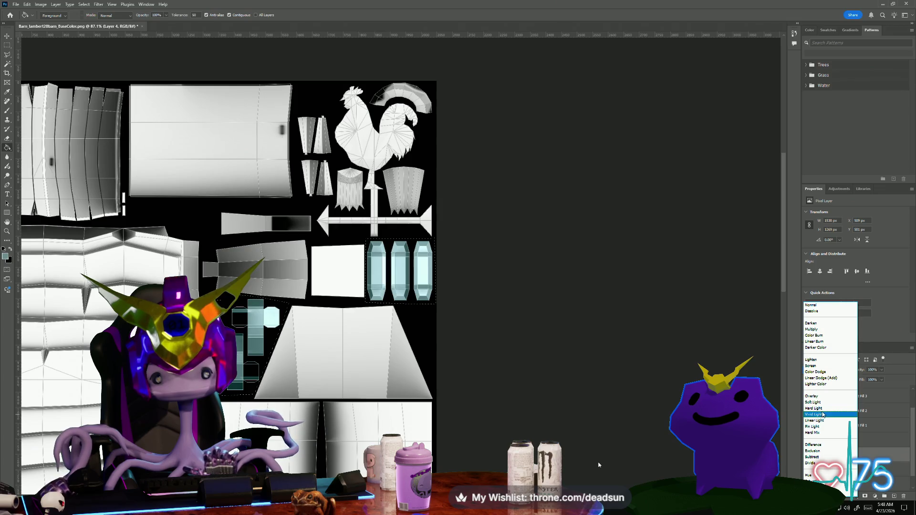
left_click(826, 413)
- Switch to the Rectangular Marquee, zoom in on the UV sheet and make the BarnUVS layer active
scroll("down", 3)
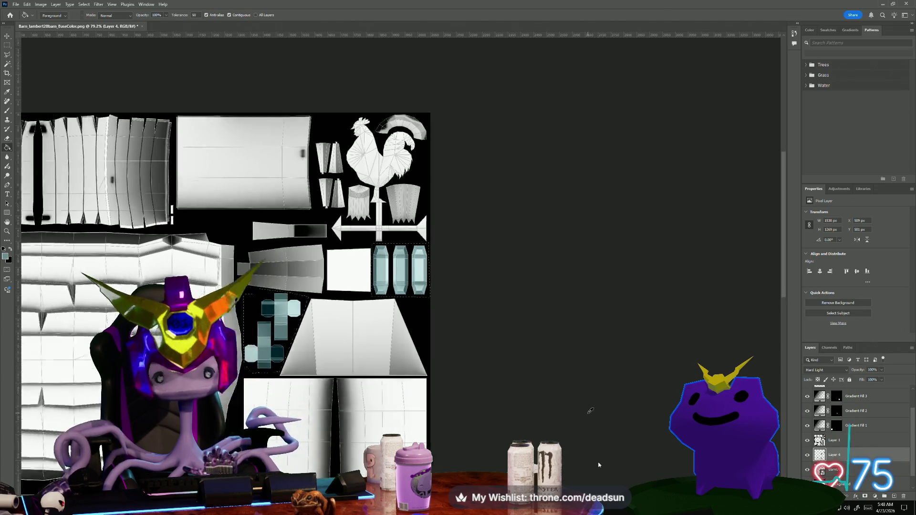
left_click(7, 45)
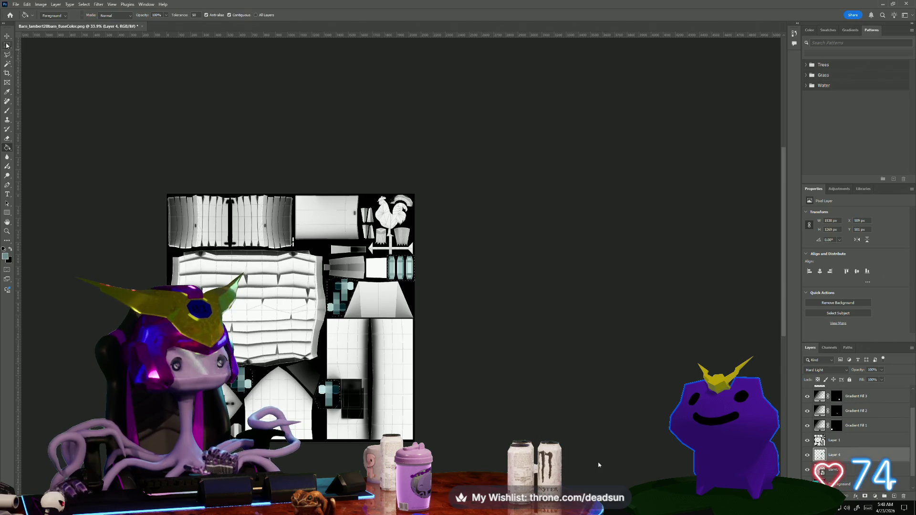
key("ctrl+plus")
key("ctrl+plus")
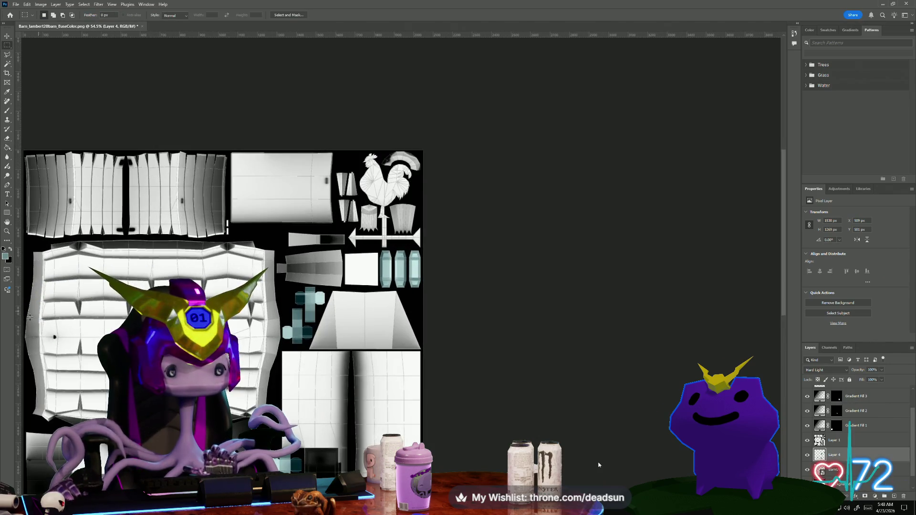
left_click_drag(491, 292, 523, 247)
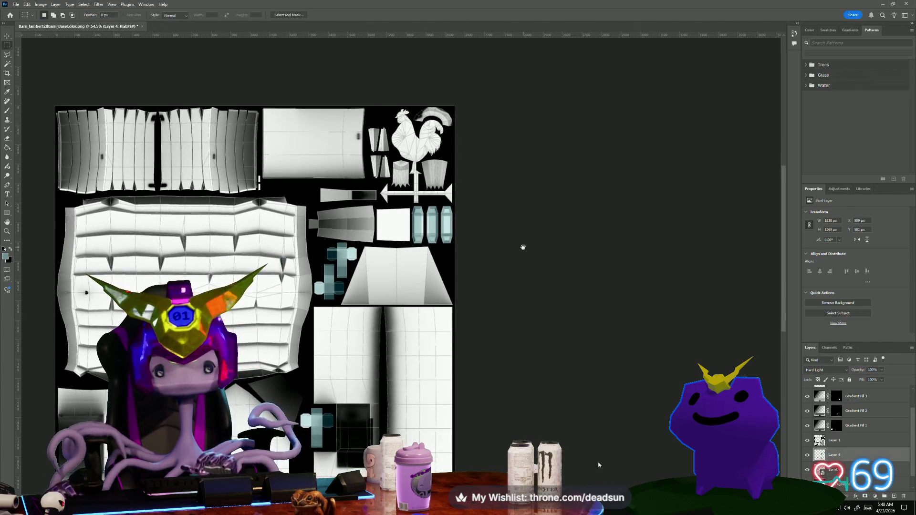
key("ctrl+plus")
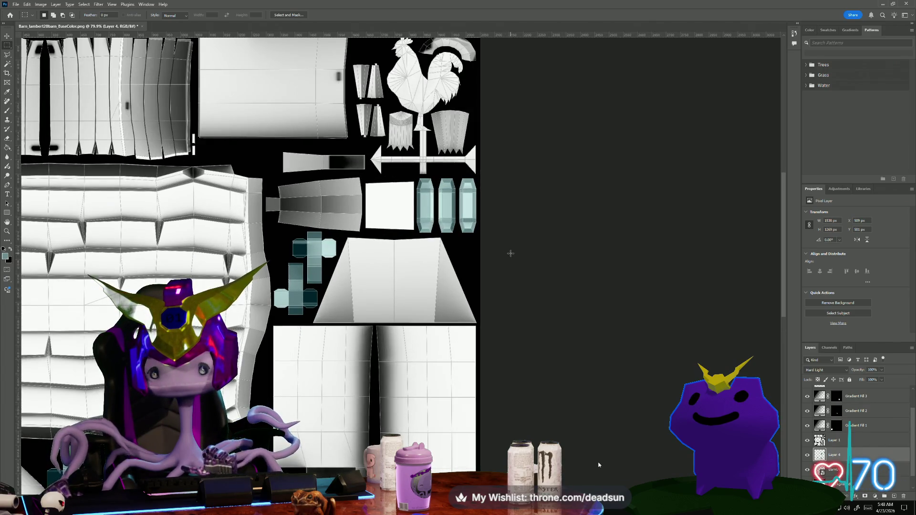
key("ctrl+plus")
key("alt+bracketleft")
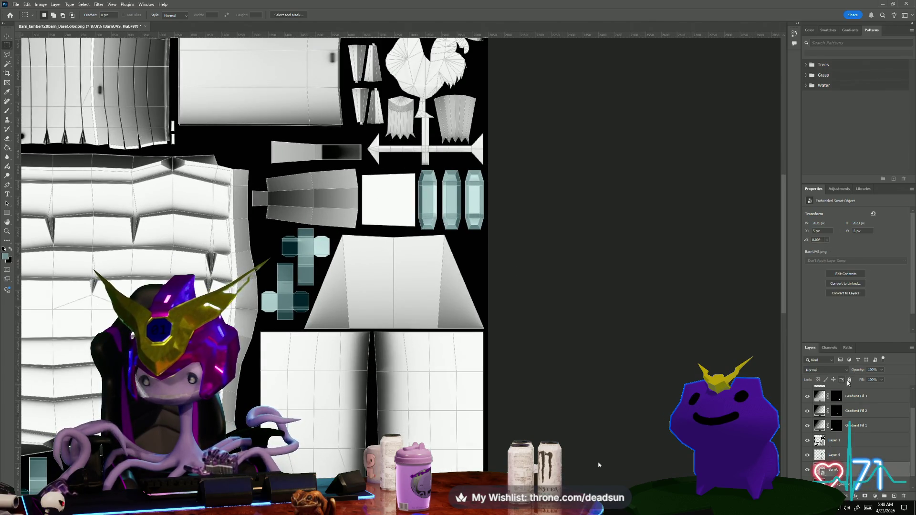
scroll("up", 3)
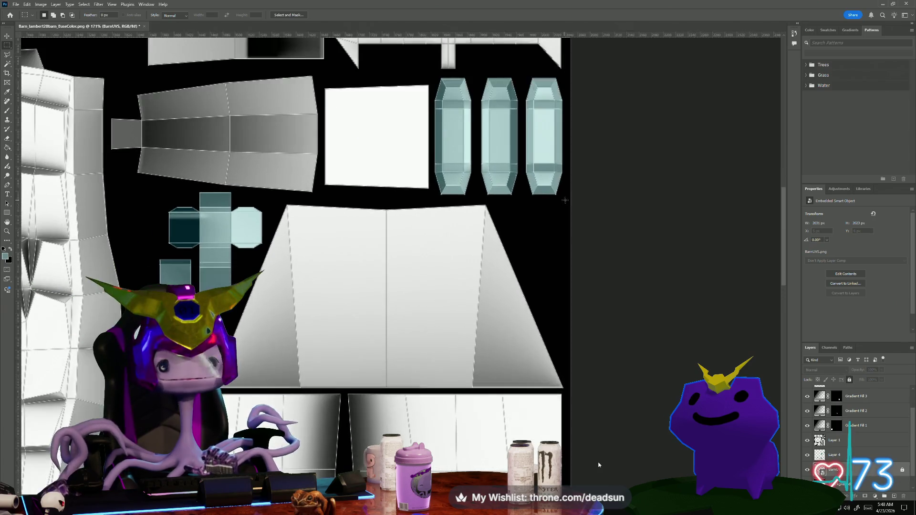
scroll("down", 3)
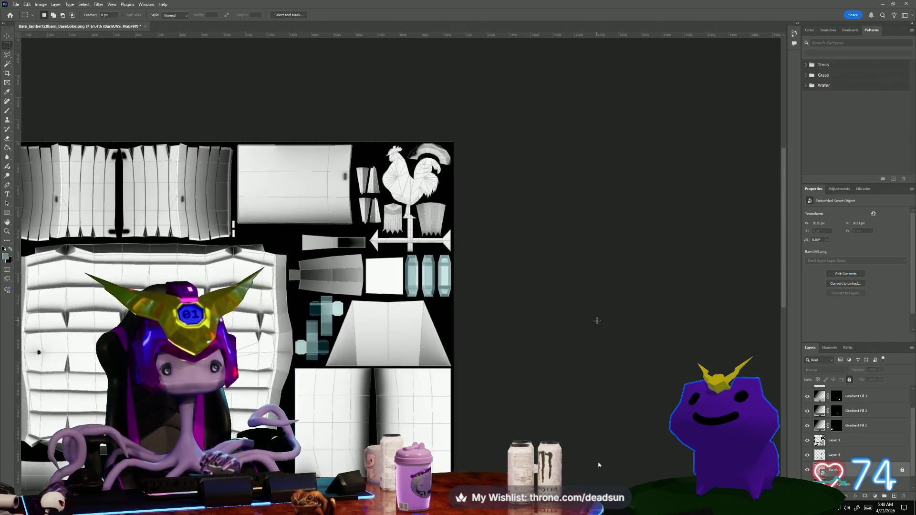
left_click_drag(558, 368, 570, 348)
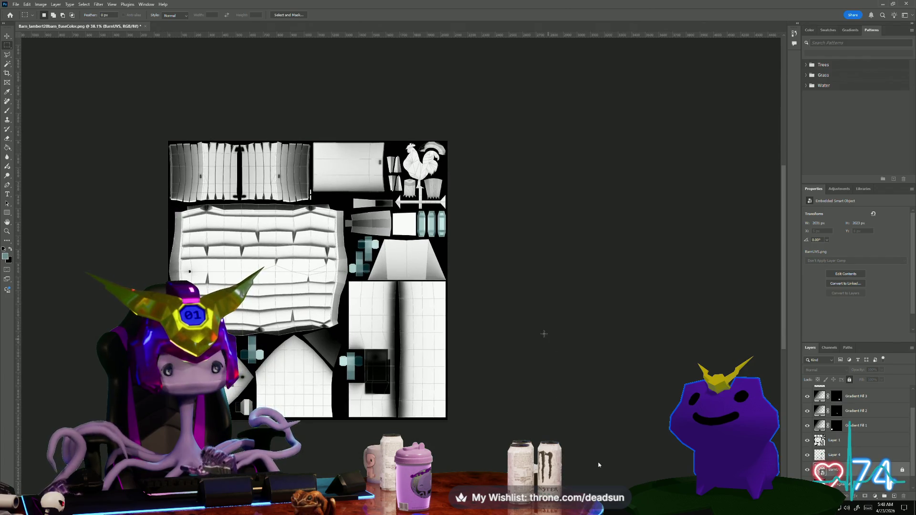
- Switch to the Brush, dismiss the smart-object warning, and add a new layer above Layer 4
scroll("up", 3)
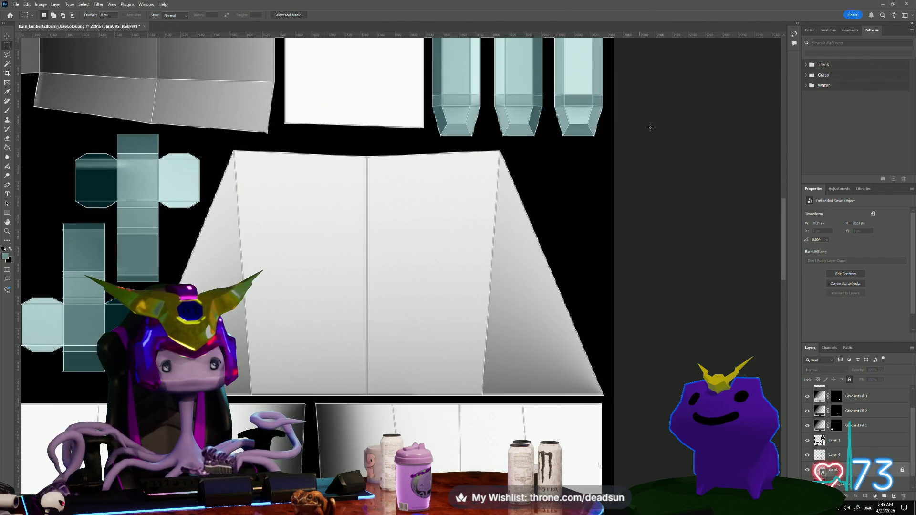
scroll("up", 3)
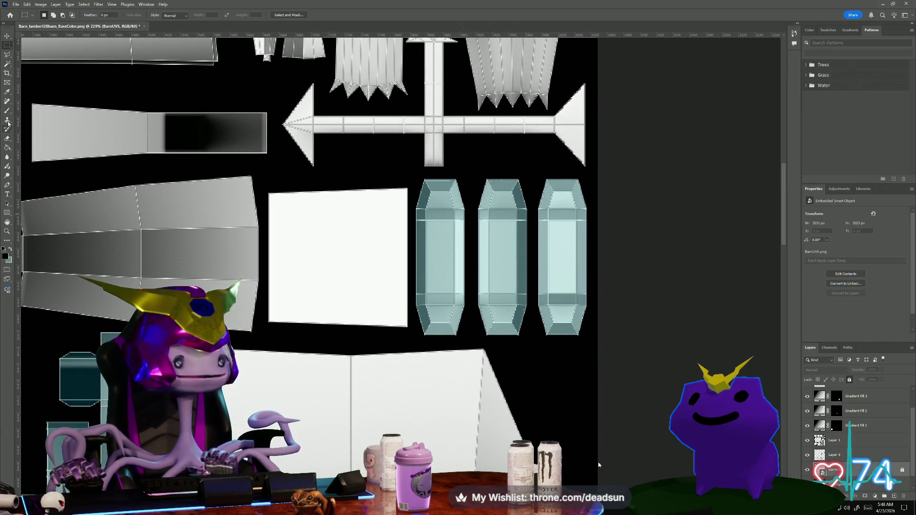
left_click(8, 111)
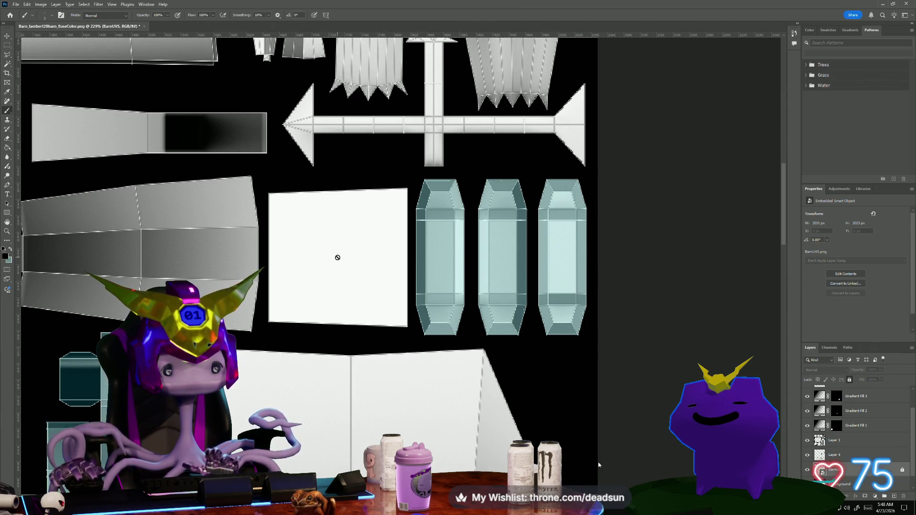
left_click(338, 255)
left_click(429, 186)
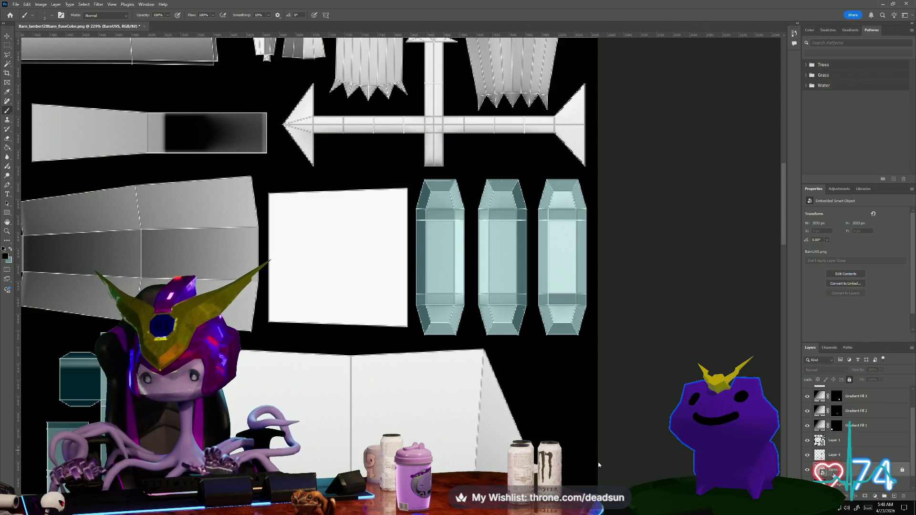
left_click(840, 455)
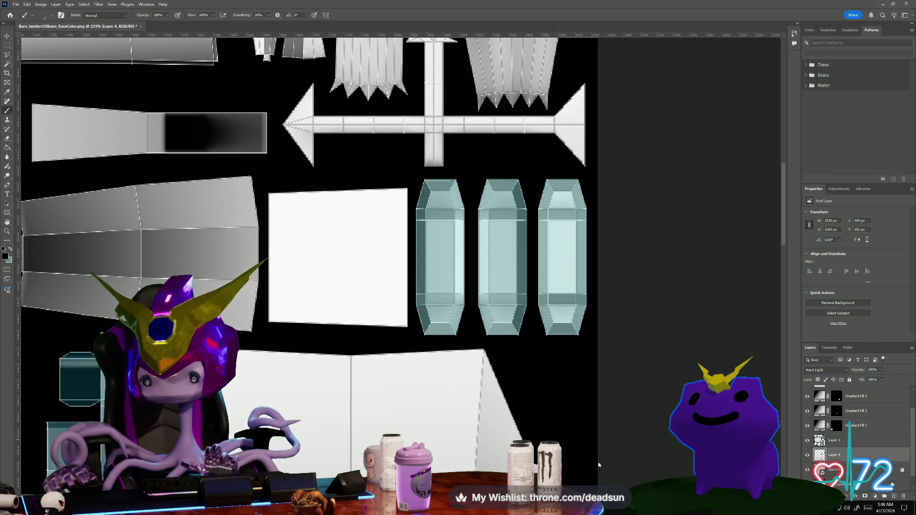
left_click(894, 497)
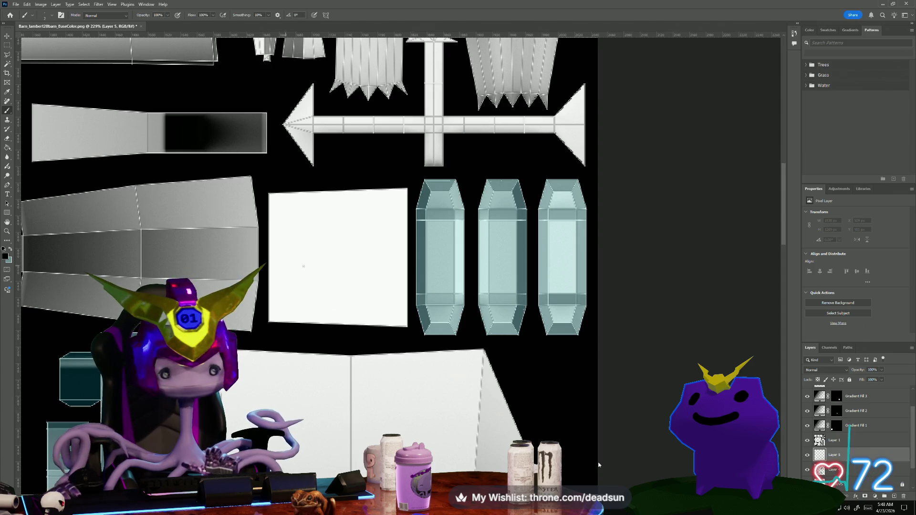
- Paint a black spiral across the white square island on the new Layer 5
left_click_drag(339, 259, 360, 233)
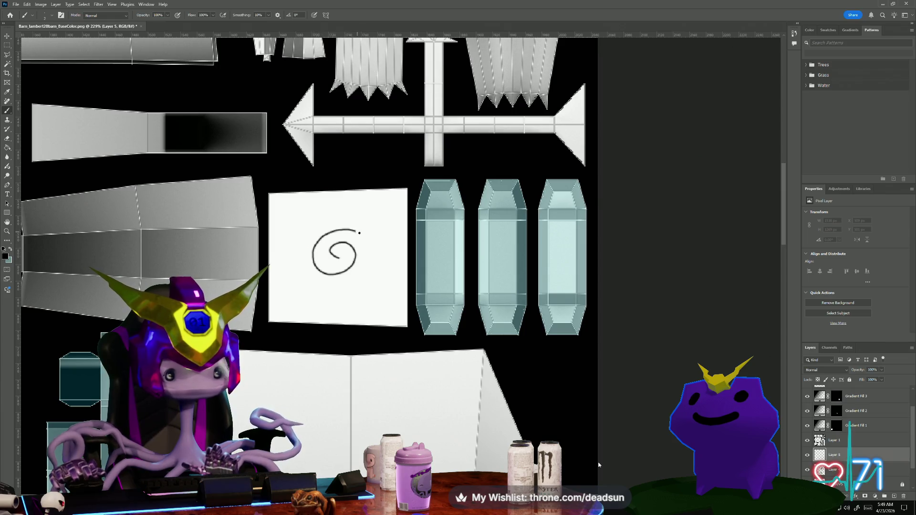
left_click_drag(327, 299, 289, 251)
left_click_drag(342, 208, 407, 244)
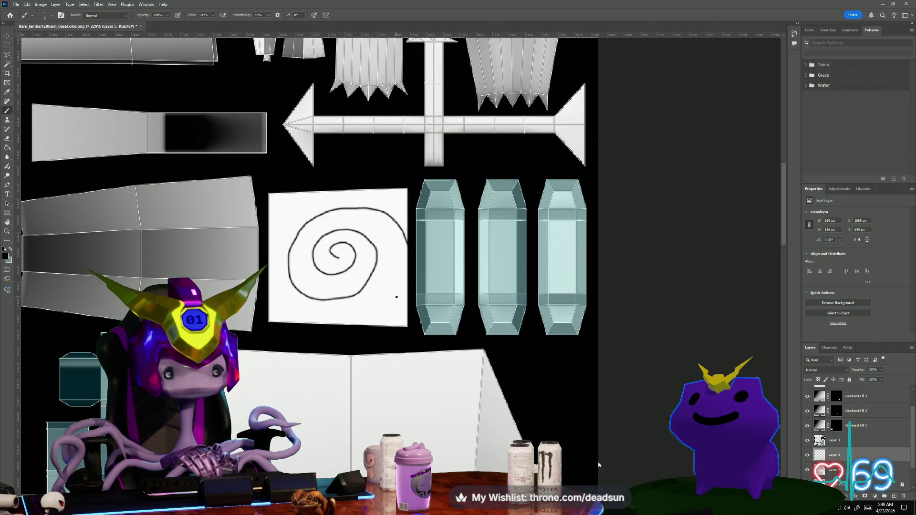
scroll("down", 3)
scroll("down", 3)
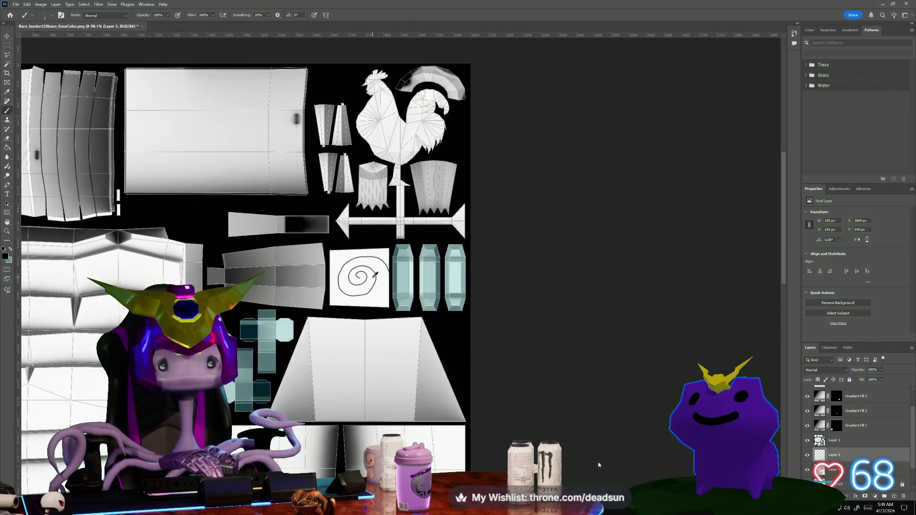
- Lasso-select the rooster weather-vane UV islands
scroll("up", 3)
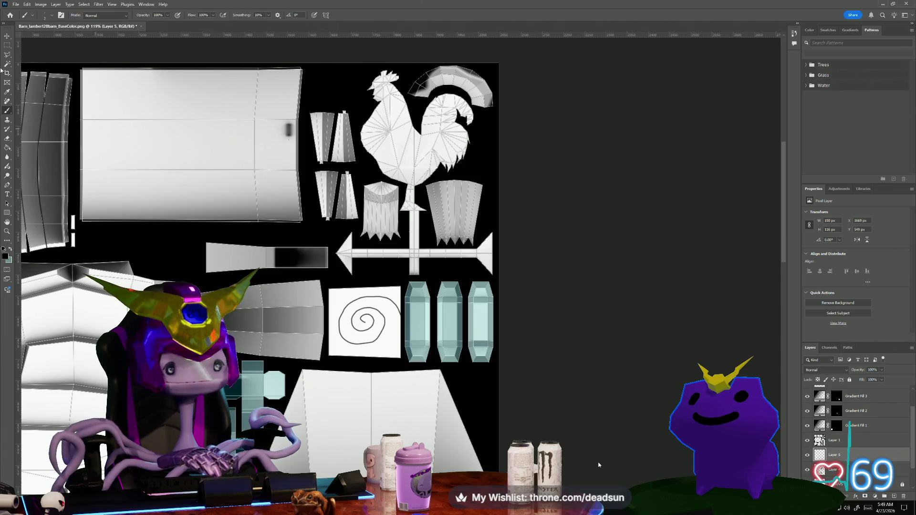
left_click(6, 55)
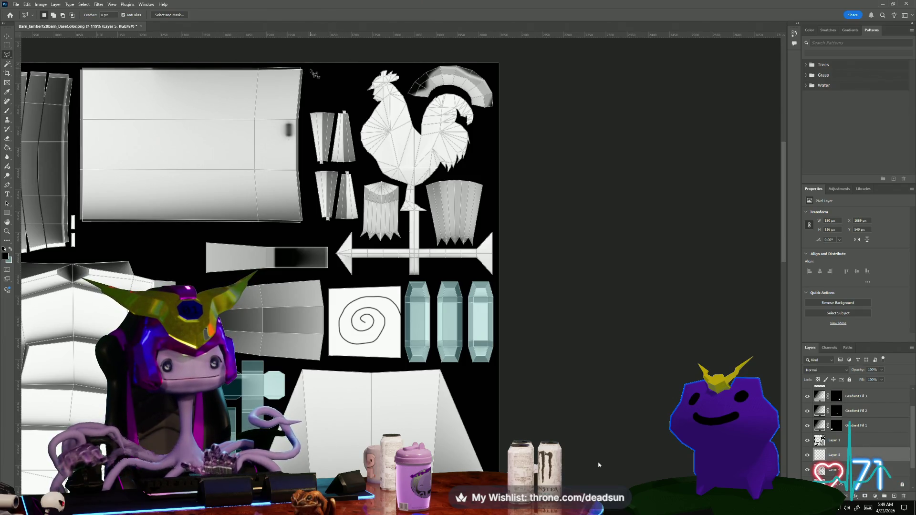
left_click_drag(310, 139, 313, 211)
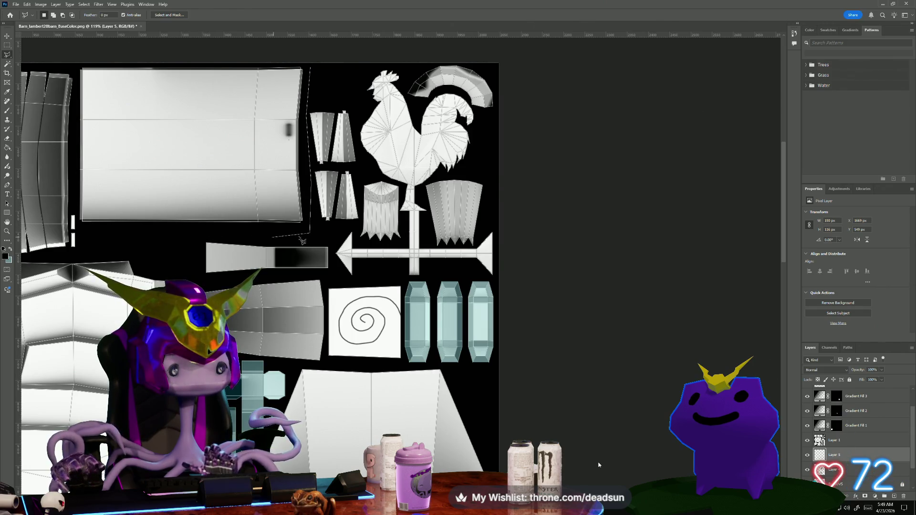
left_click_drag(336, 274, 438, 280)
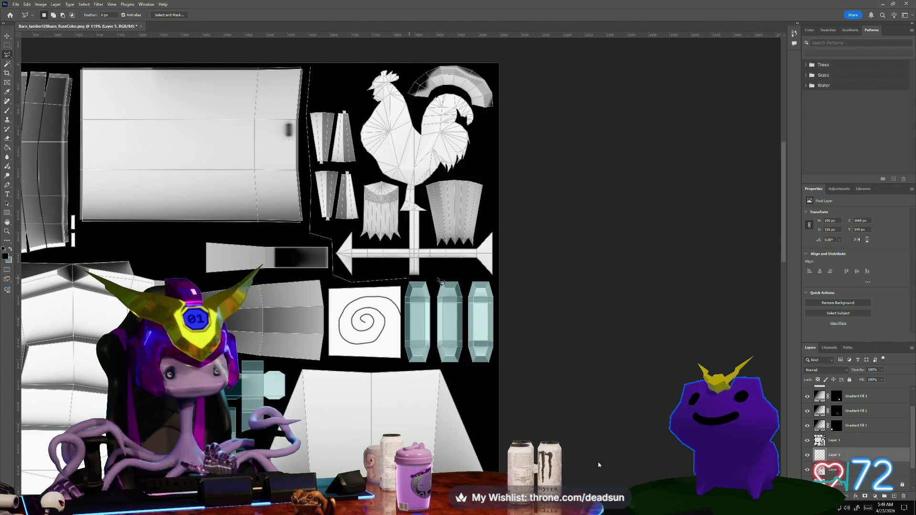
left_click_drag(520, 219, 321, 66)
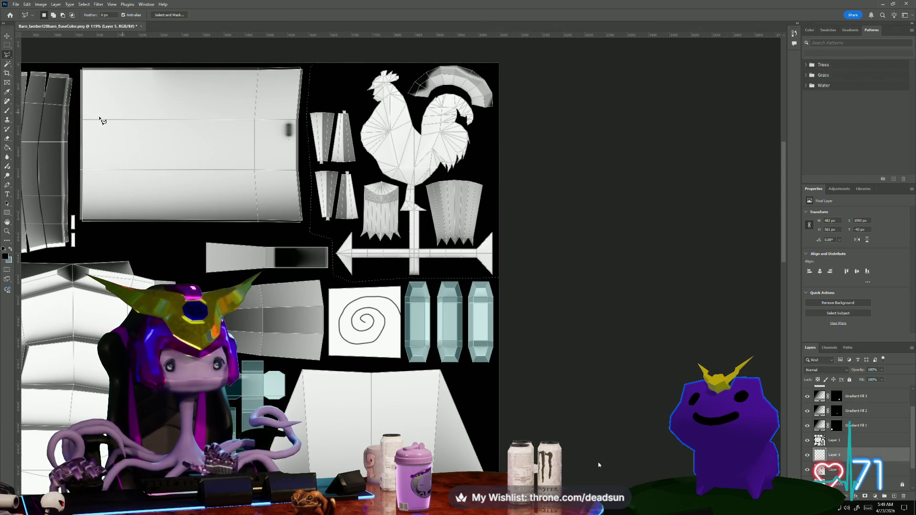
- Set the foreground to a golden orange and bucket-fill the rooster islands with it
left_click(8, 147)
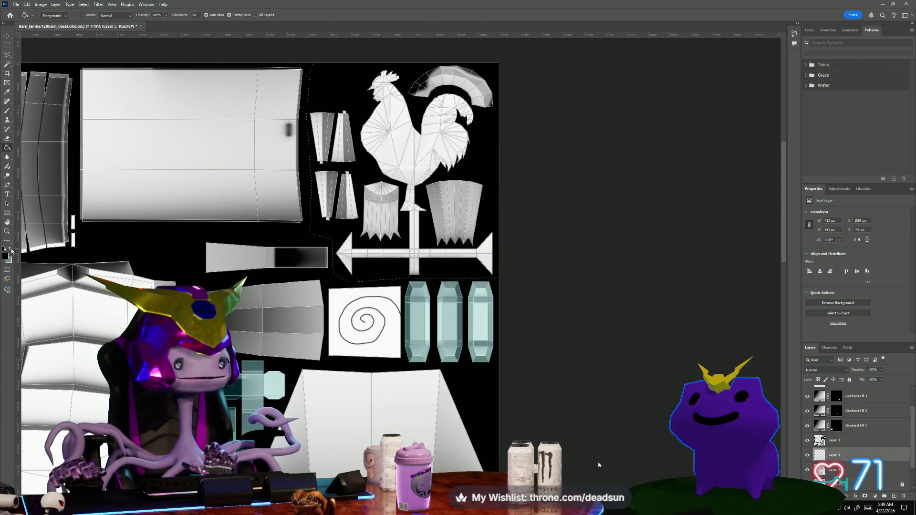
left_click(6, 257)
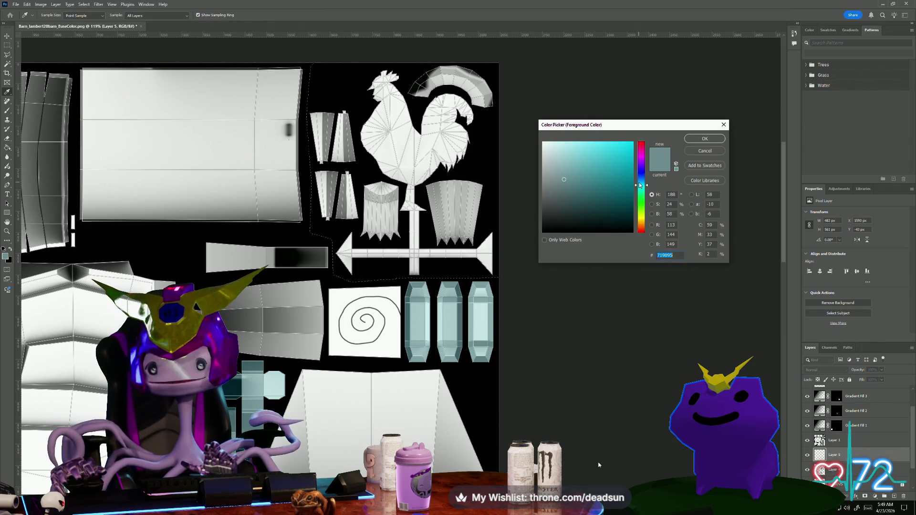
left_click_drag(642, 174, 642, 228)
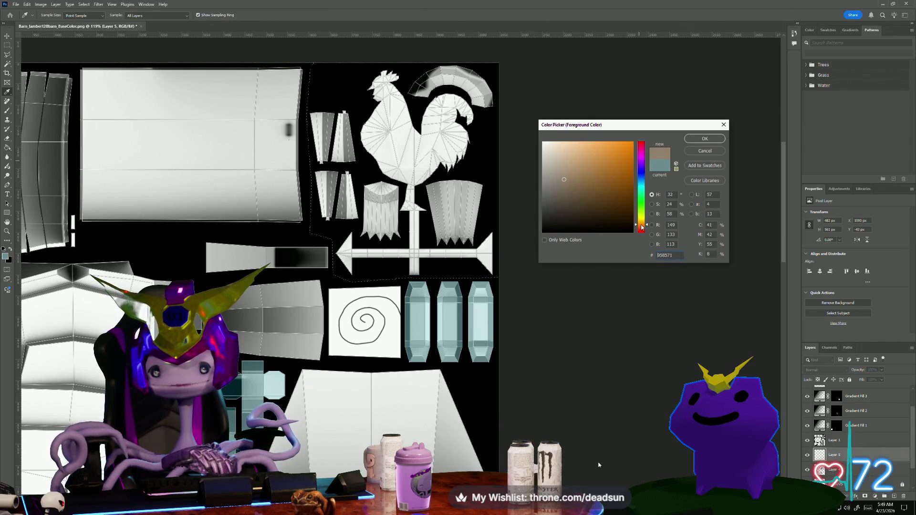
left_click_drag(620, 181, 615, 169)
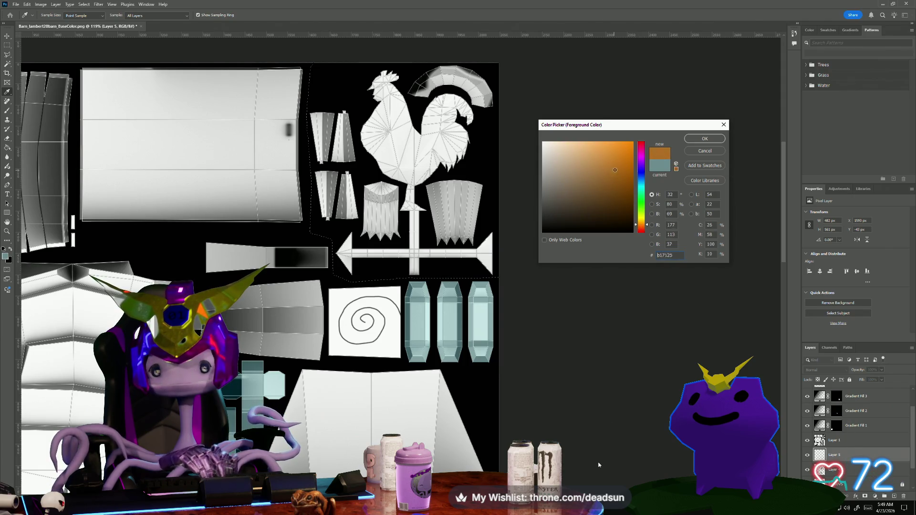
left_click(701, 140)
key("g")
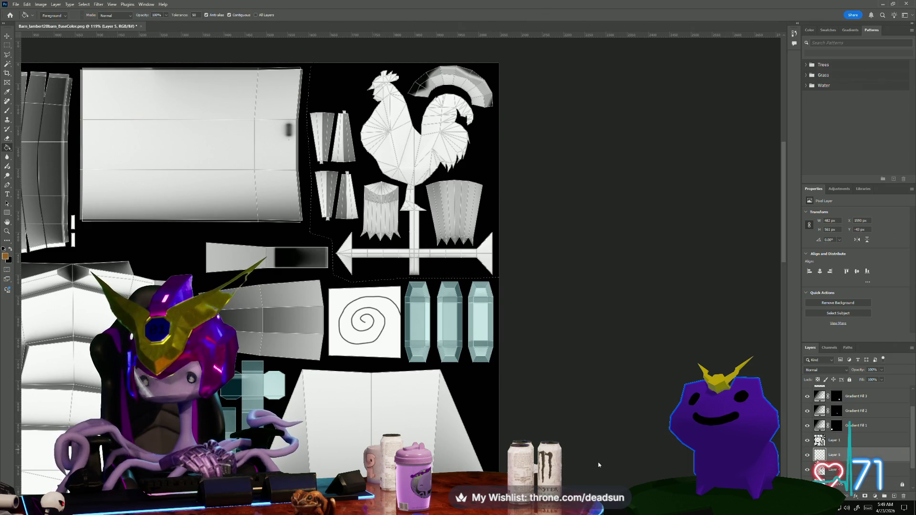
left_click(387, 140)
scroll("down", 3)
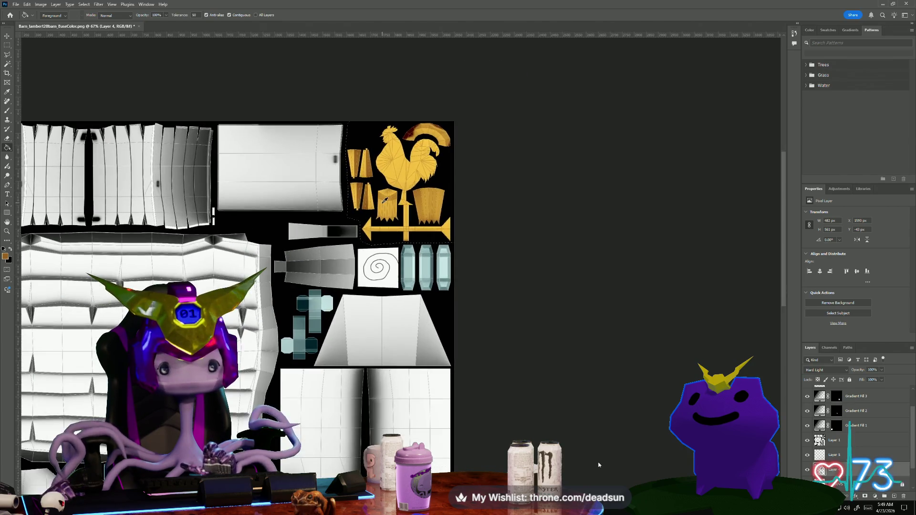
- From the BarnUVS layer, copy the orange rooster selection onto a new Layer 6
scroll("down", 3)
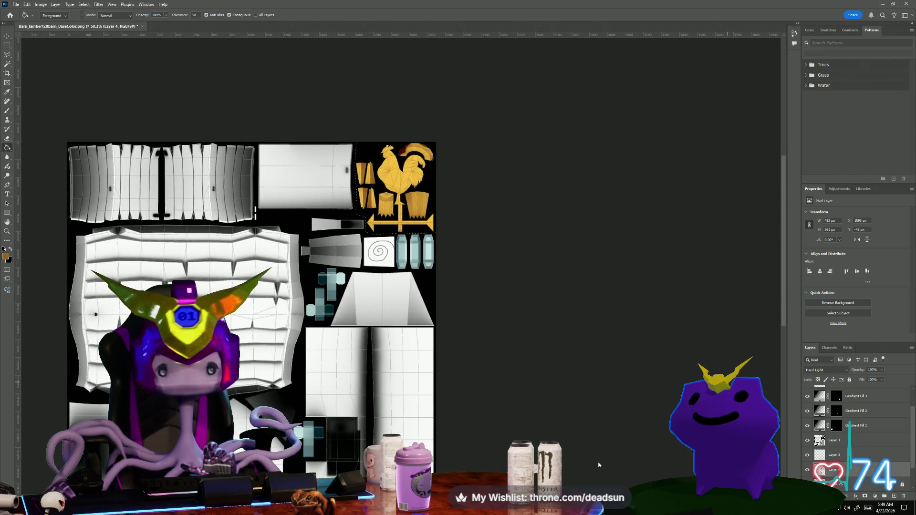
scroll("down", 3)
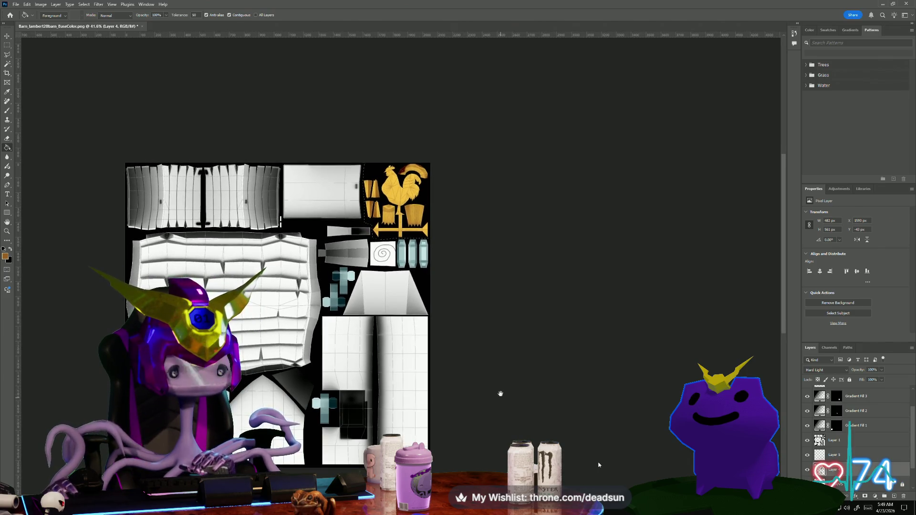
scroll("up", 3)
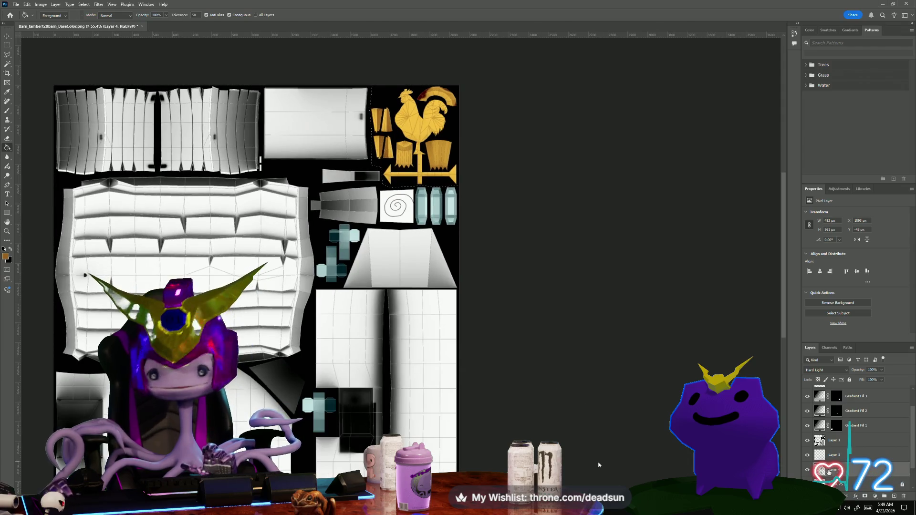
key("alt+bracketleft")
key("ctrl+j")
- On Layer 1, Magic Wand-select the pentagon, shell, right panel strips and dark square wall islands
left_click_drag(96, 198, 227, 235)
scroll("down", 3)
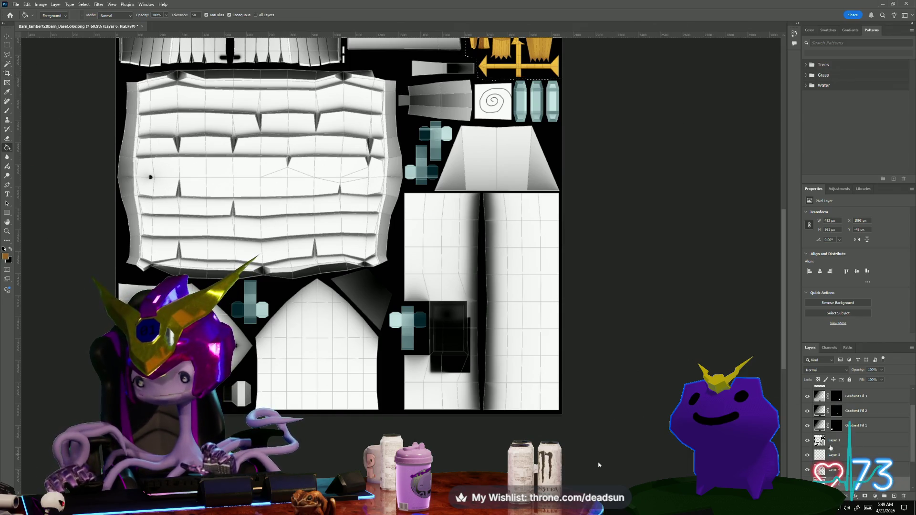
left_click(830, 447)
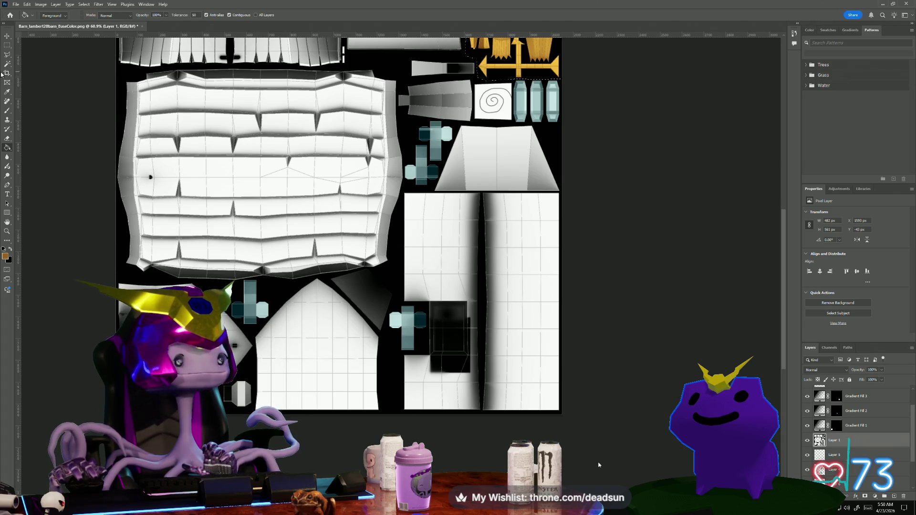
left_click(7, 64)
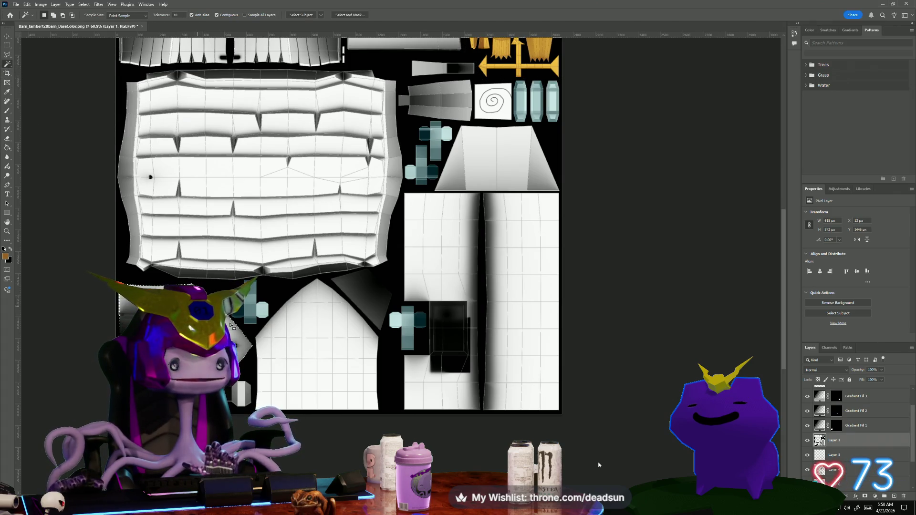
left_click(329, 331)
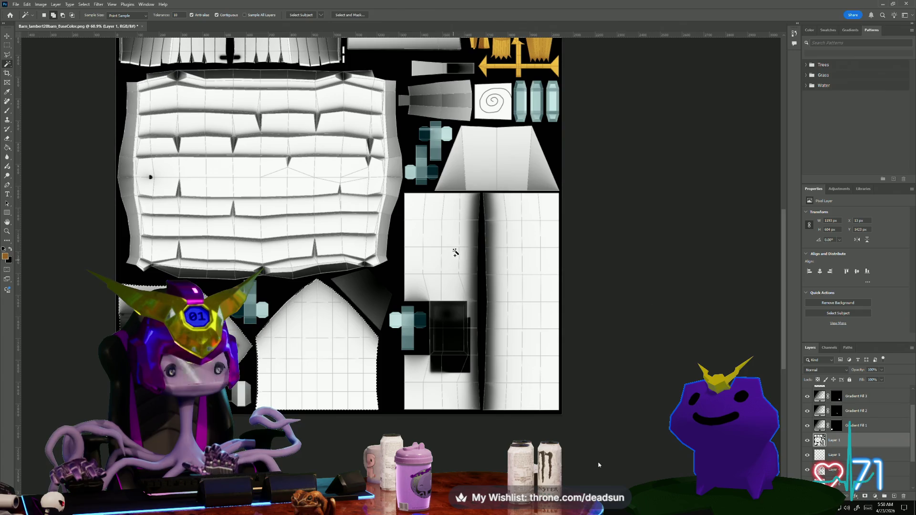
left_click(453, 249)
left_click(528, 237)
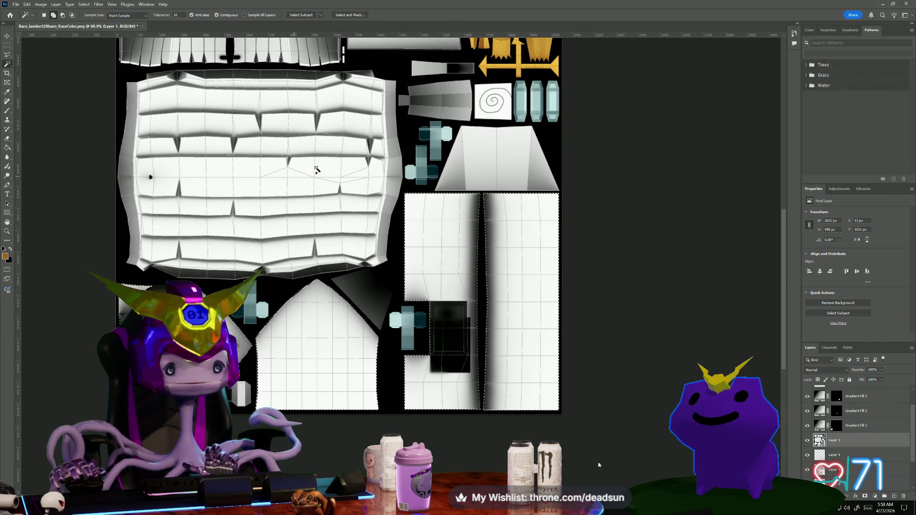
left_click_drag(355, 120, 321, 121)
left_click(358, 324)
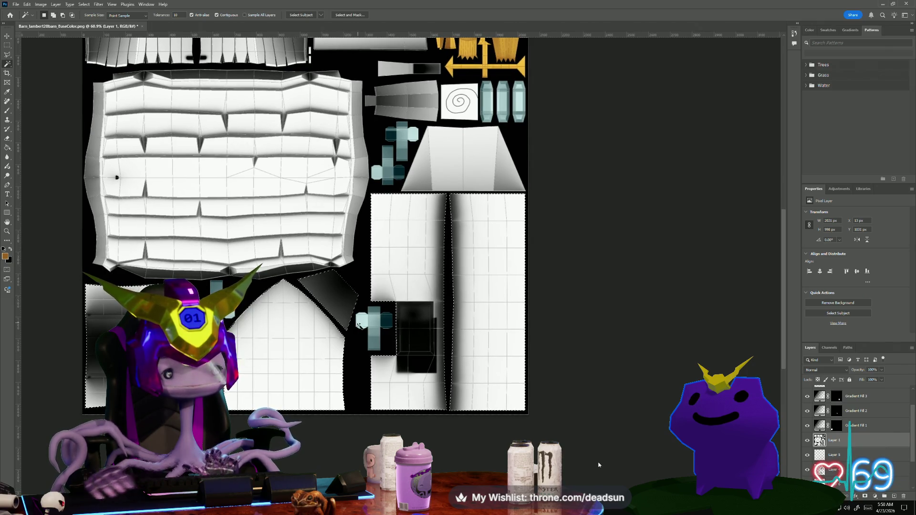
- Make Layer 6 the active layer and bring up the foreground Color Picker
key("alt+[")
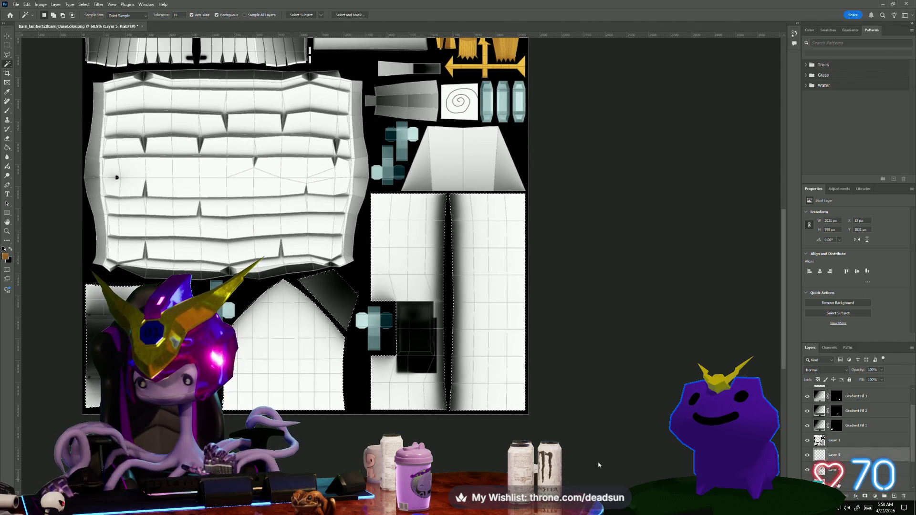
key("alt+[")
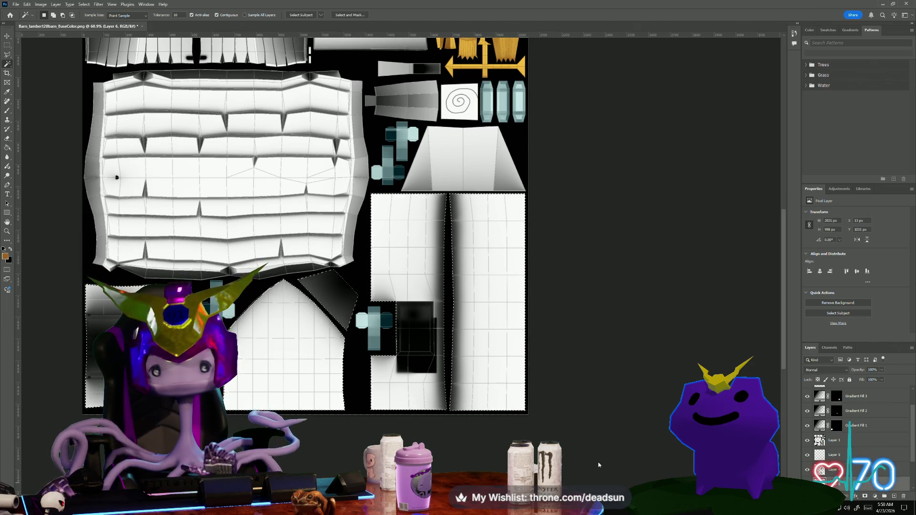
left_click(6, 257)
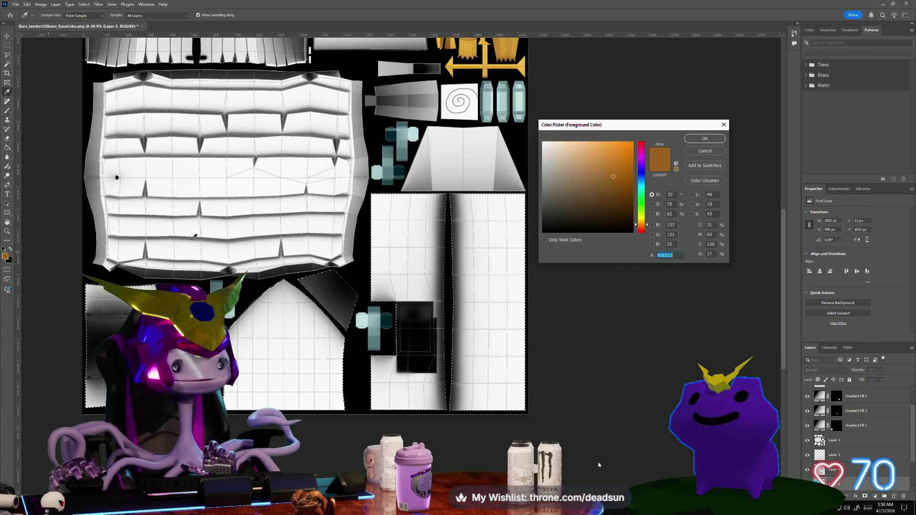
- Set the foreground colour to a bright, strong red
left_click_drag(640, 228, 640, 231)
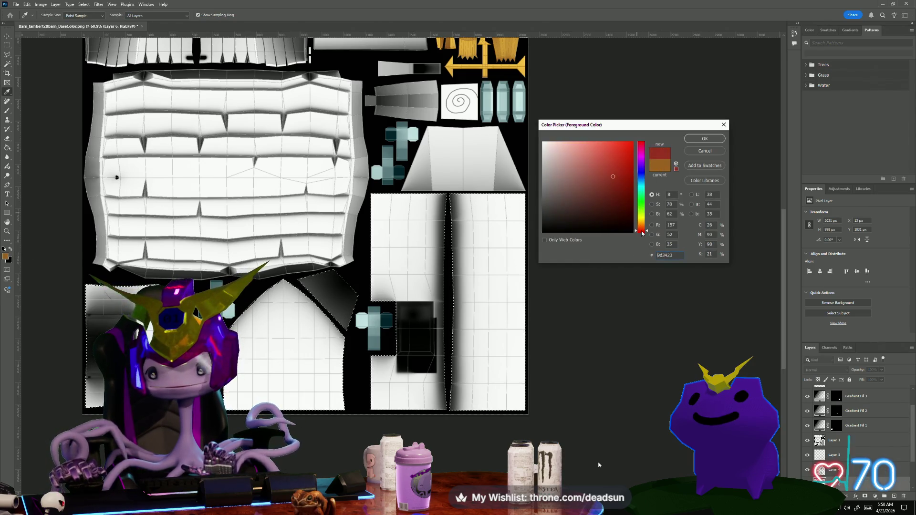
left_click(614, 157)
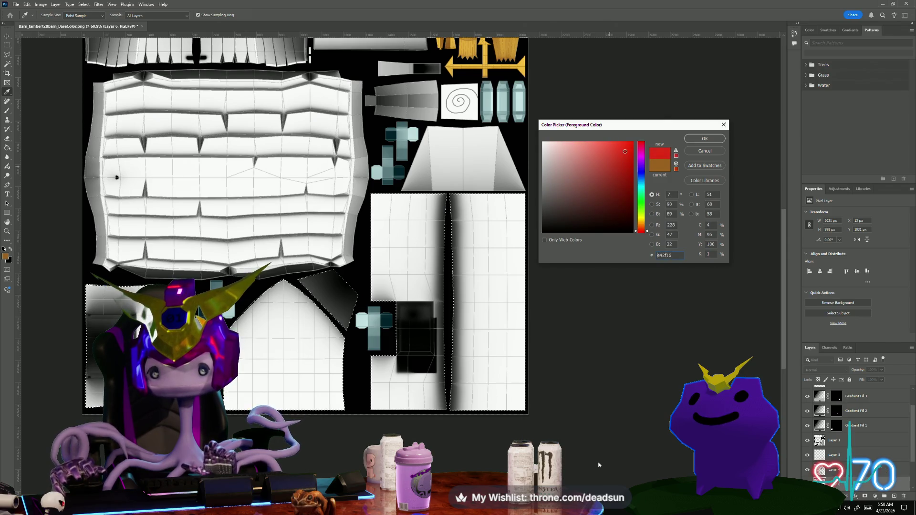
key("Return")
key("w")
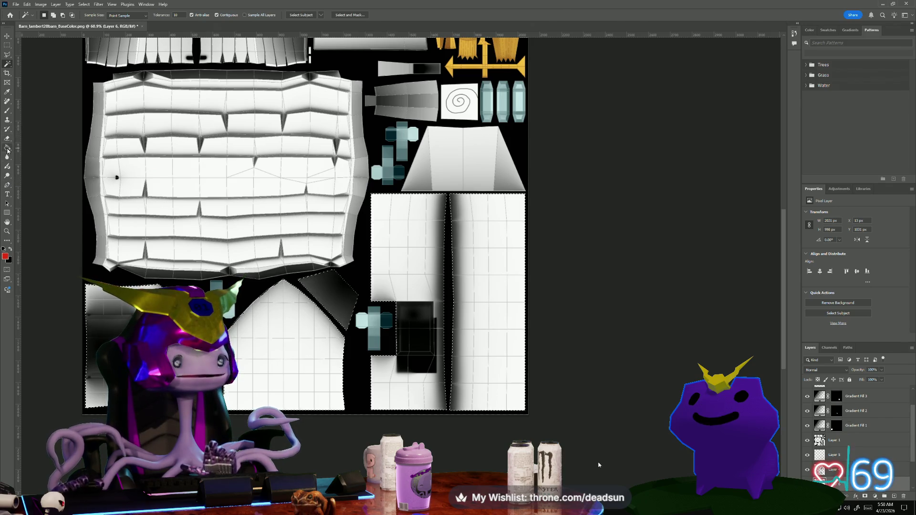
- Expand the wall-island selection by 2 pixels, after undoing a trial Grow
left_click(84, 4)
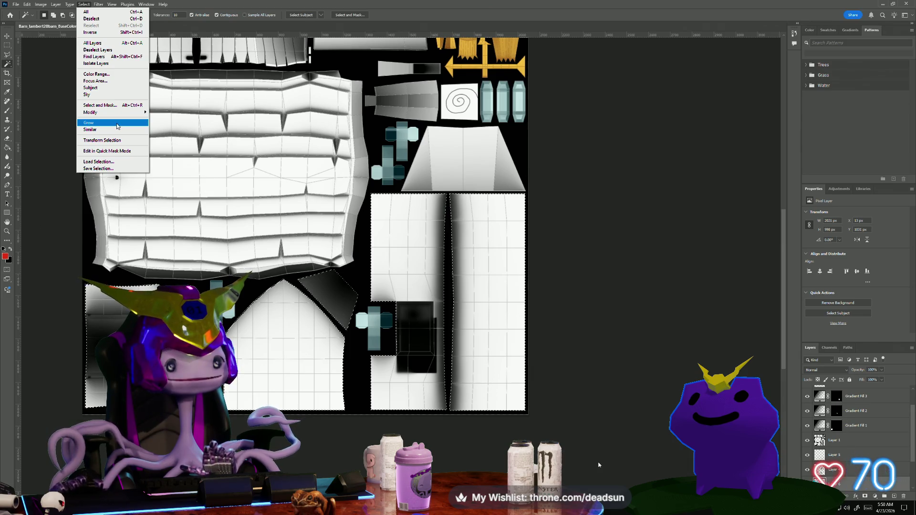
left_click(118, 126)
key("ctrl+z")
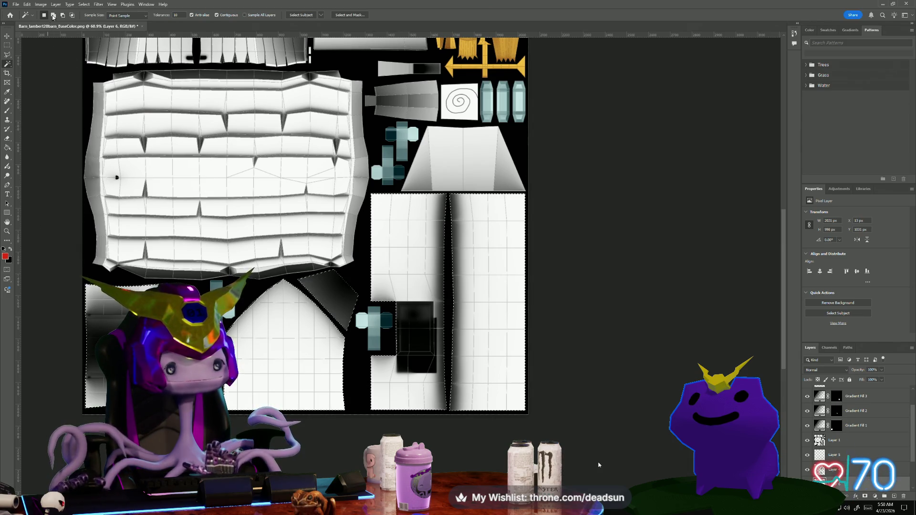
left_click(84, 5)
mouse_move(123, 113)
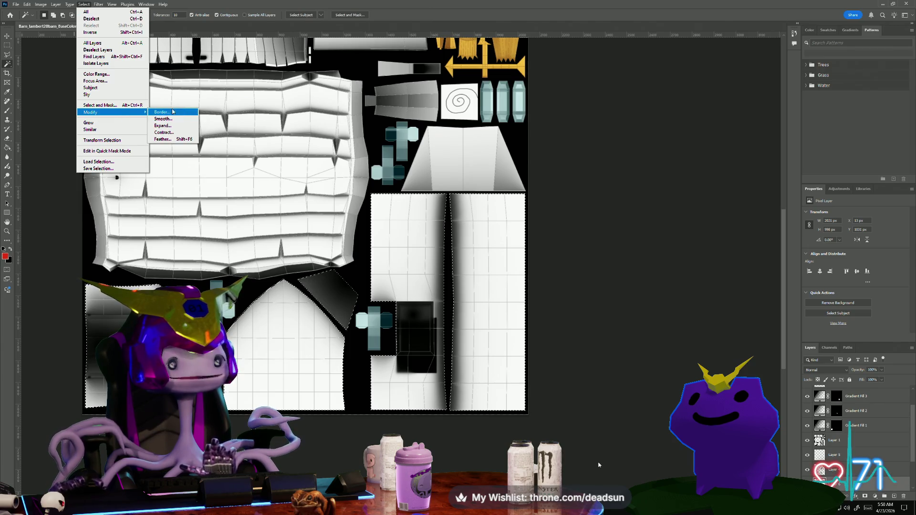
left_click(184, 129)
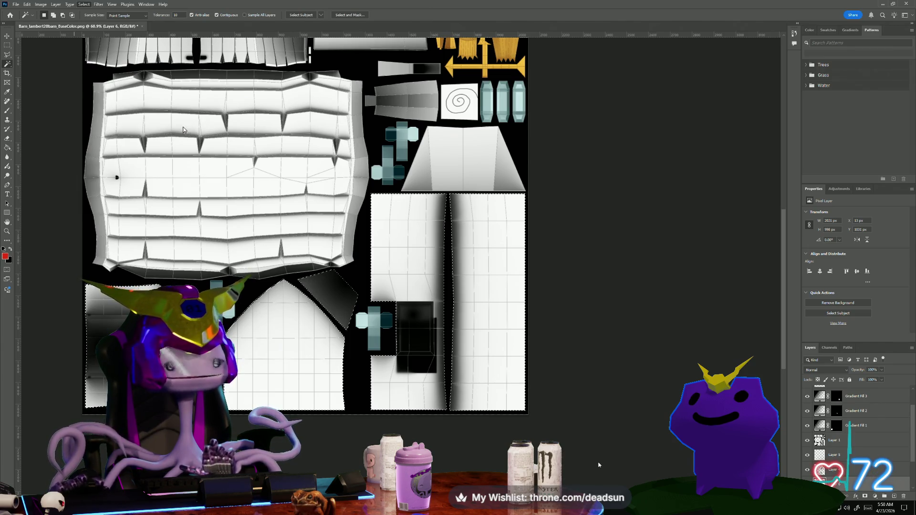
left_click(502, 250)
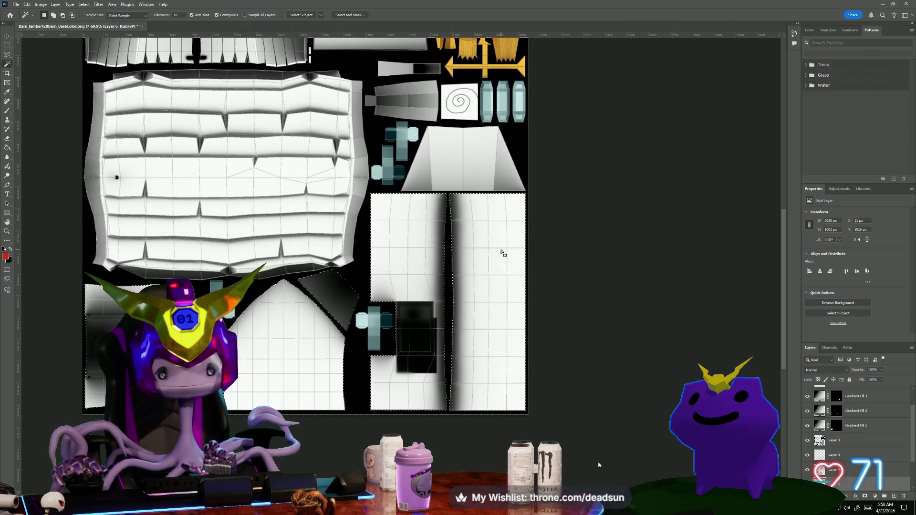
- Bucket-fill the expanded selection with red and bring up the layer's blend-mode list
left_click(7, 148)
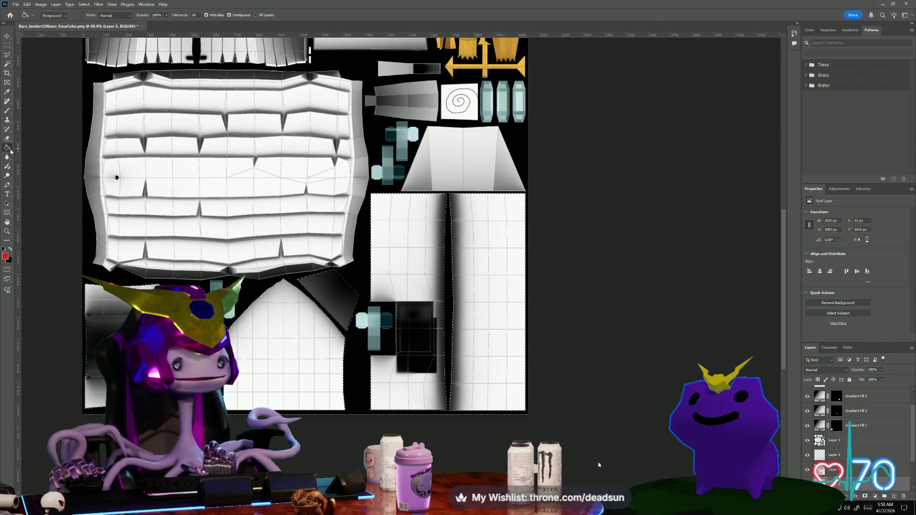
left_click(477, 282)
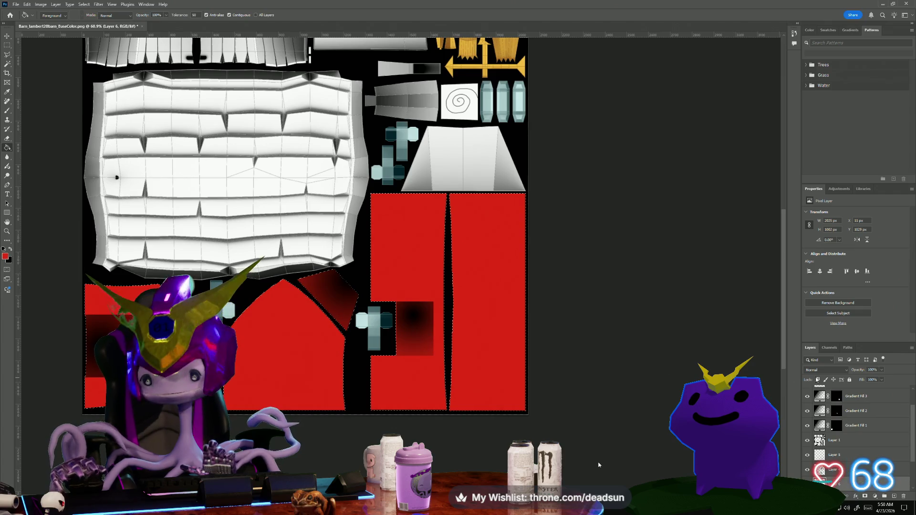
left_click(821, 370)
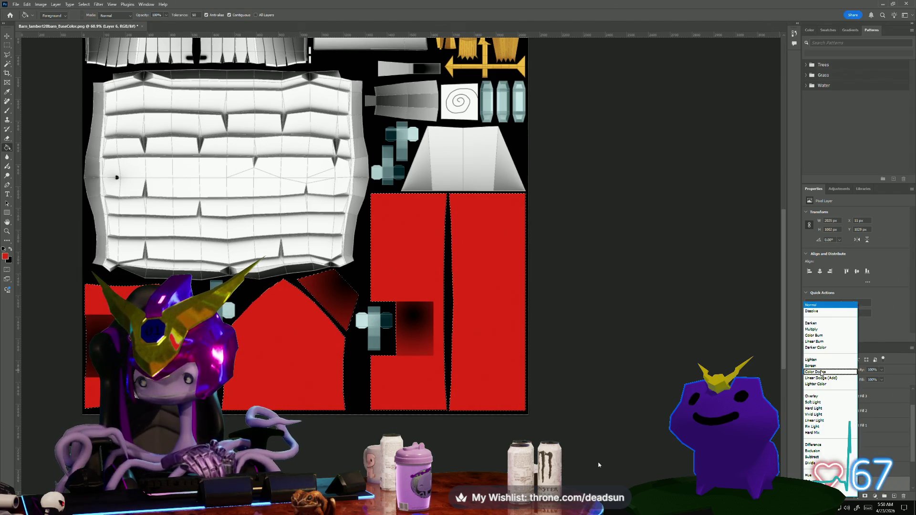
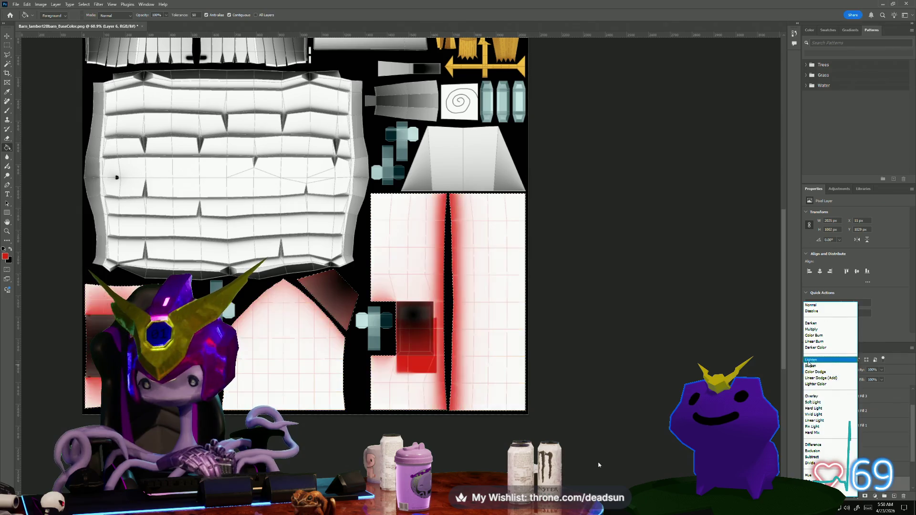
- Set the red layer's blend mode to Multiply and clear the current selection
left_click(814, 329)
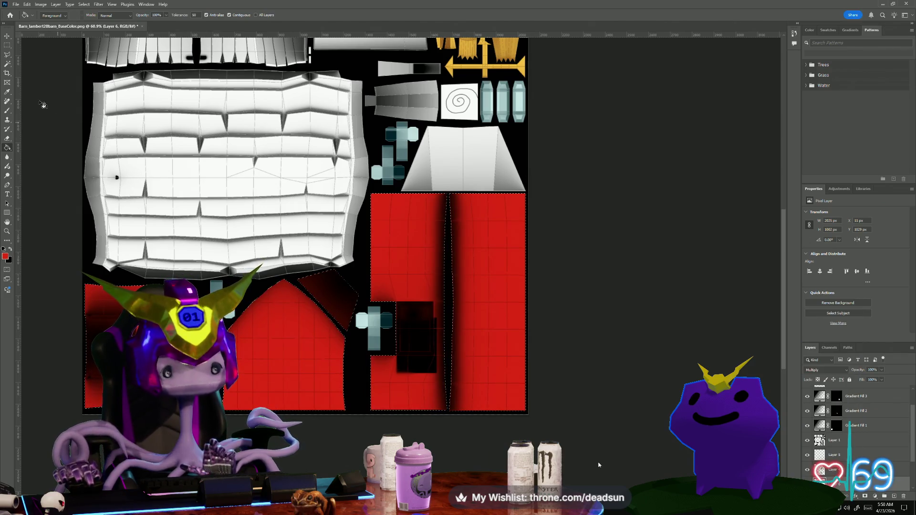
left_click(7, 48)
key("ctrl+d")
- Bring the whole texture into view and select the BarnUVS layer
scroll("down", 3)
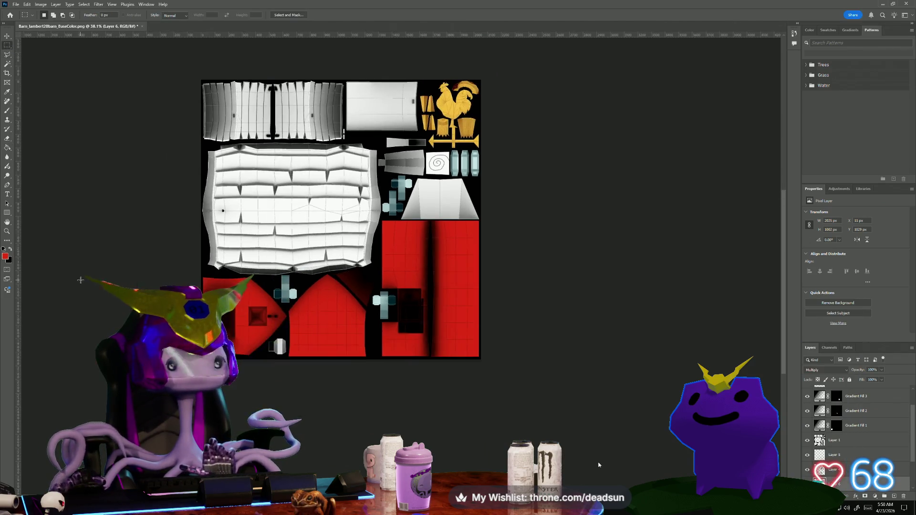
scroll("up", 3)
scroll("up", 3)
left_click_drag(80, 258, 136, 343)
scroll("up", 3)
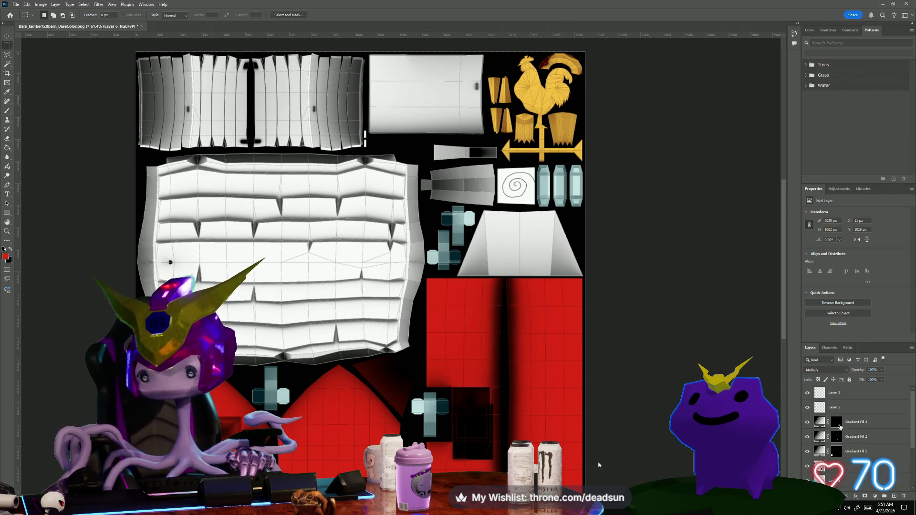
scroll("down", 3)
scroll("down", 3)
left_click(836, 454)
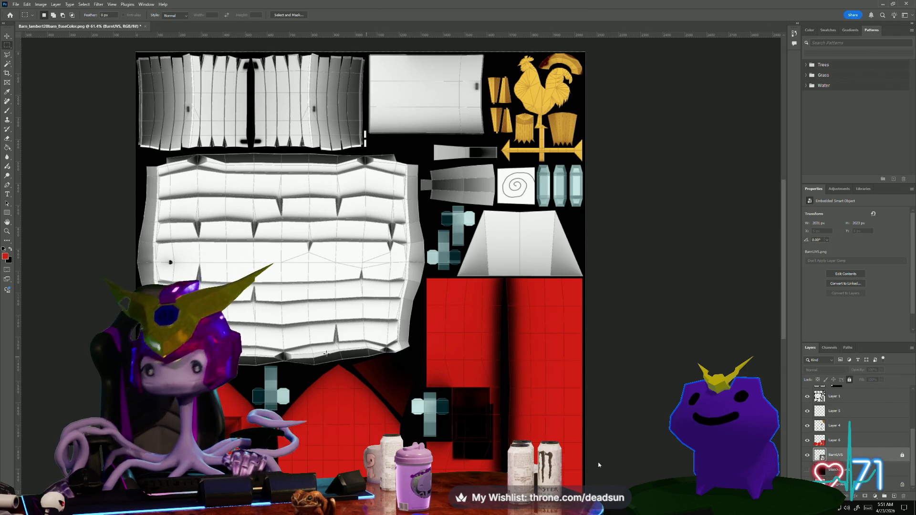
scroll("up", 3)
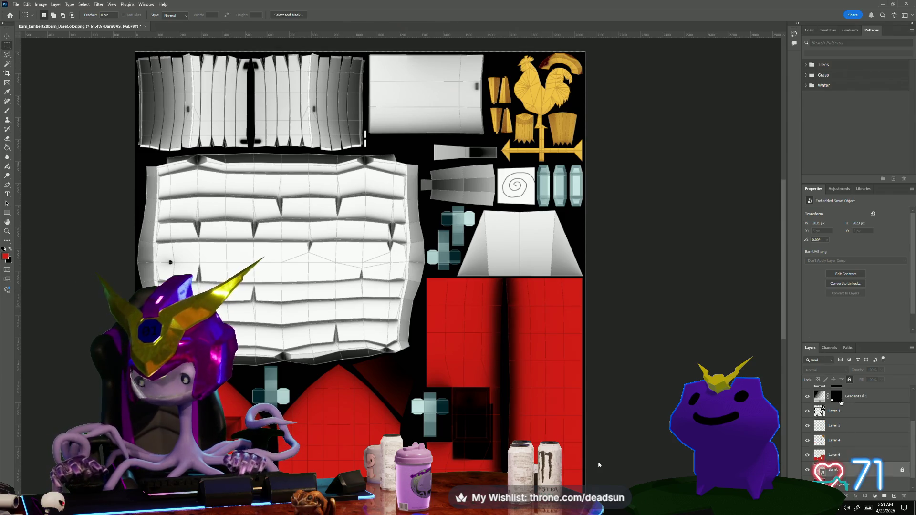
- Rename Layer 1 to Boarder and lock it with Lock All
left_click(836, 413)
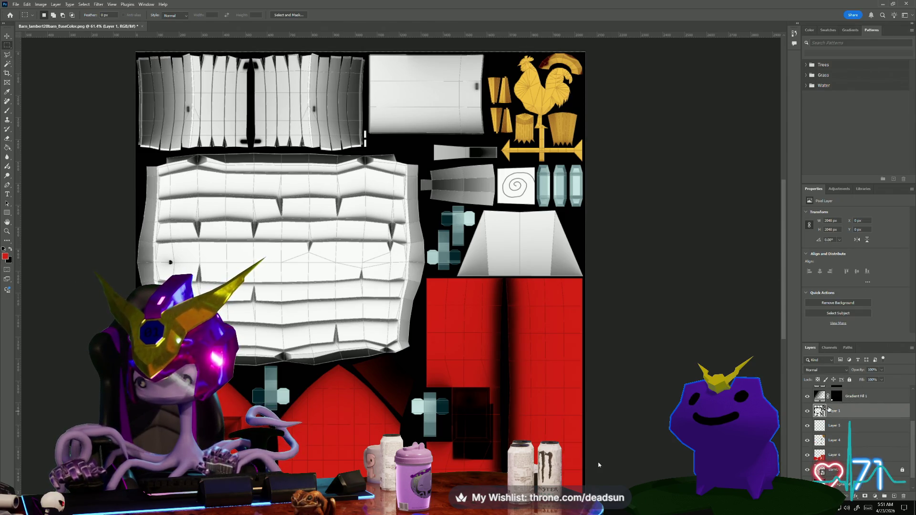
double_click(847, 413)
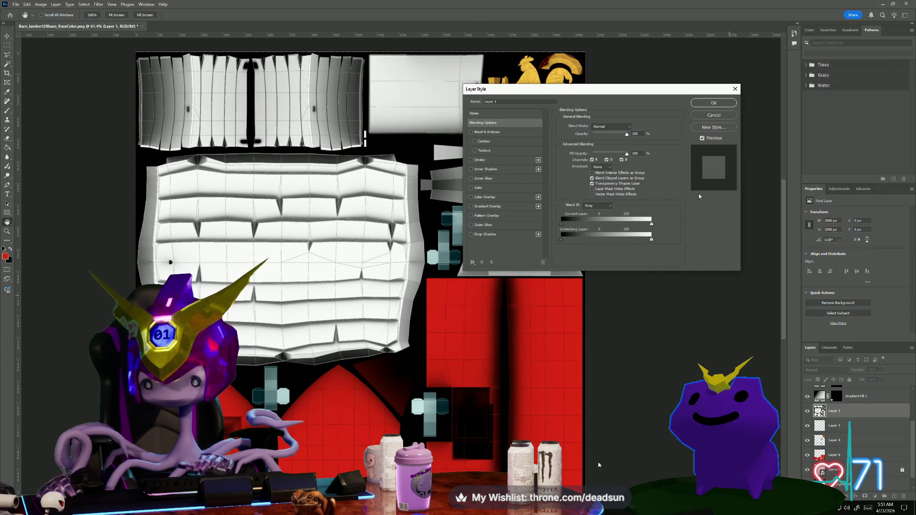
left_click(735, 88)
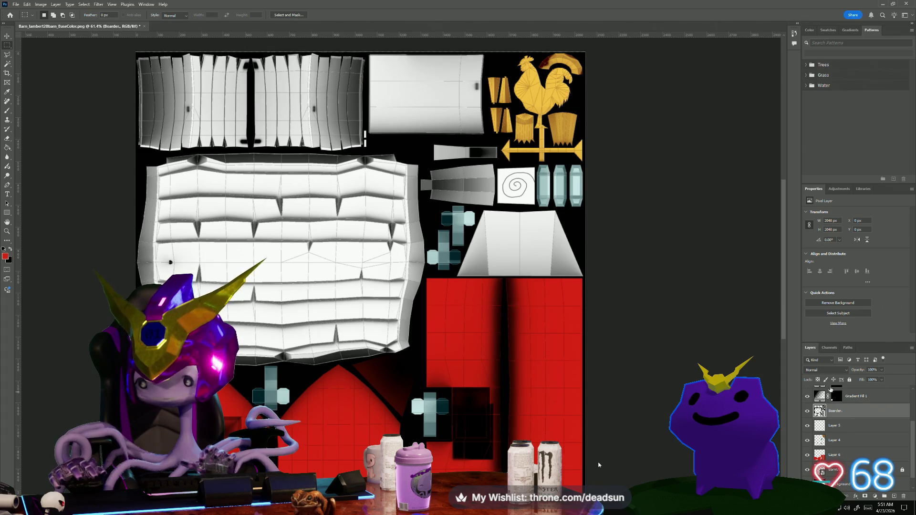
left_click(850, 380)
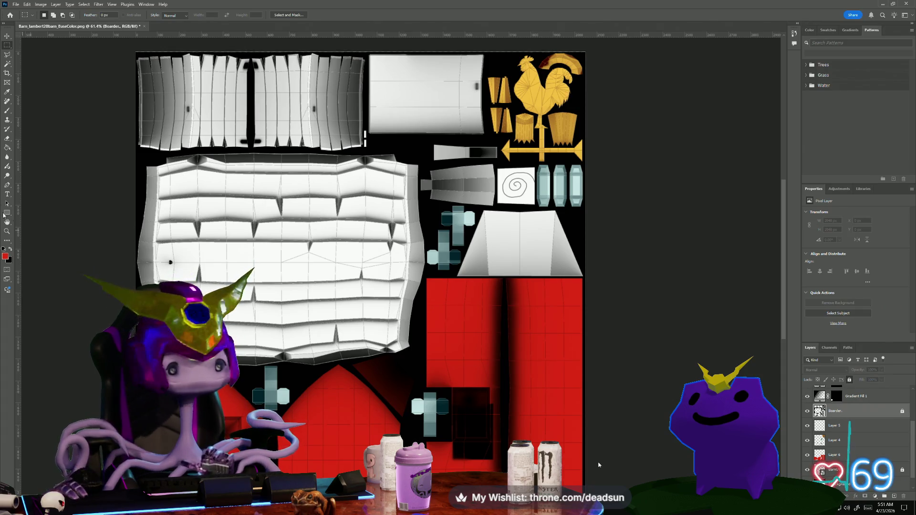
- Magic Wand-select the large central plank piece and expand the selection slightly
left_click(8, 63)
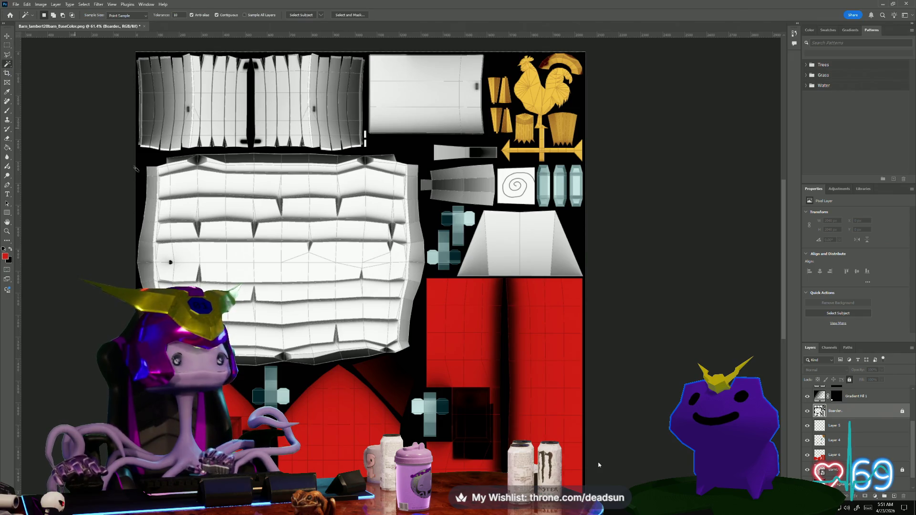
scroll("down", 3)
left_click(270, 267)
scroll("up", 3)
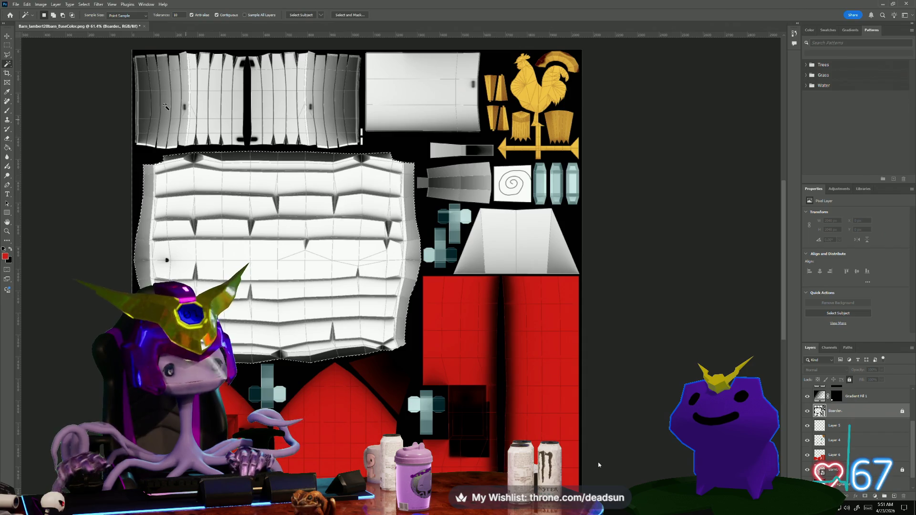
left_click(84, 4)
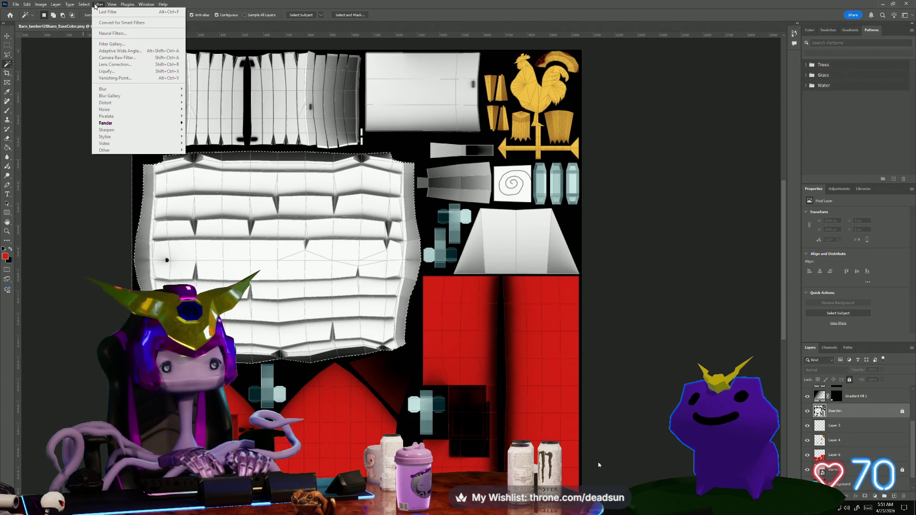
mouse_move(89, 5)
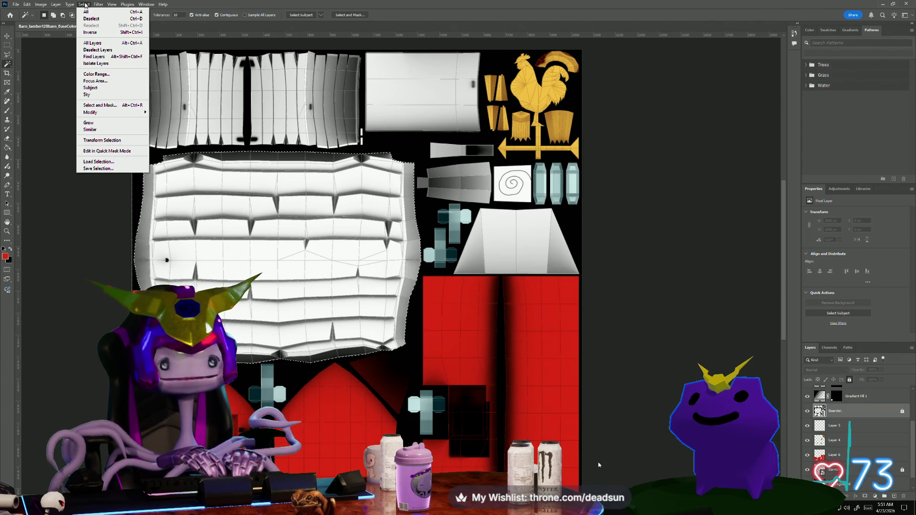
mouse_move(119, 112)
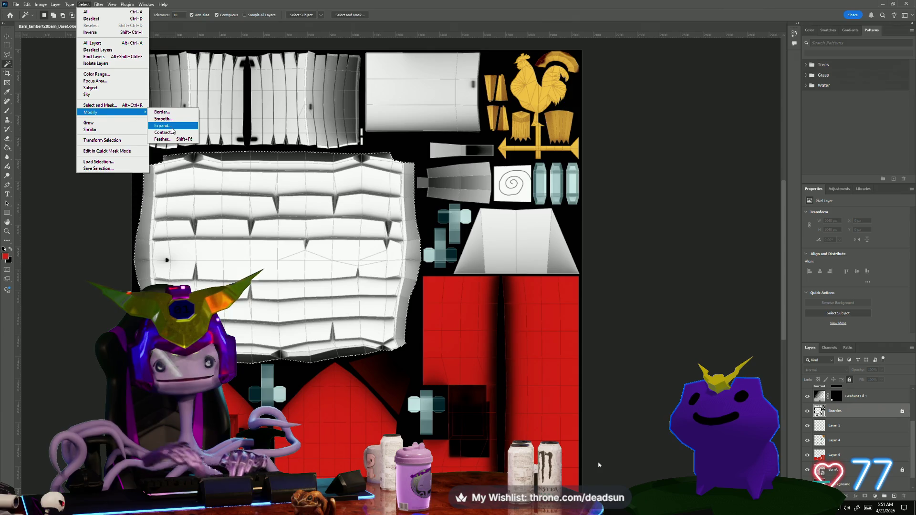
left_click(172, 127)
key("Return")
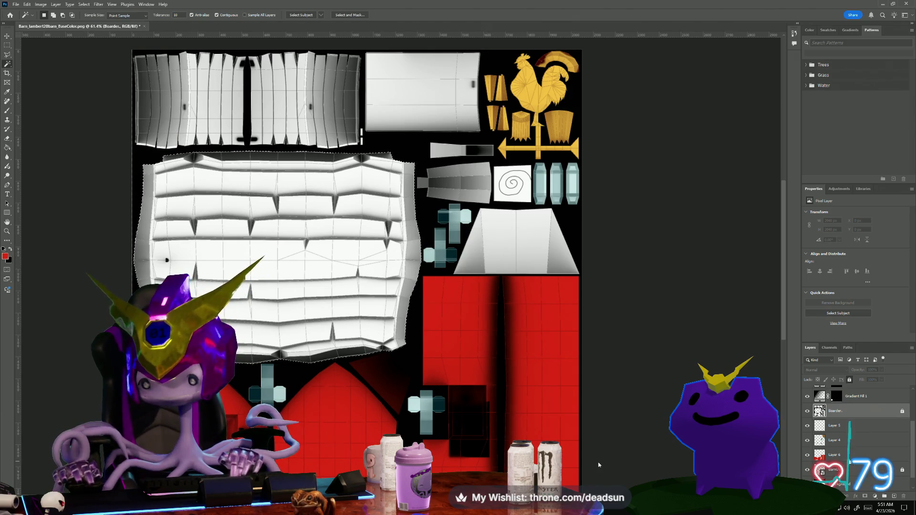
- On Layer 6, choose an olive foreground colour in the Color Picker
left_click(836, 456)
left_click(5, 257)
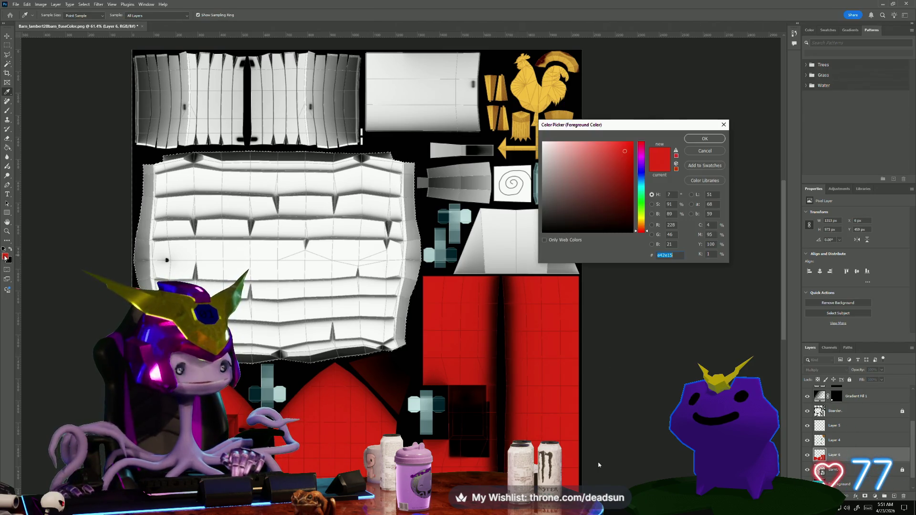
left_click(599, 465)
left_click(599, 465)
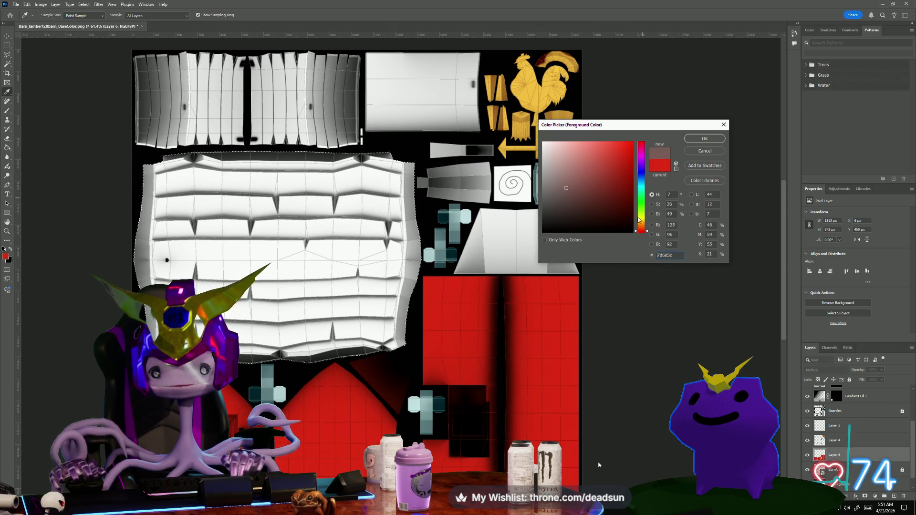
left_click(638, 220)
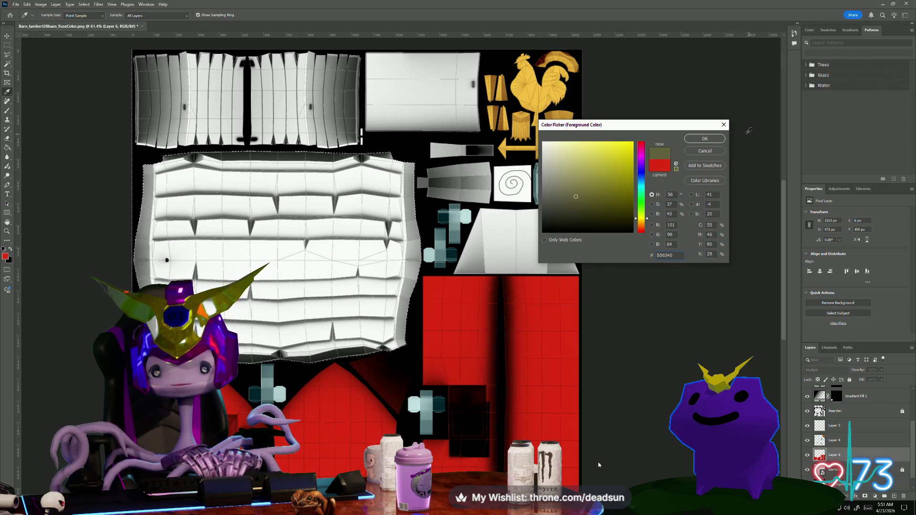
left_click(705, 139)
- Paint Bucket-fill the selected central plank piece with olive
key("w")
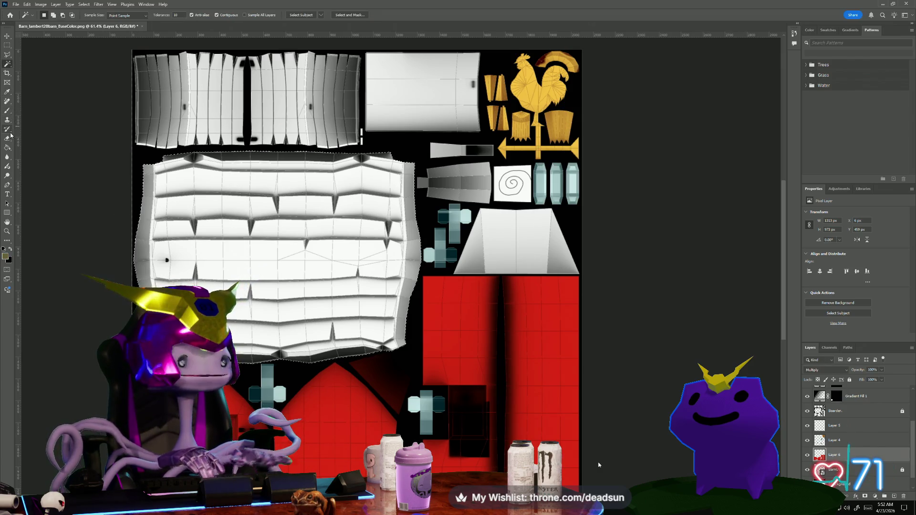
left_click(7, 147)
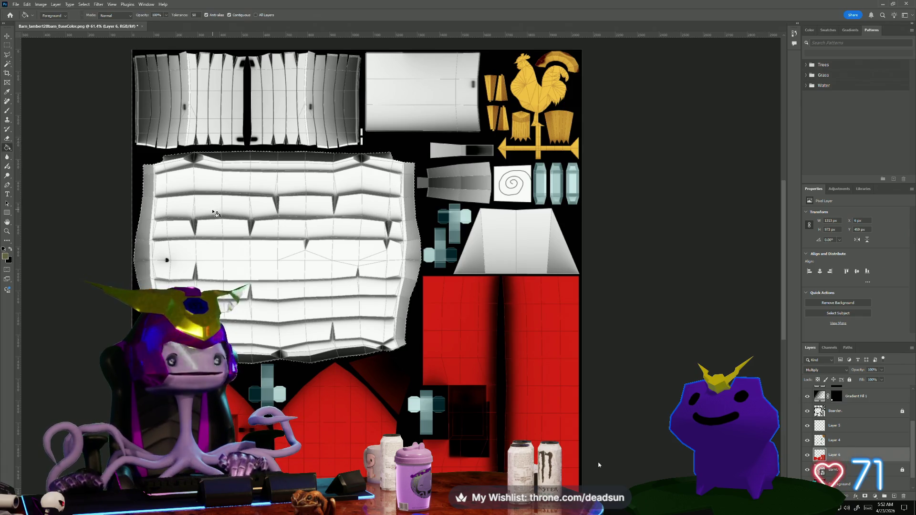
left_click(266, 243)
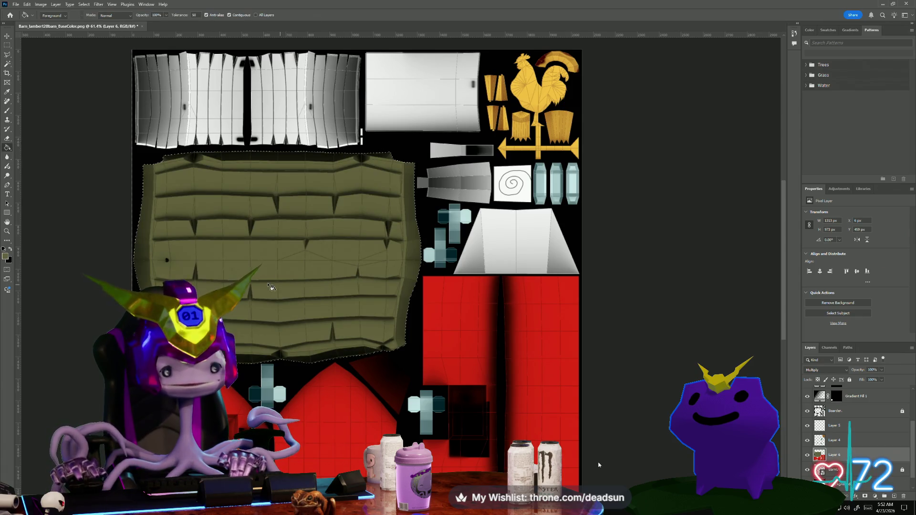
scroll("down", 3)
scroll("down", 3)
key("m")
scroll("up", 3)
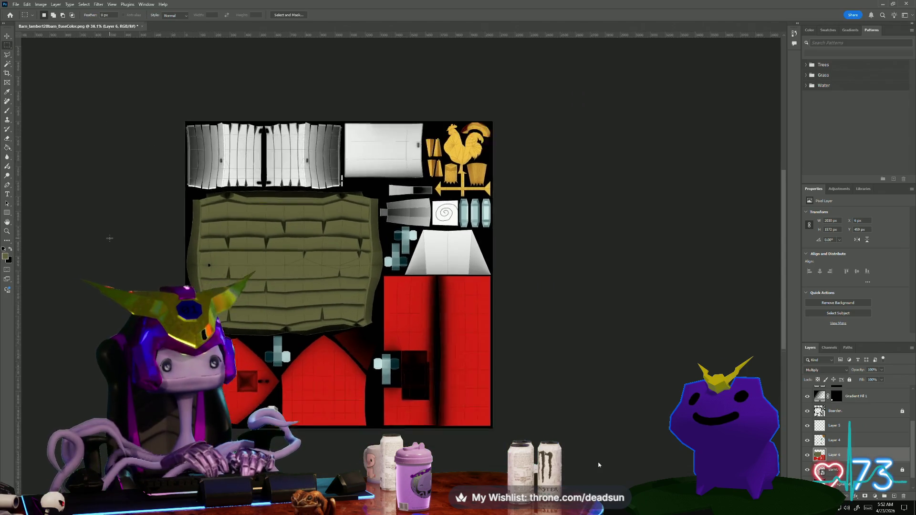
- On the Boarder layer, Magic Wand-select the two top-left pieces and the top-centre panel
scroll("up", 3)
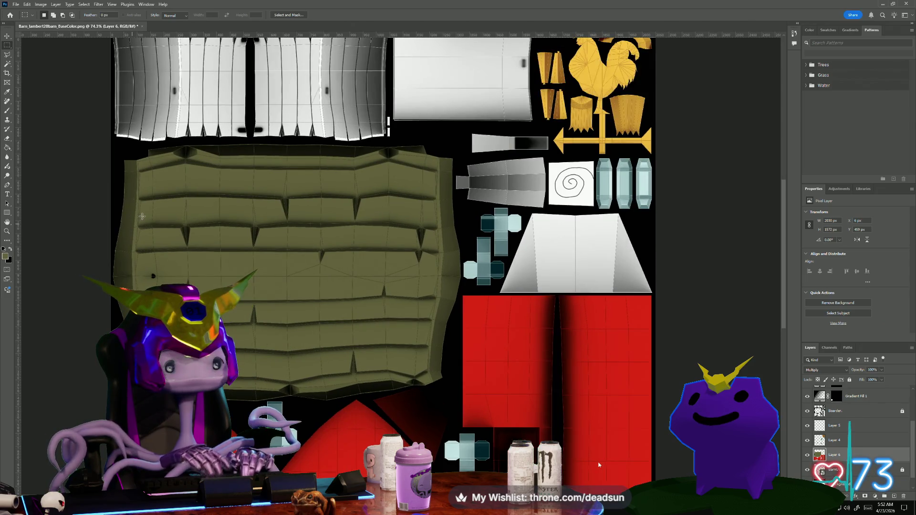
scroll("up", 3)
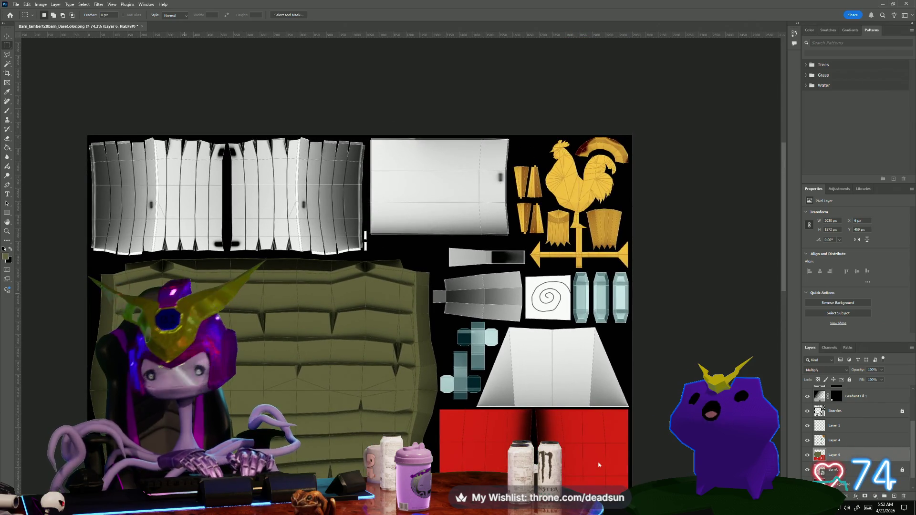
left_click(851, 411)
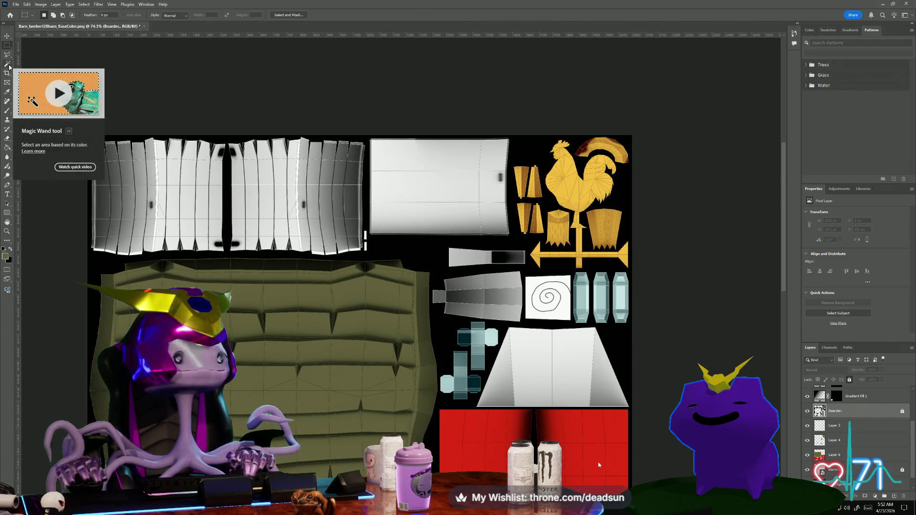
left_click(8, 64)
left_click(151, 175)
left_click(352, 184)
left_click(418, 178)
scroll("down", 3)
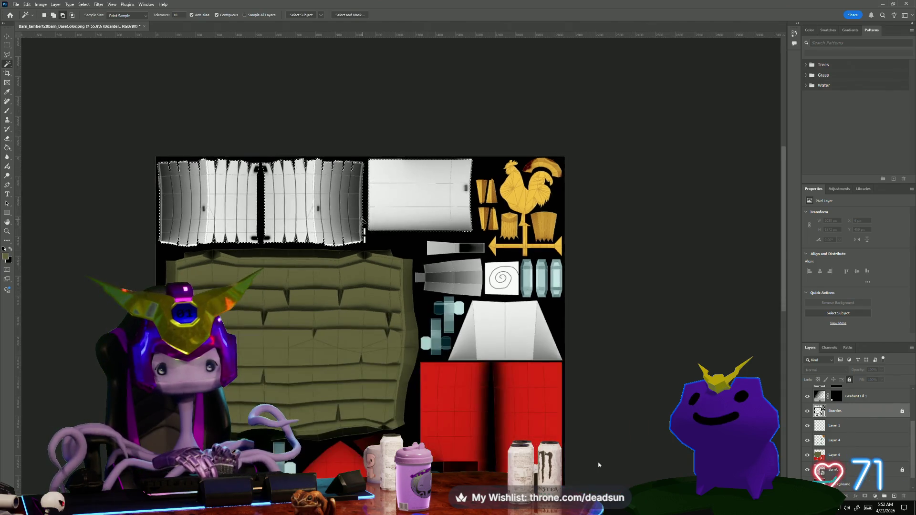
scroll("down", 3)
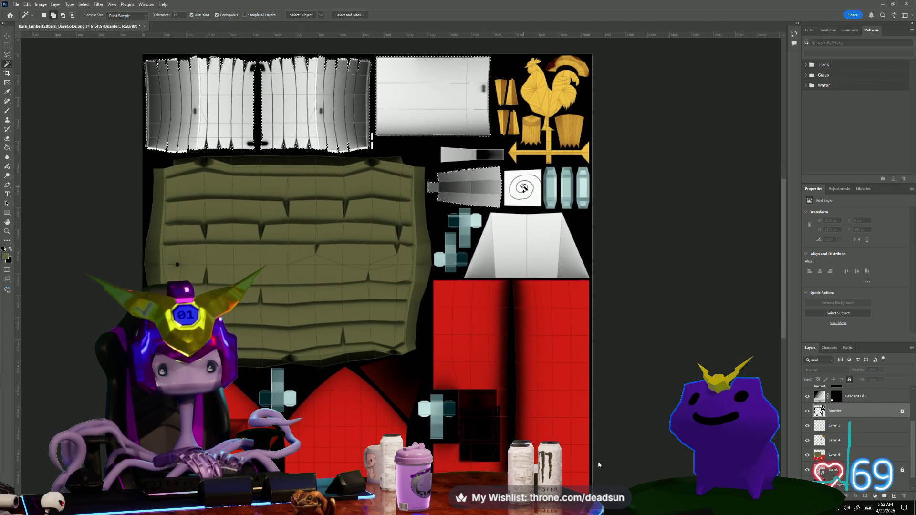
scroll("down", 3)
scroll("up", 3)
scroll("down", 3)
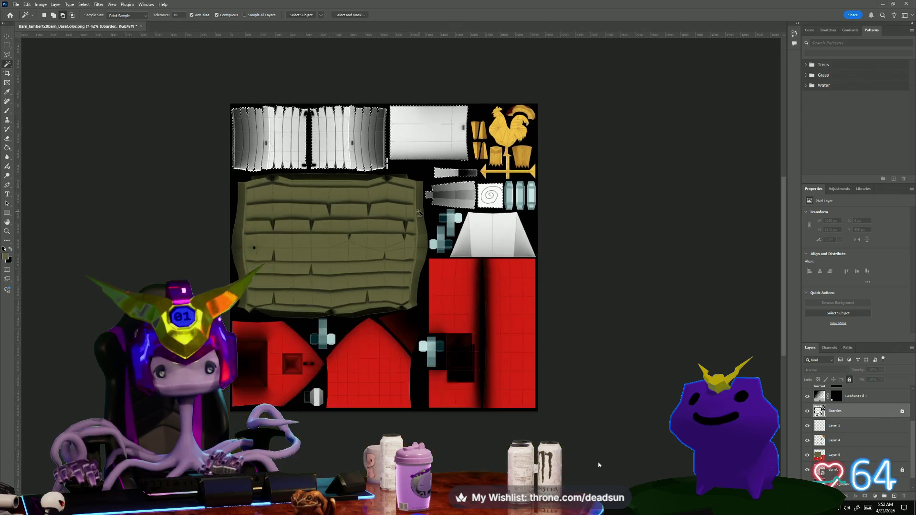
scroll("up", 3)
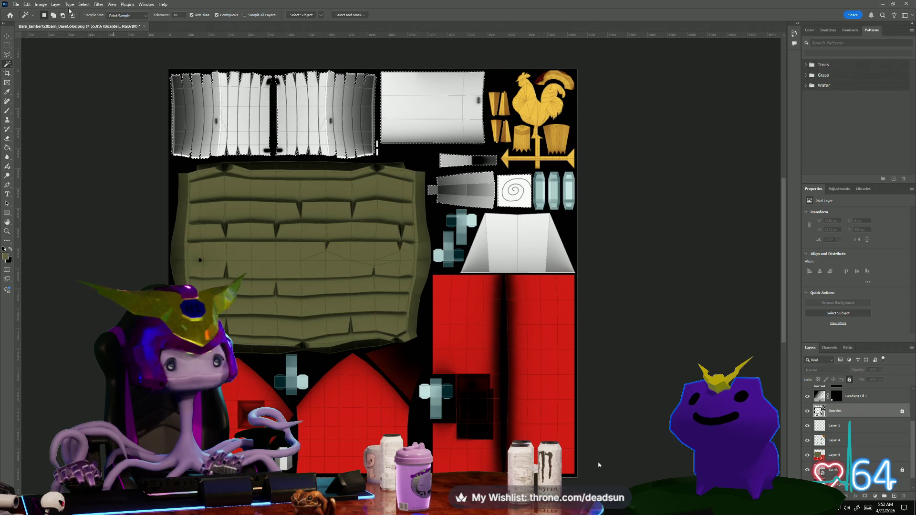
- Expand the selection by 2 px and fill it olive on Layer 6
left_click(43, 6)
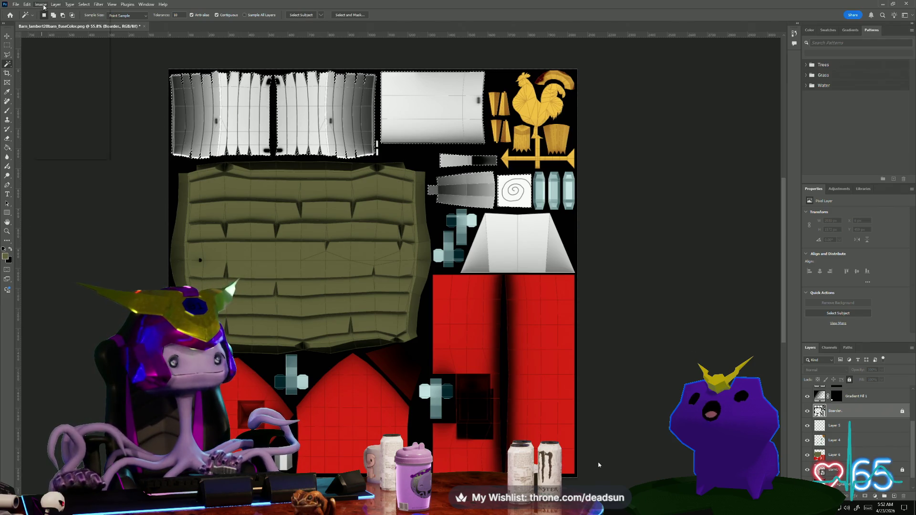
mouse_move(87, 7)
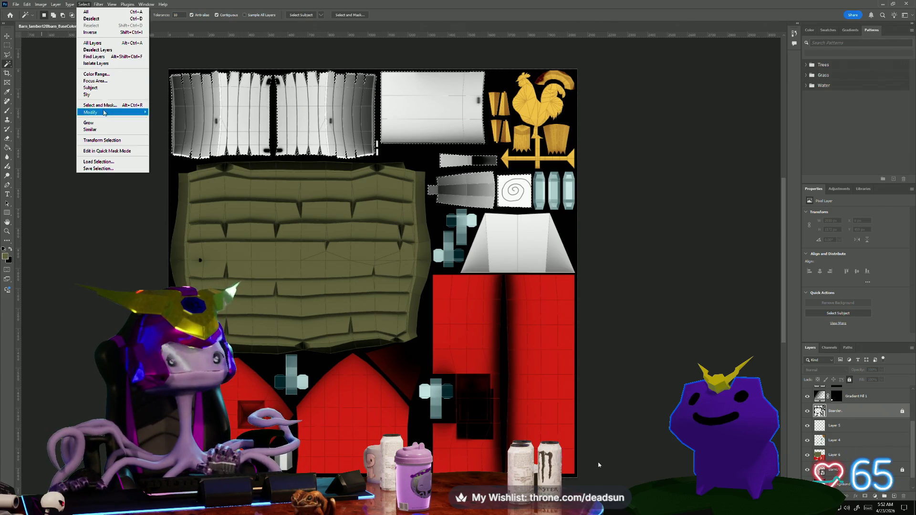
left_click(163, 125)
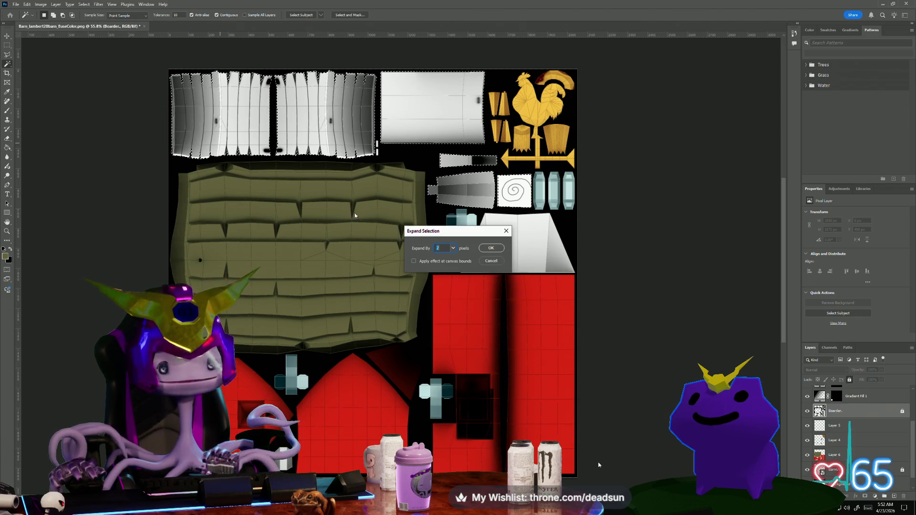
left_click(500, 248)
left_click(834, 453)
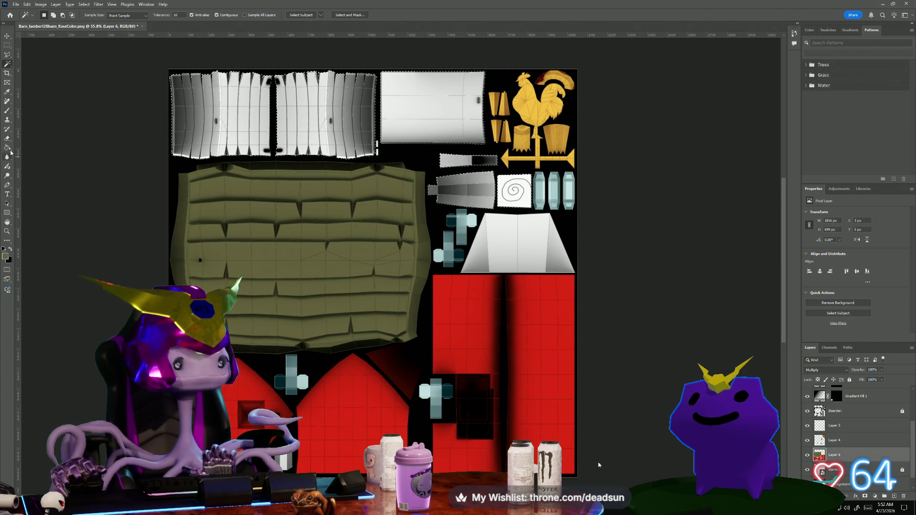
left_click(10, 150)
left_click(280, 206)
key("ctrl+minus")
scroll("up", 3)
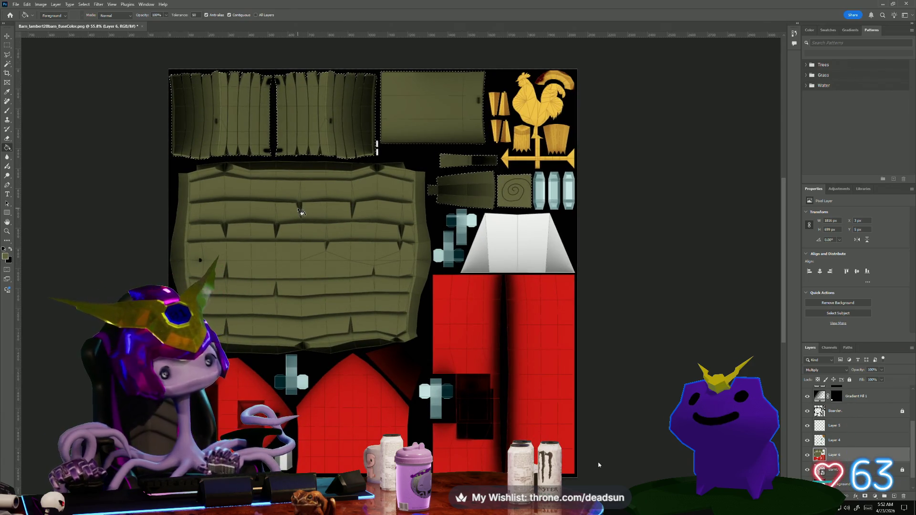
scroll("up", 3)
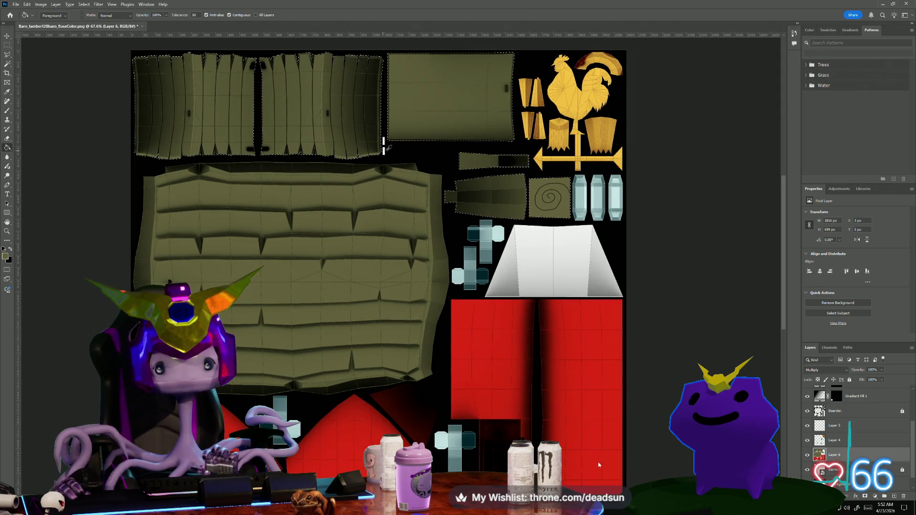
- Marquee-select the two small white bars between the top panels and Paint Bucket-fill them darker
left_click(7, 45)
left_click(52, 84)
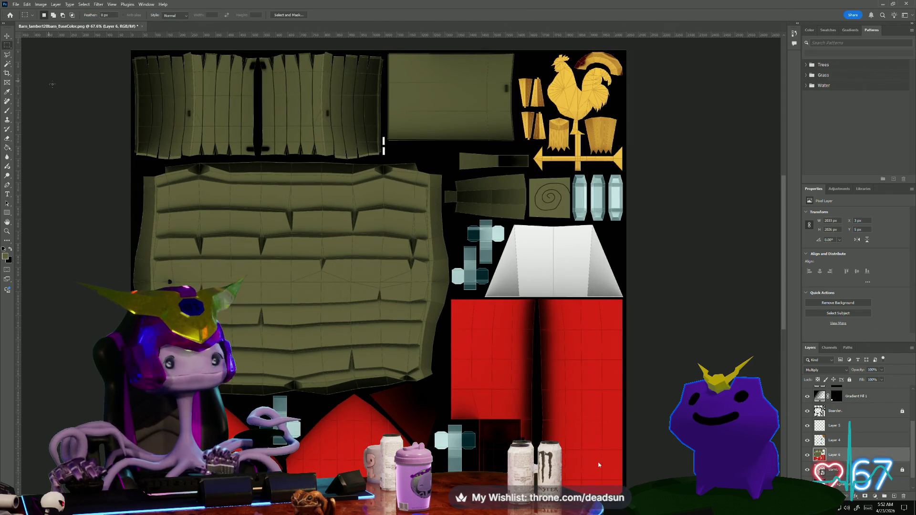
scroll("up", 3)
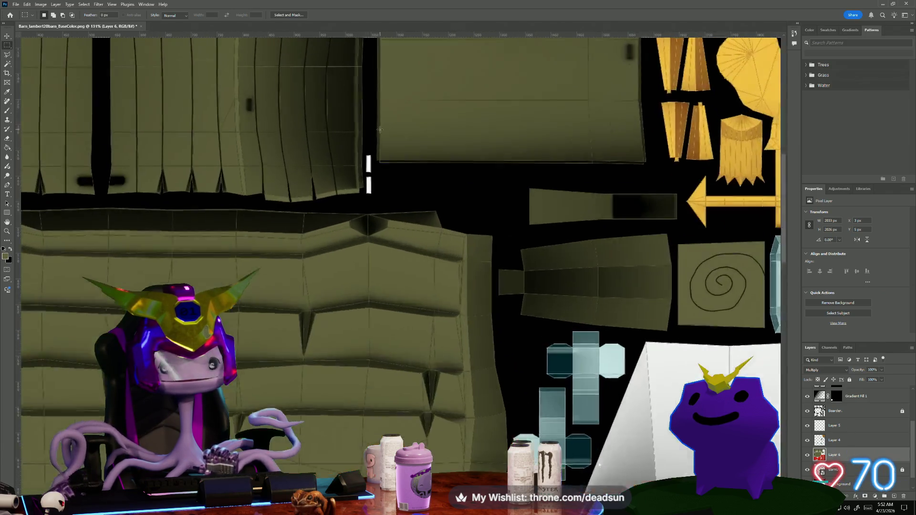
scroll("up", 3)
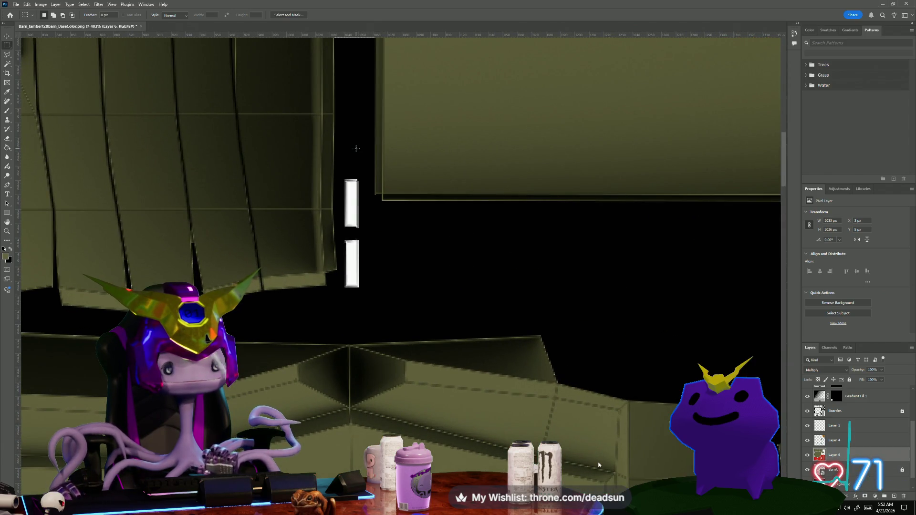
scroll("down", 3)
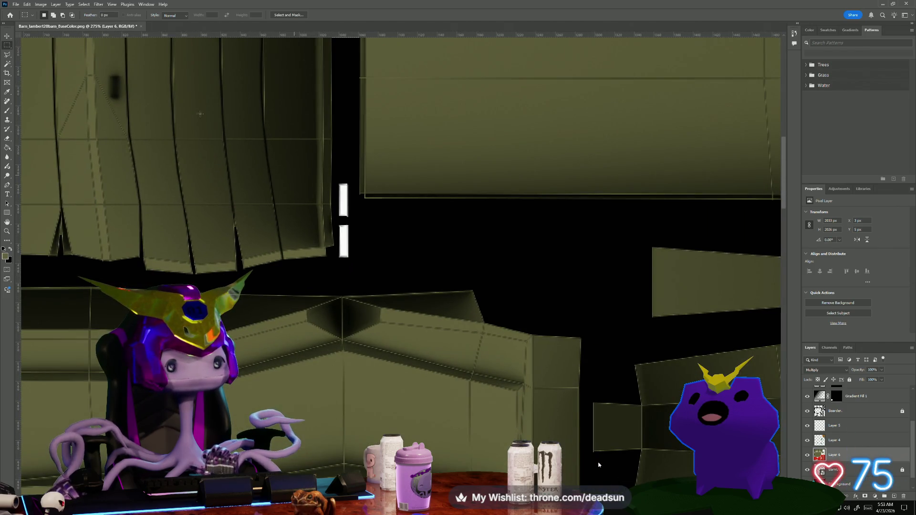
left_click(9, 56)
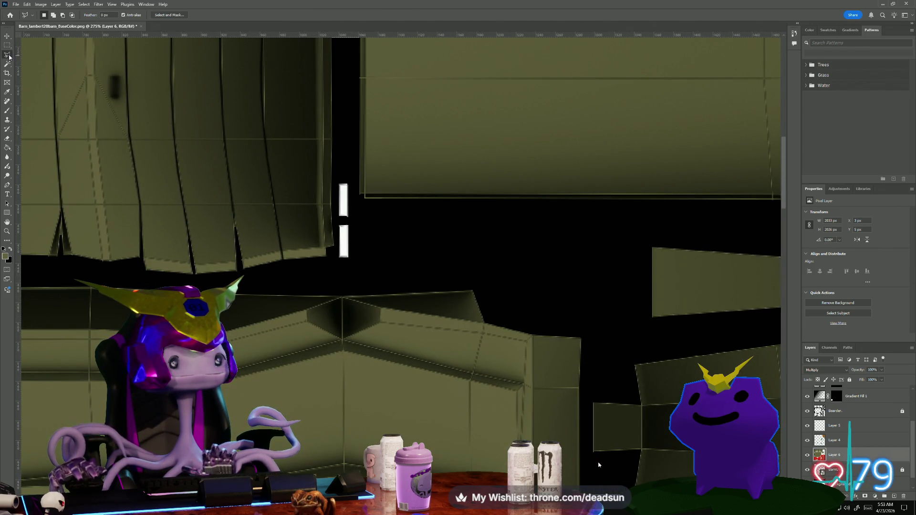
left_click(7, 48)
left_click_drag(334, 177, 352, 270)
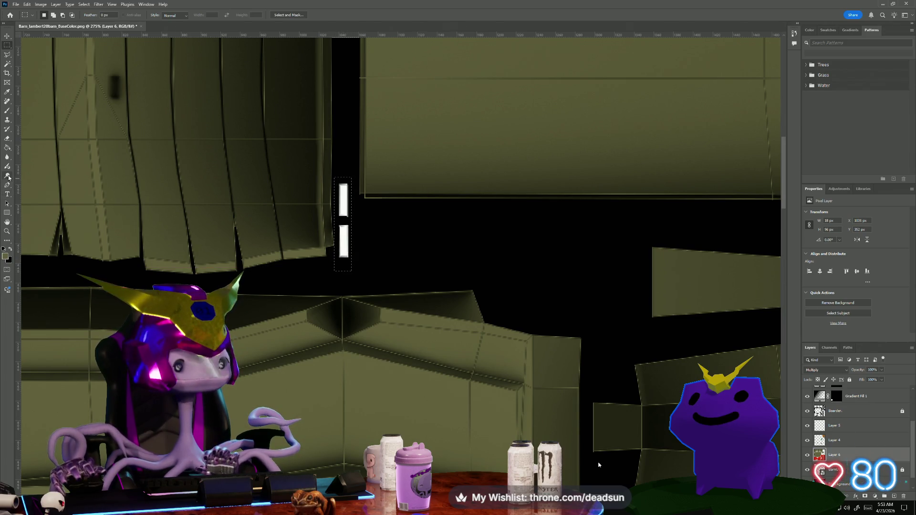
left_click(7, 147)
left_click(340, 205)
scroll("down", 3)
scroll("down", 3)
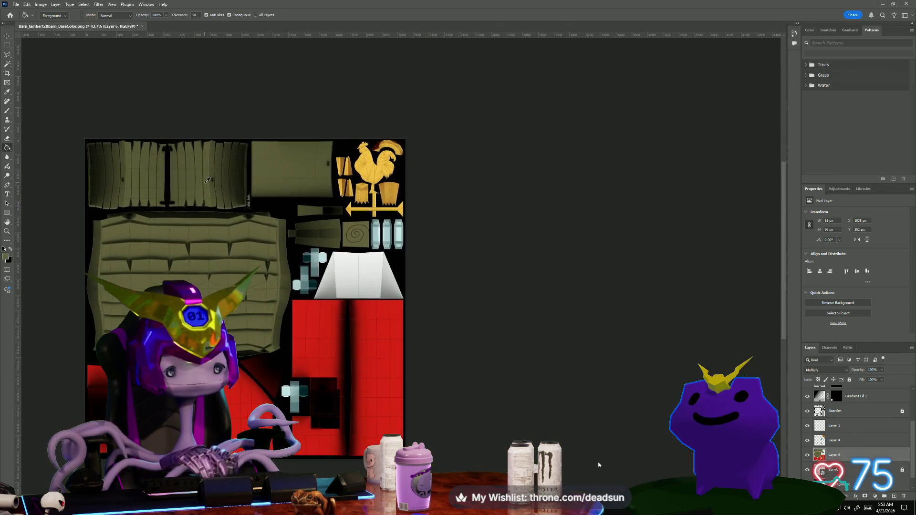
scroll("left", 3)
scroll("down", 3)
scroll("up", 3)
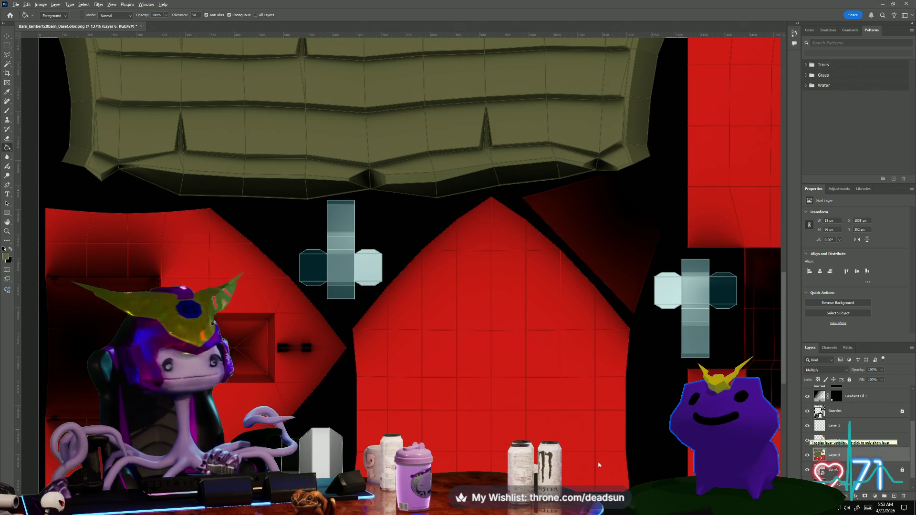
scroll("up", 3)
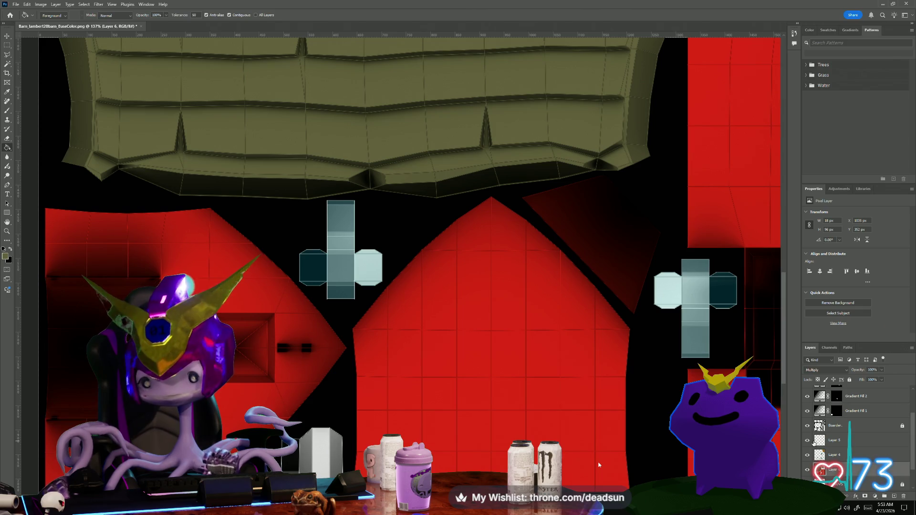
scroll("down", 3)
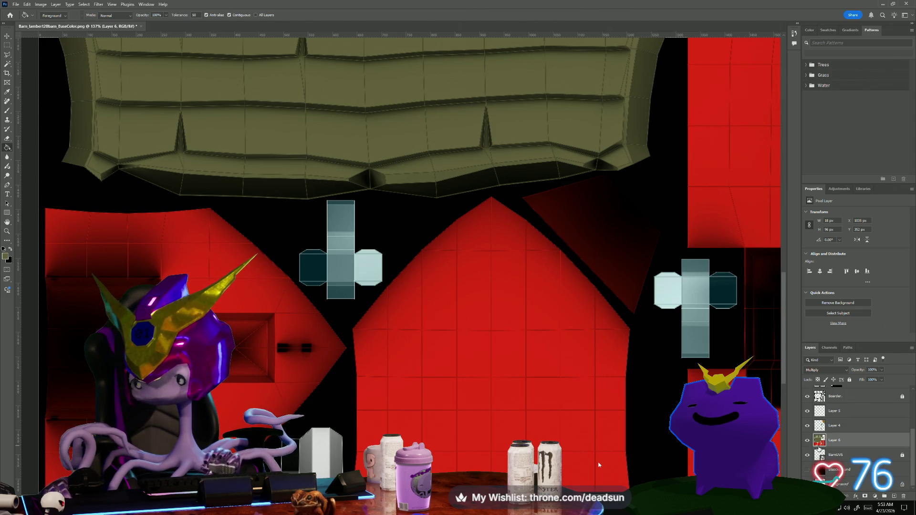
scroll("down", 3)
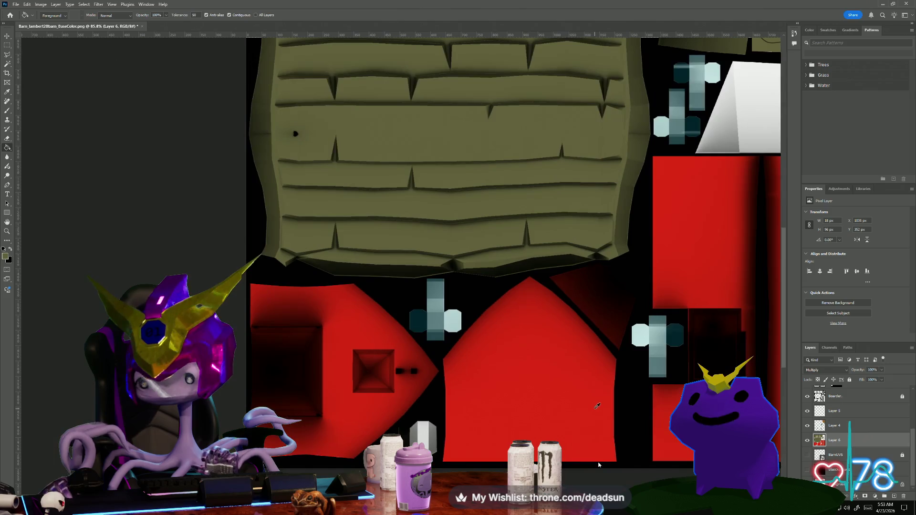
left_click_drag(647, 379, 392, 420)
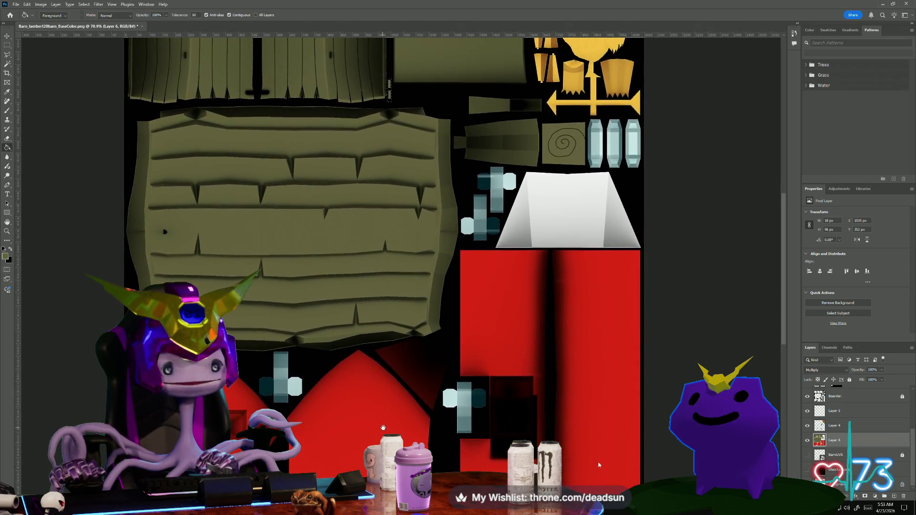
scroll("down", 3)
scroll("up", 3)
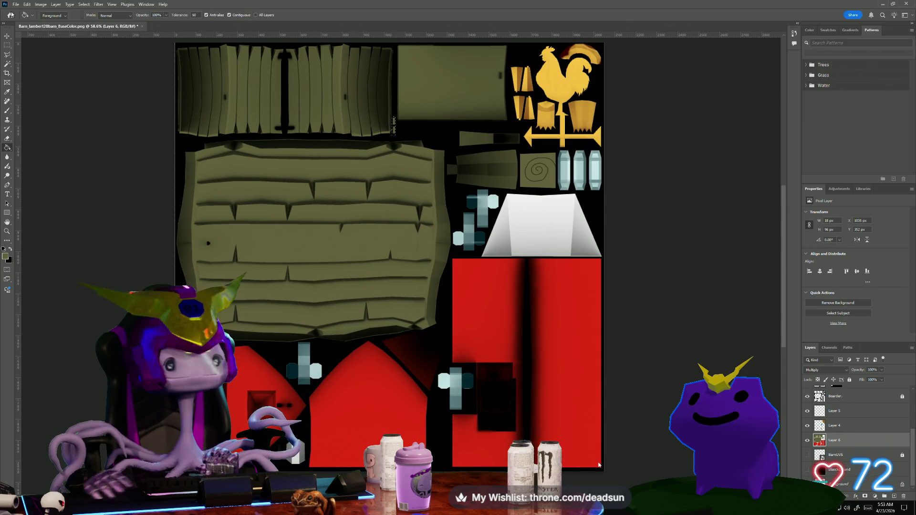
- Save a Copy as Barn_BaseColor.png in PNG format on the Desktop, accepting the PNG options
left_click(16, 4)
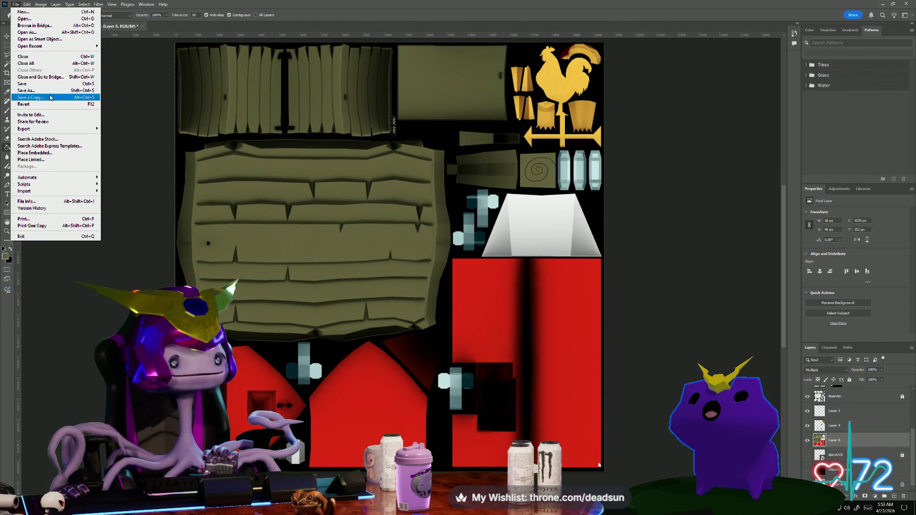
left_click(51, 98)
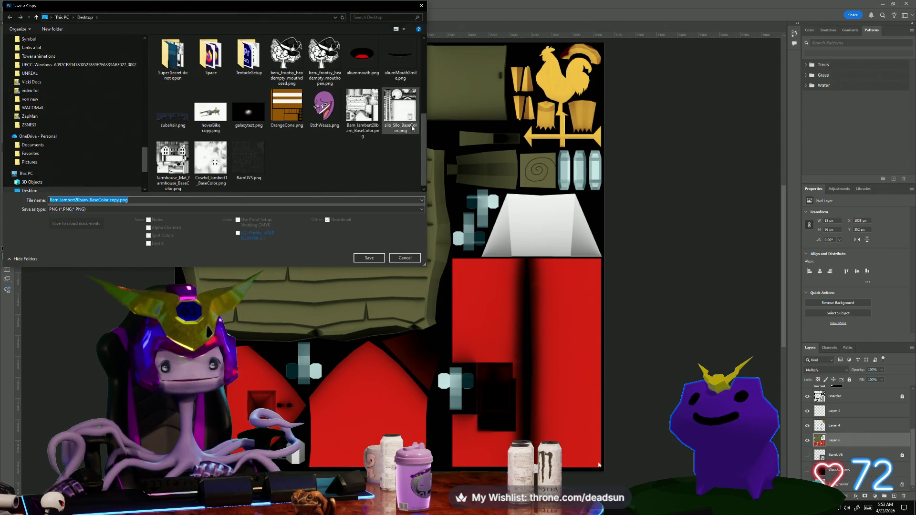
left_click(362, 116)
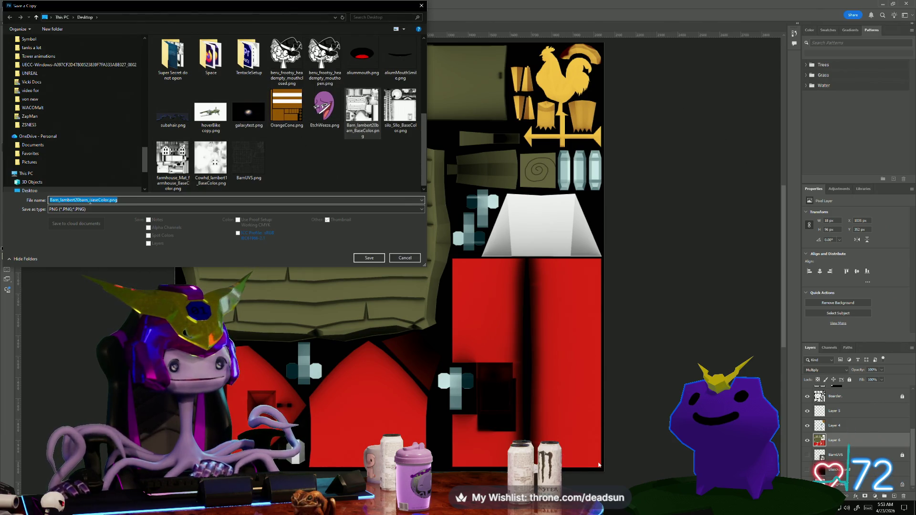
left_click_drag(89, 200, 68, 200)
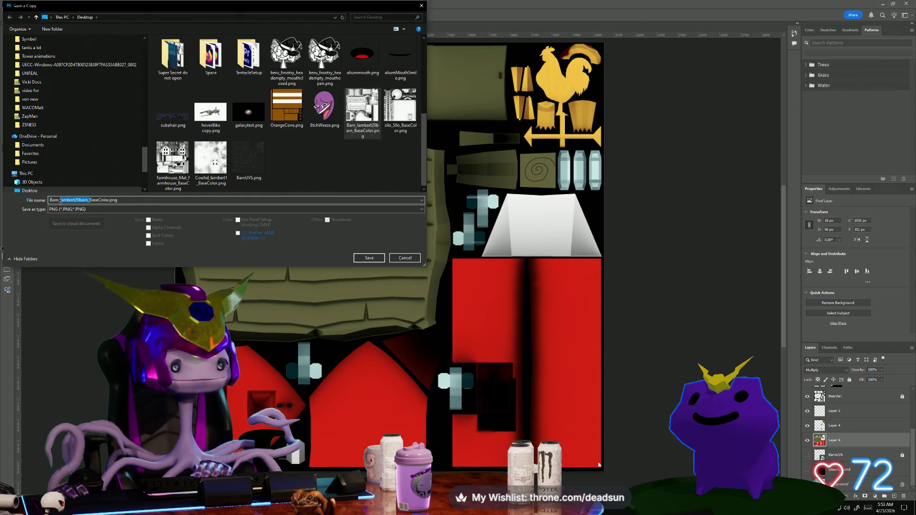
key("BackSpace")
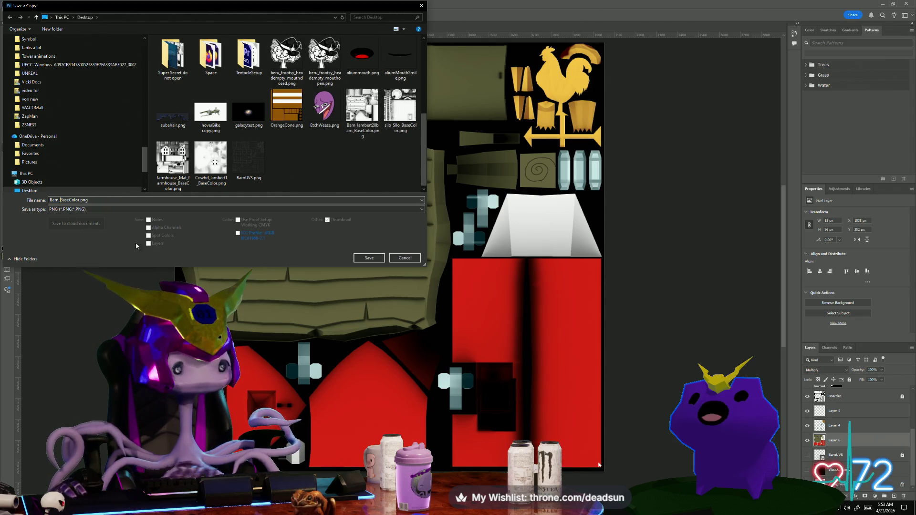
left_click(374, 256)
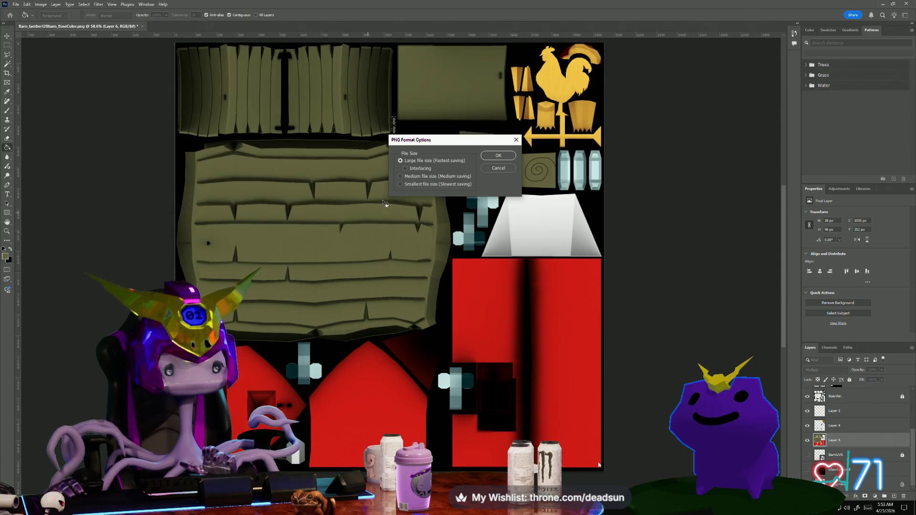
left_click(503, 161)
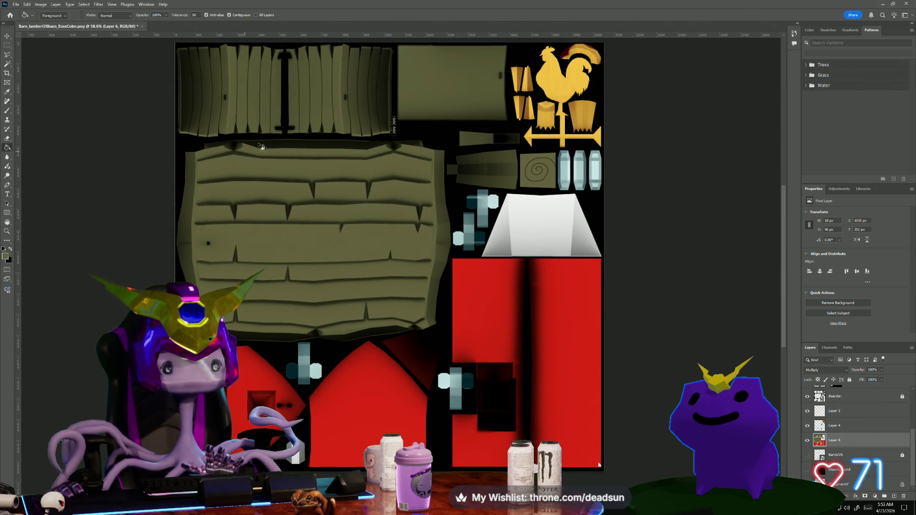
- Back in Maya, close UV Snapshot and the UV Editor, maximize, and return the barn to object mode
left_click(880, 4)
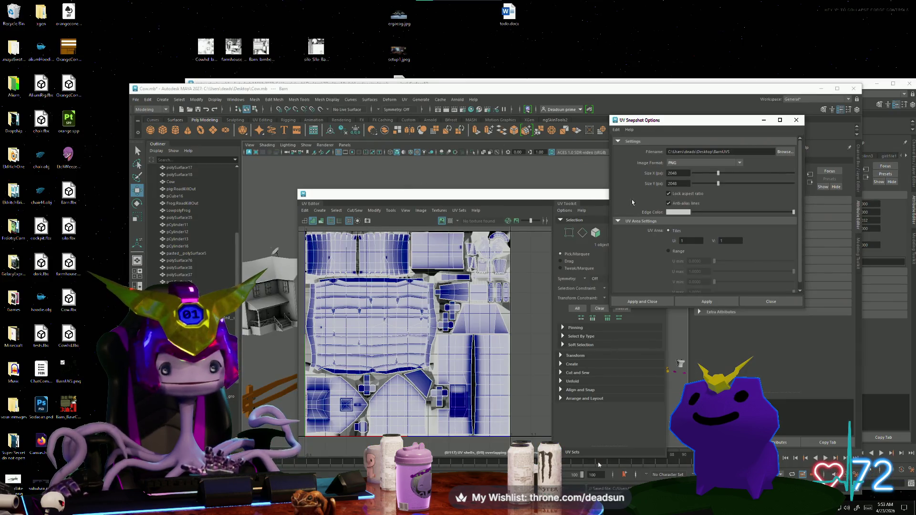
left_click(771, 301)
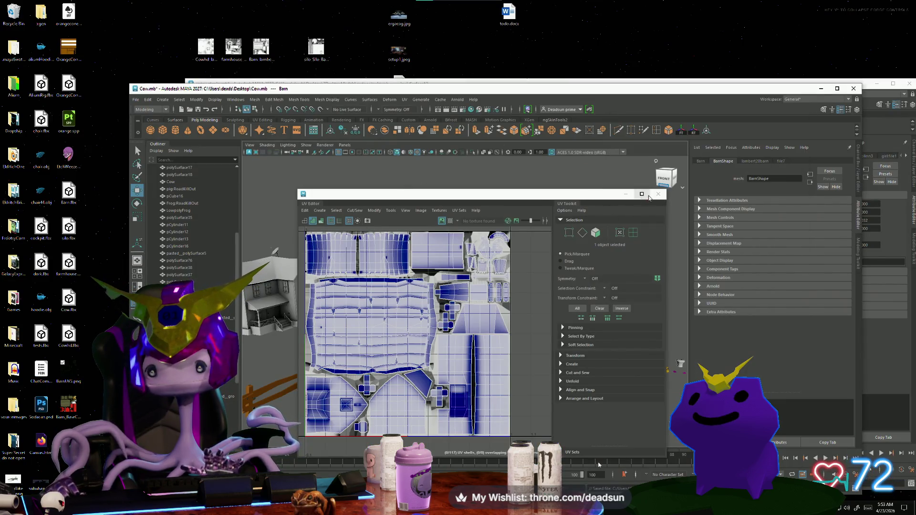
left_click(657, 194)
left_click(836, 88)
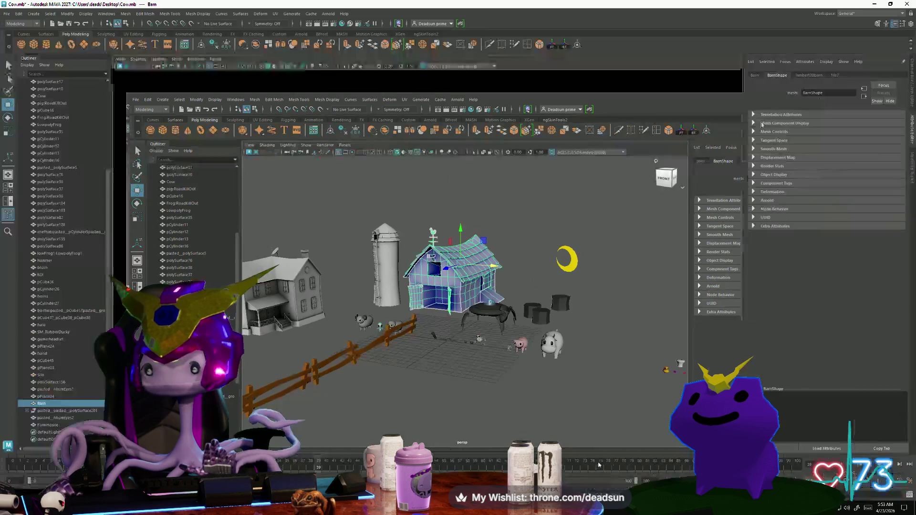
key("f")
left_click_drag(383, 204, 409, 190)
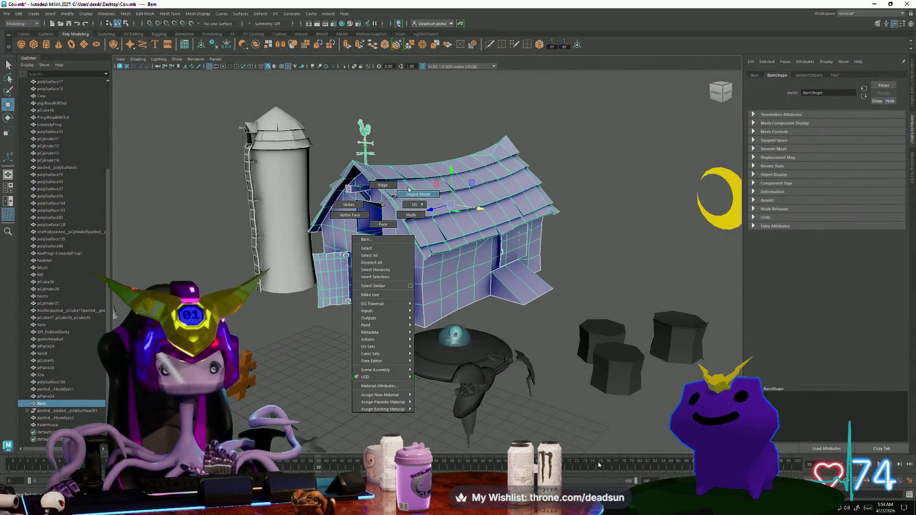
left_click(408, 190)
- Set the file7 texture's Image Name to Barn_BaseColor.png
left_click(838, 76)
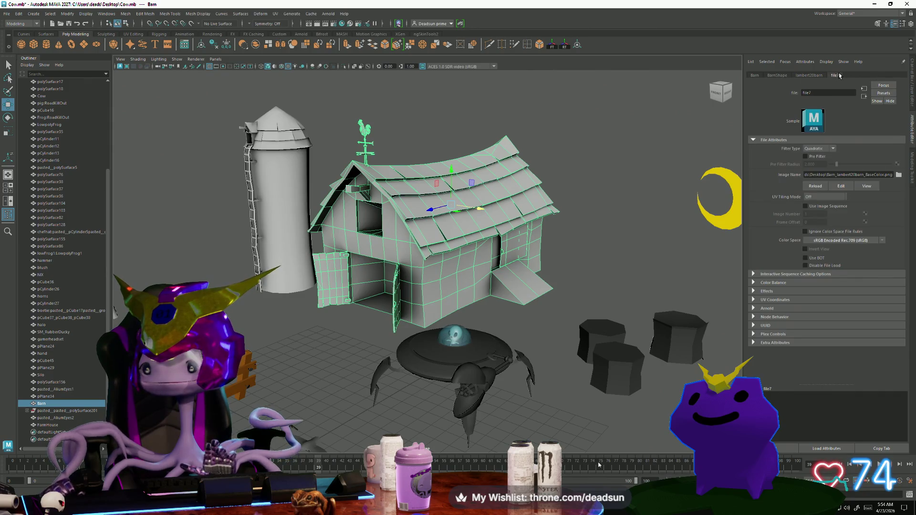
left_click(899, 175)
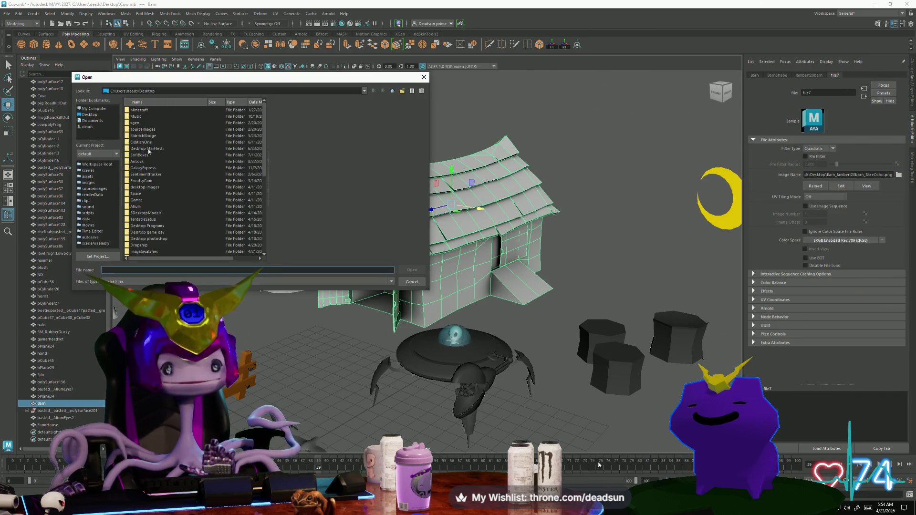
scroll("down", 3)
double_click(153, 251)
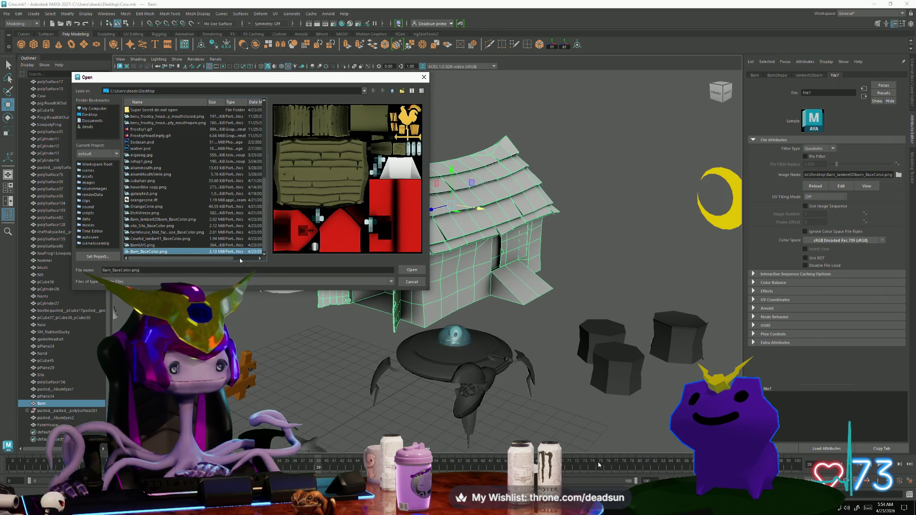
right_click(401, 222)
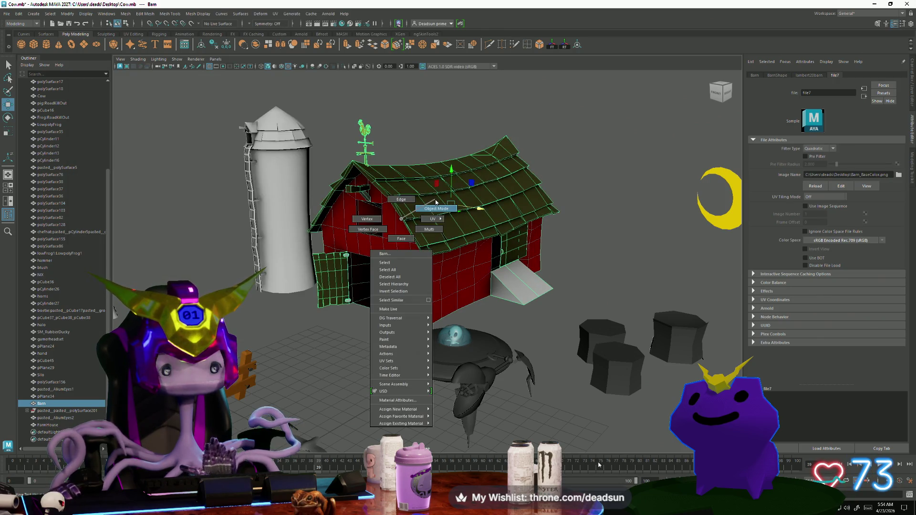
scroll("down", 3)
left_click_drag(336, 220, 537, 311)
scroll("up", 3)
left_click_drag(604, 342, 395, 304)
left_click_drag(395, 304, 397, 313)
left_click_drag(397, 313, 333, 377)
left_click_drag(333, 377, 557, 384)
left_click_drag(557, 384, 549, 390)
left_click_drag(548, 390, 558, 413)
left_click_drag(558, 413, 441, 369)
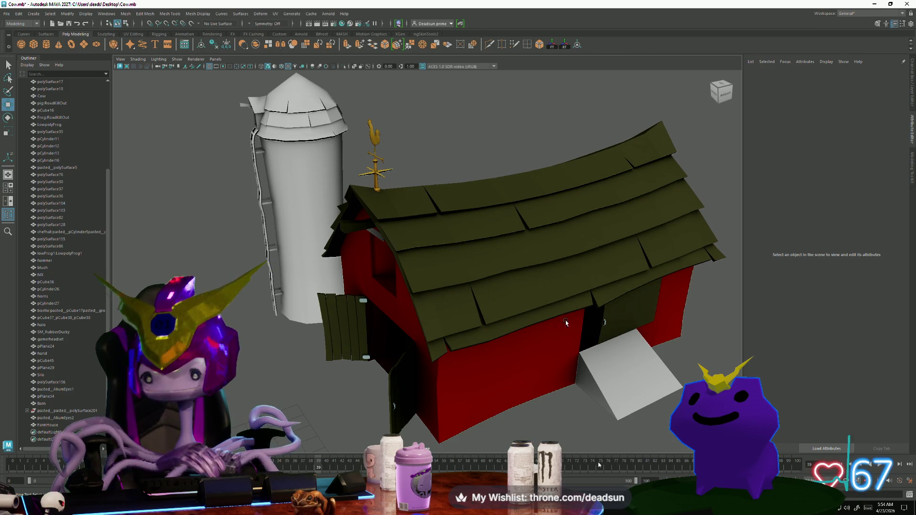
left_click_drag(566, 399, 388, 377)
scroll("down", 3)
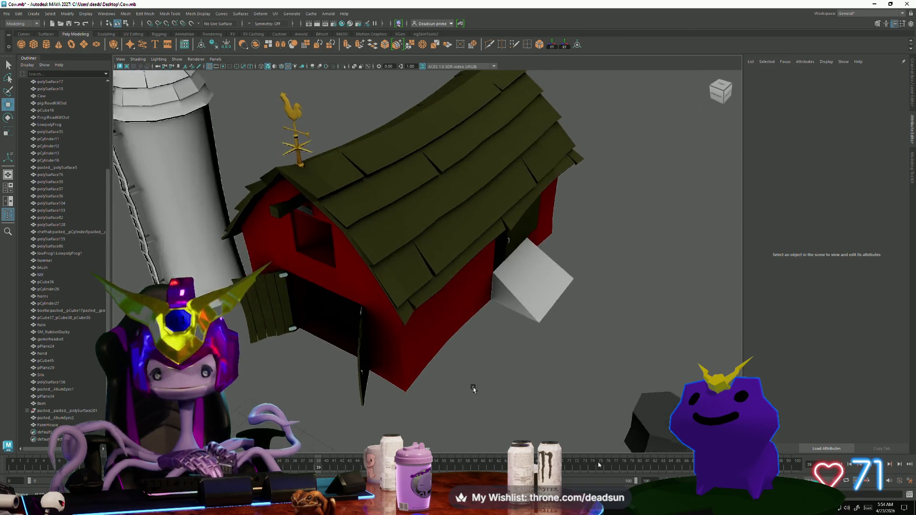
scroll("up", 3)
scroll("down", 3)
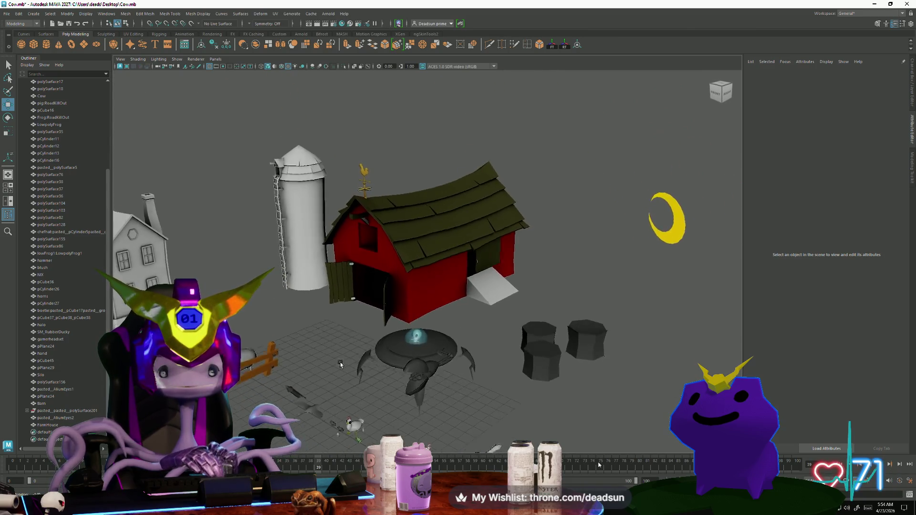
scroll("down", 3)
left_click_drag(290, 366, 336, 372)
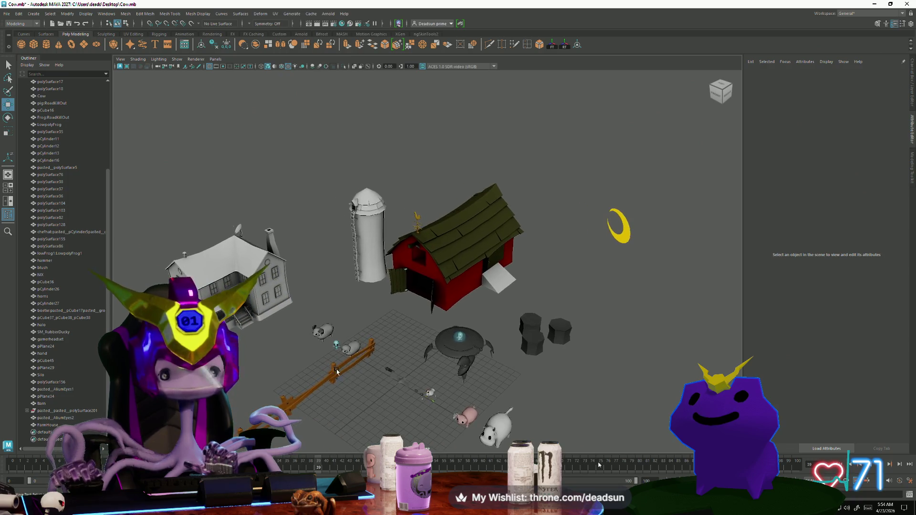
scroll("up", 3)
left_click_drag(399, 376, 416, 403)
left_click_drag(417, 403, 600, 432)
left_click_drag(600, 432, 356, 223)
- In vertex mode, raise the barn's gable-peak vertex slightly in Y
left_click(445, 177)
left_click_drag(410, 231, 404, 233)
left_click(433, 210)
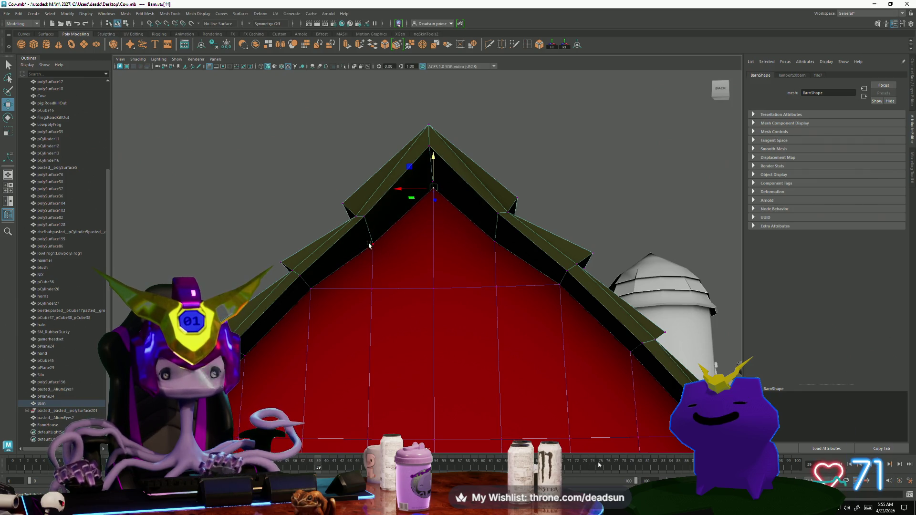
left_click_drag(439, 206, 435, 202)
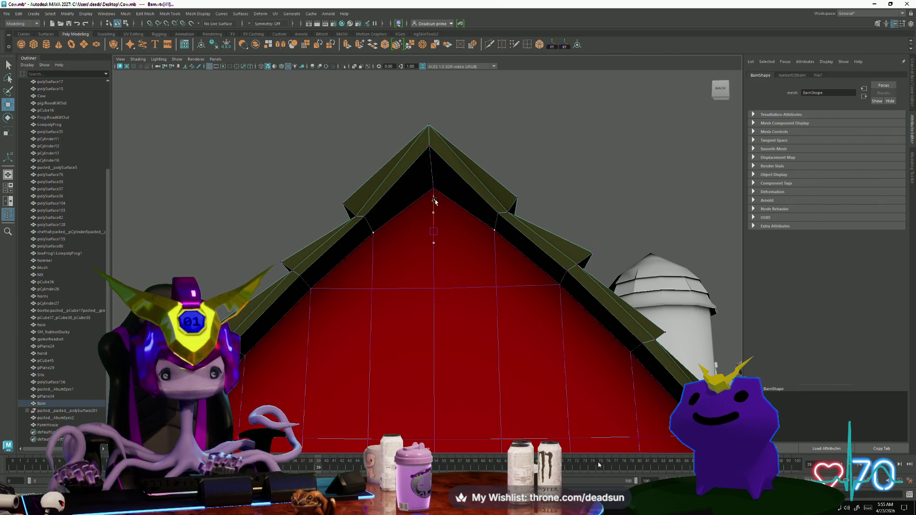
left_click_drag(435, 202, 410, 210)
left_click_drag(410, 210, 443, 287)
left_click(409, 280)
- Select the small board's faces, view them in the UV Editor, then switch to Photoshop
scroll("up", 3)
scroll("down", 3)
left_click_drag(458, 305, 458, 329)
left_click(423, 215)
scroll("up", 3)
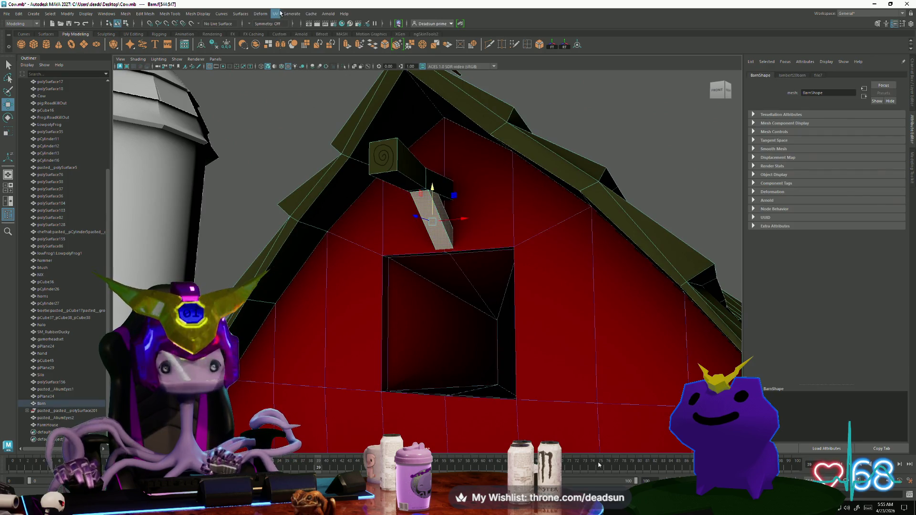
left_click(281, 13)
left_click(293, 30)
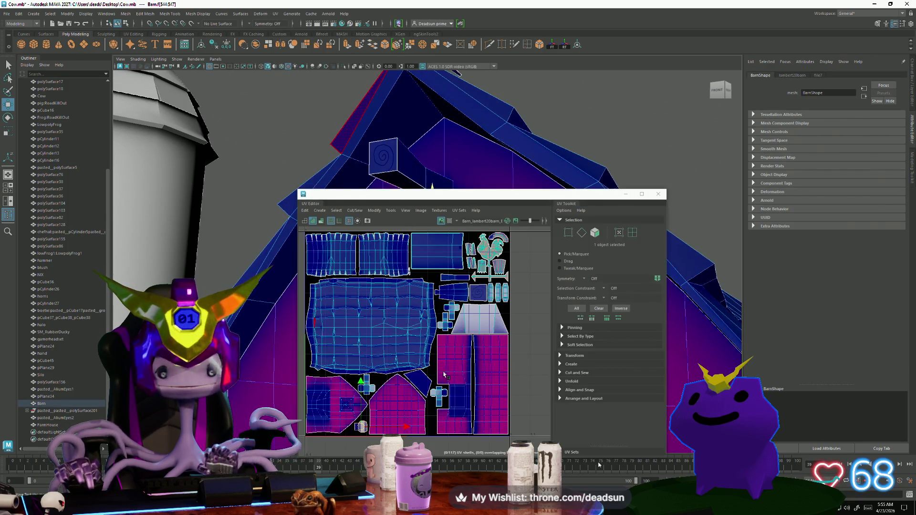
scroll("up", 3)
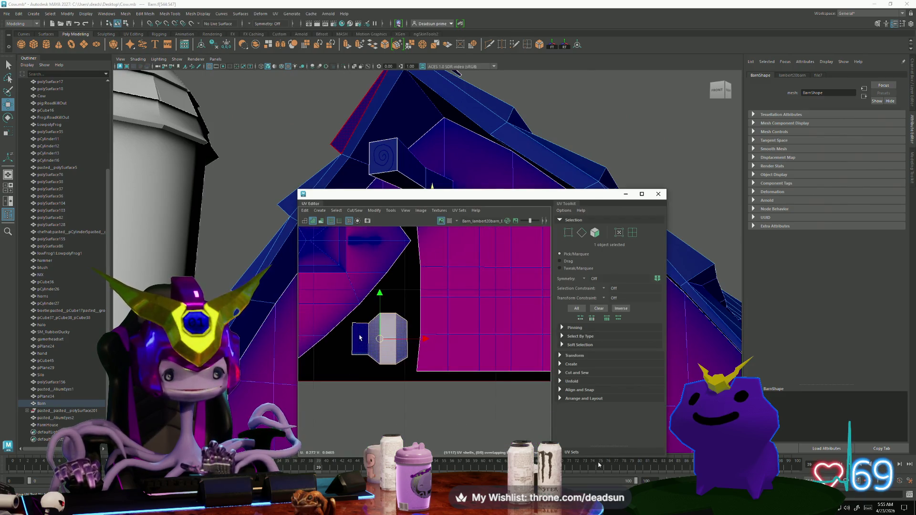
scroll("down", 3)
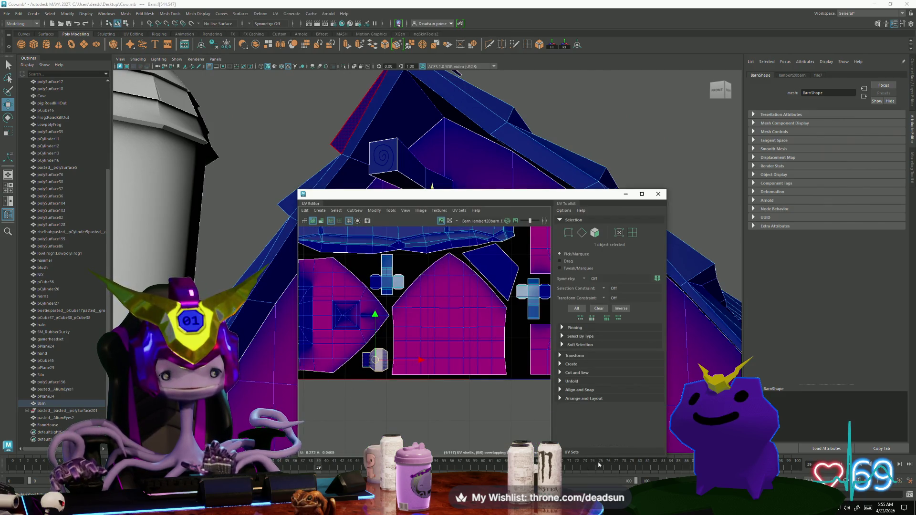
key("alt+Tab")
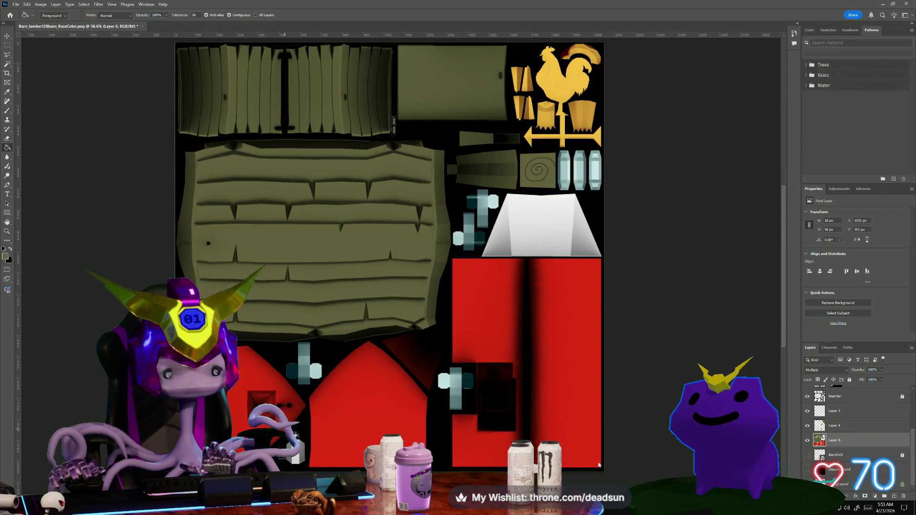
- Outline the white hexagonal piece with the Polygonal Lasso
scroll("up", 3)
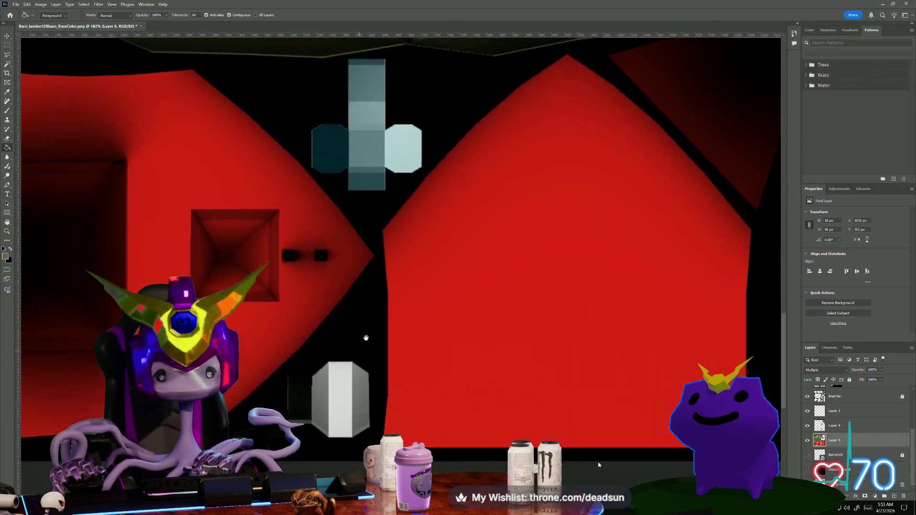
left_click_drag(366, 337, 387, 303)
left_click(7, 56)
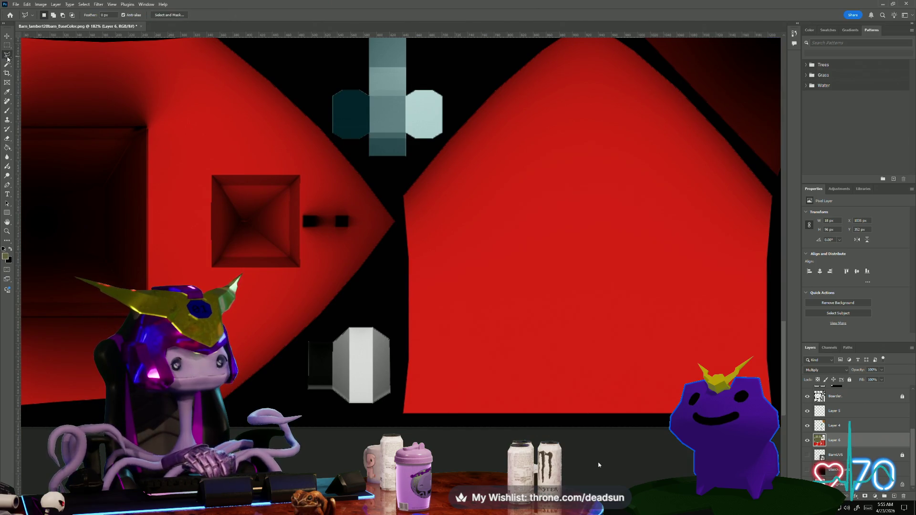
left_click(370, 284)
left_click(310, 329)
left_click(280, 386)
left_click(300, 414)
left_click(400, 414)
left_click(398, 294)
left_click(371, 285)
- Paint Bucket-fill the hexagon selection with olive
left_click(10, 149)
left_click(362, 360)
scroll("down", 3)
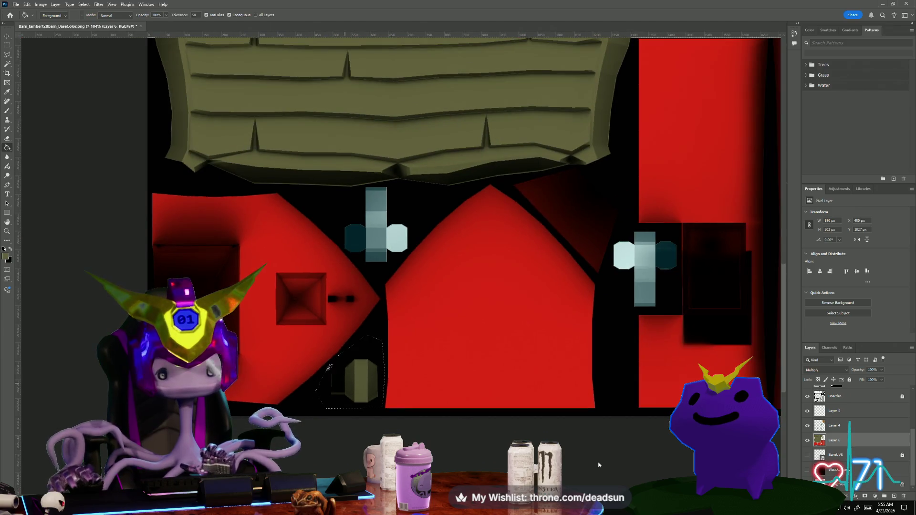
scroll("down", 3)
- Centre the view on the rooster area and ready the Brush with black as the painting colour
left_click_drag(376, 253, 300, 393)
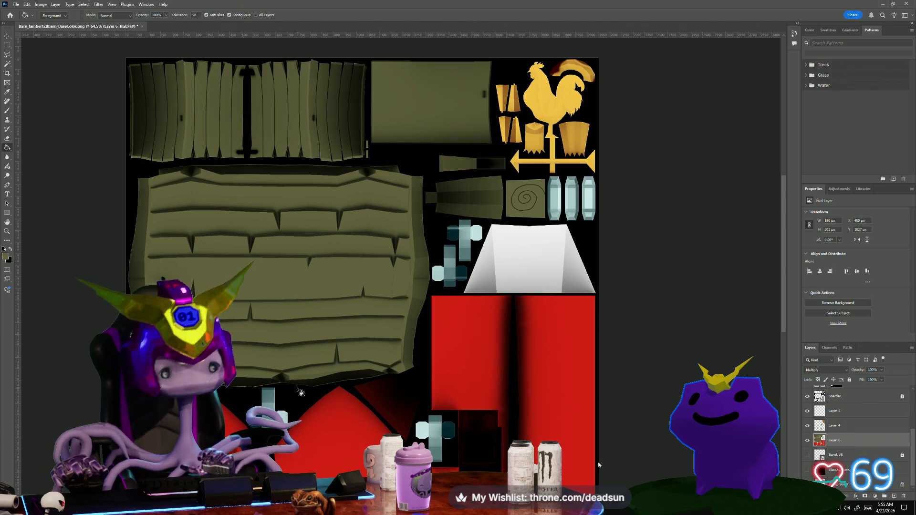
scroll("up", 3)
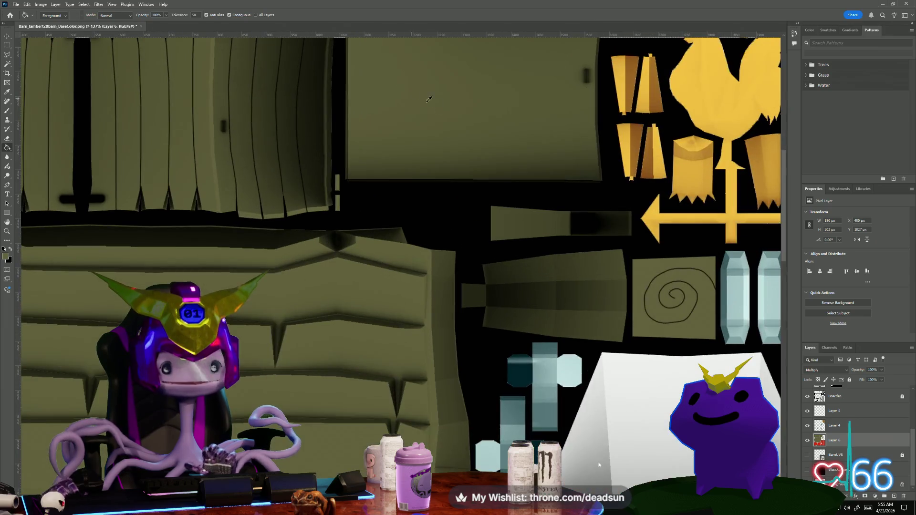
left_click_drag(402, 137, 320, 169)
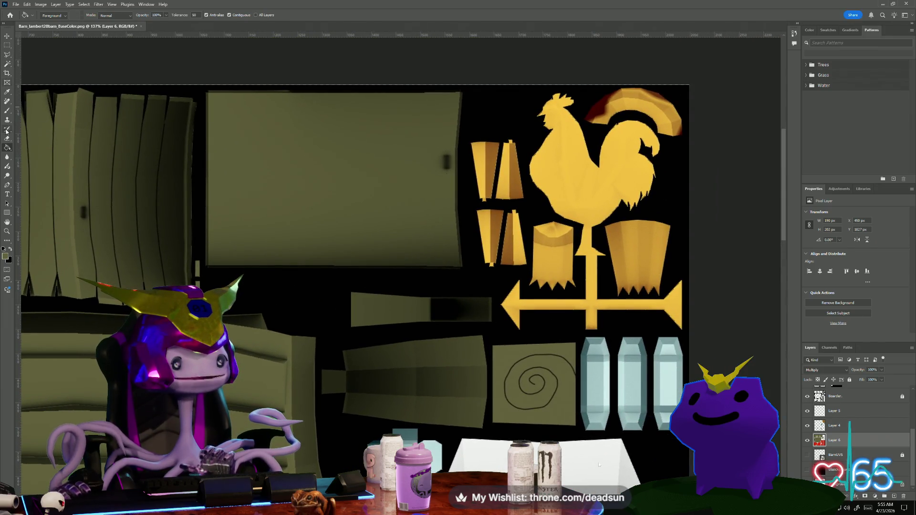
left_click(7, 111)
left_click(10, 249)
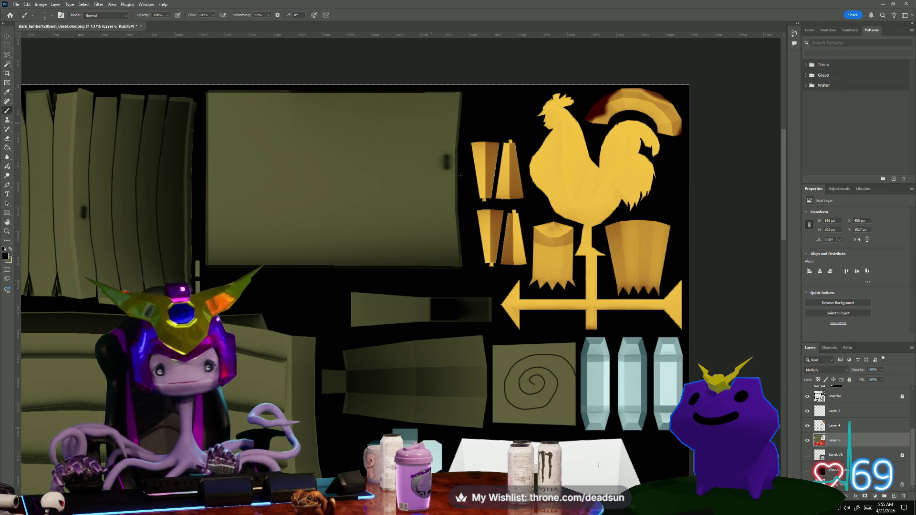
scroll("down", 3)
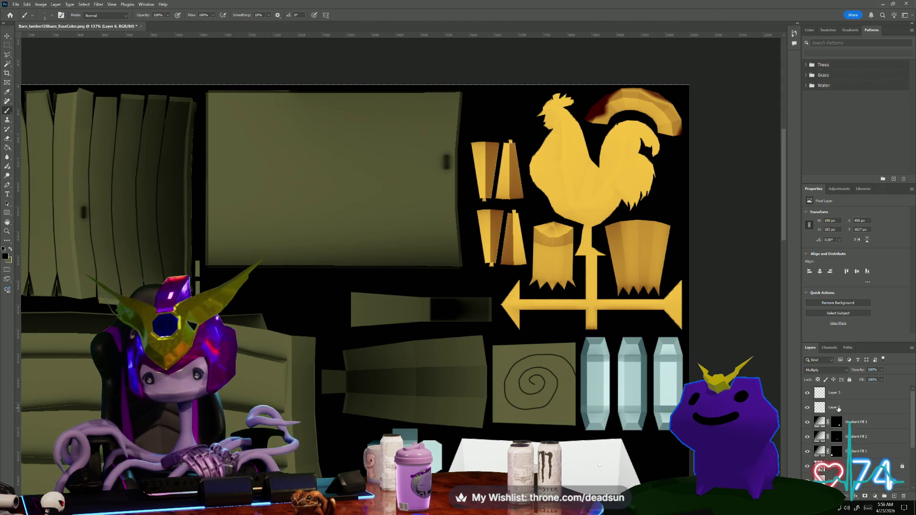
- Rename Layer 2 and show the UV wireframe over the texture
double_click(838, 408)
type("blacklines")
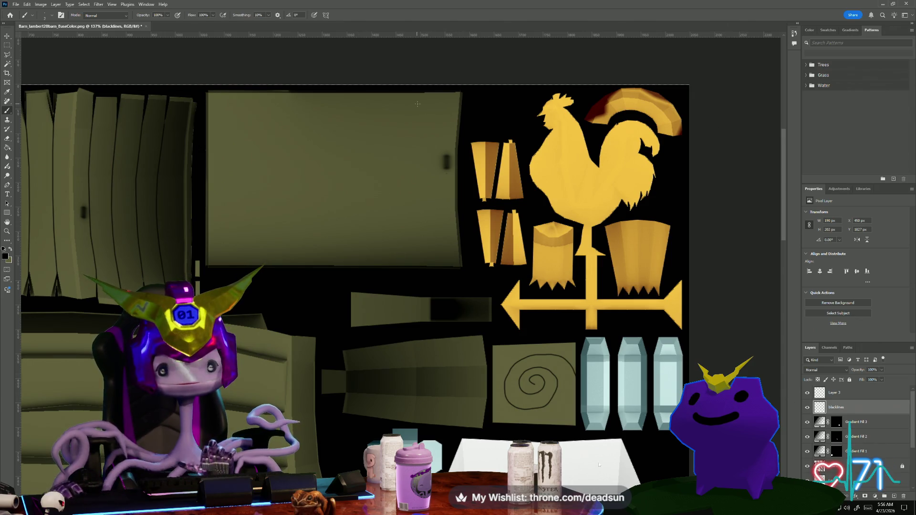
scroll("up", 3)
scroll("down", 3)
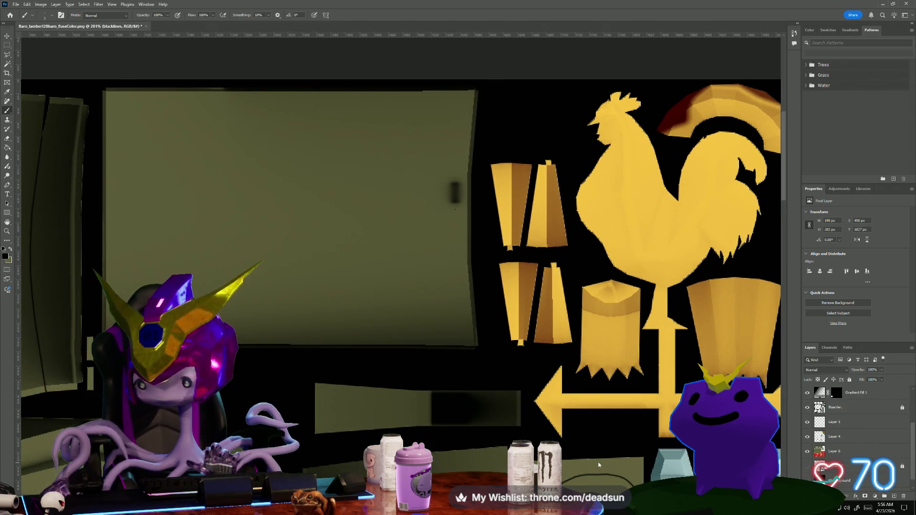
left_click(807, 454)
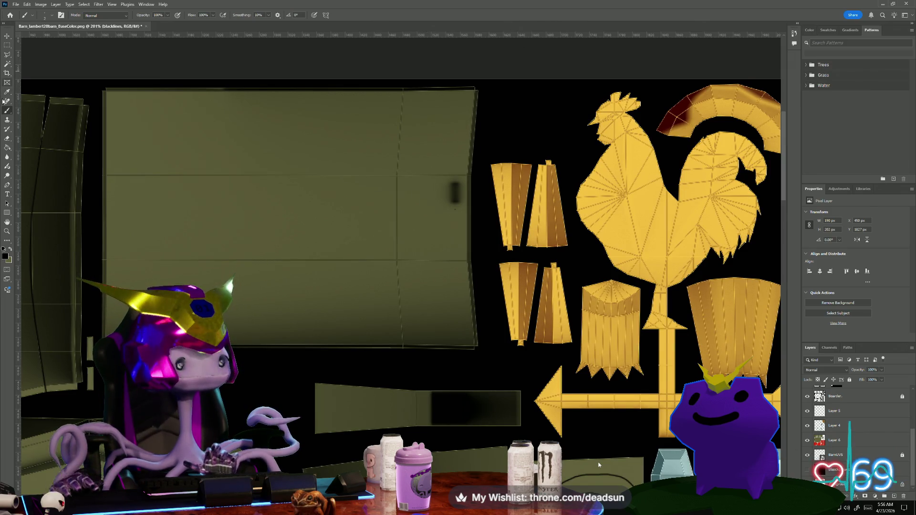
scroll("up", 3)
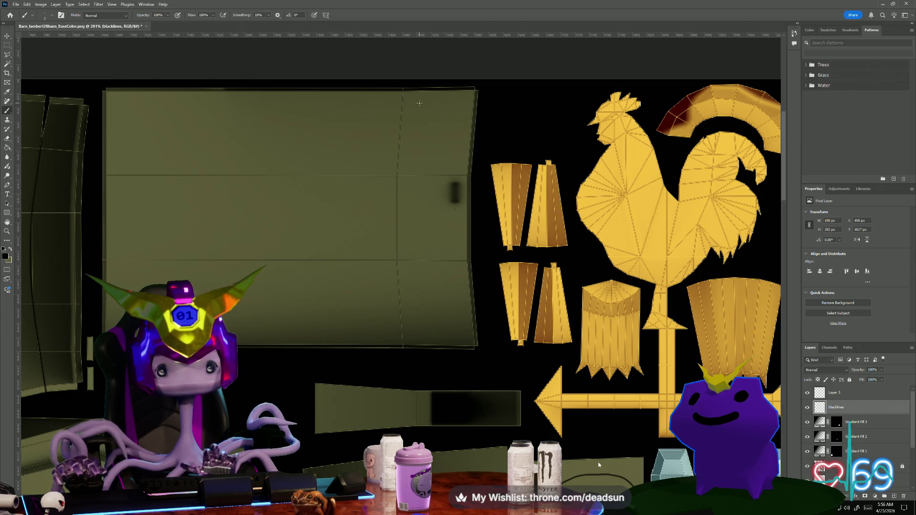
- Draw several straight black plank lines down the panel with the Brush
left_click(8, 47)
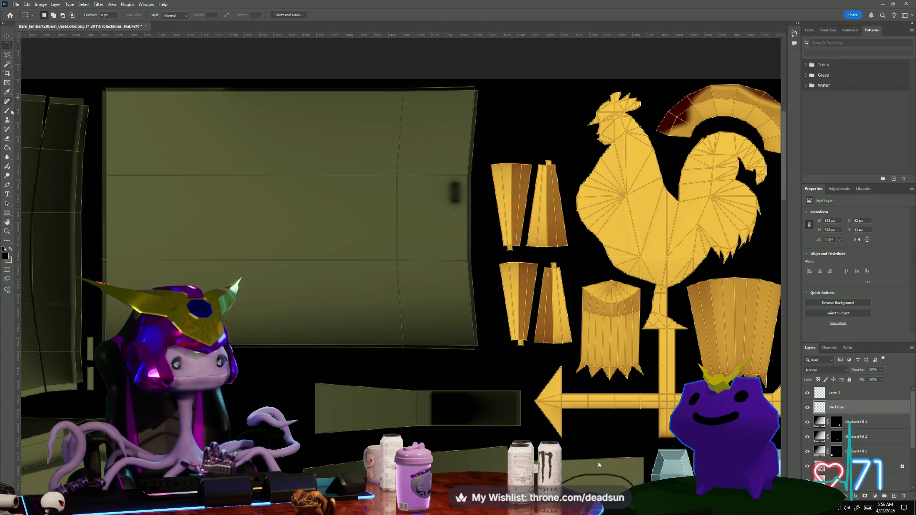
left_click(7, 112)
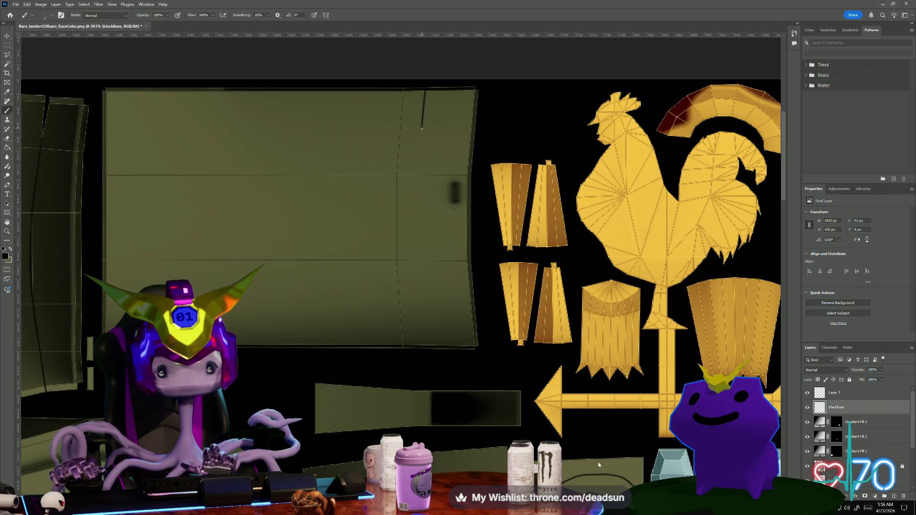
left_click(421, 230)
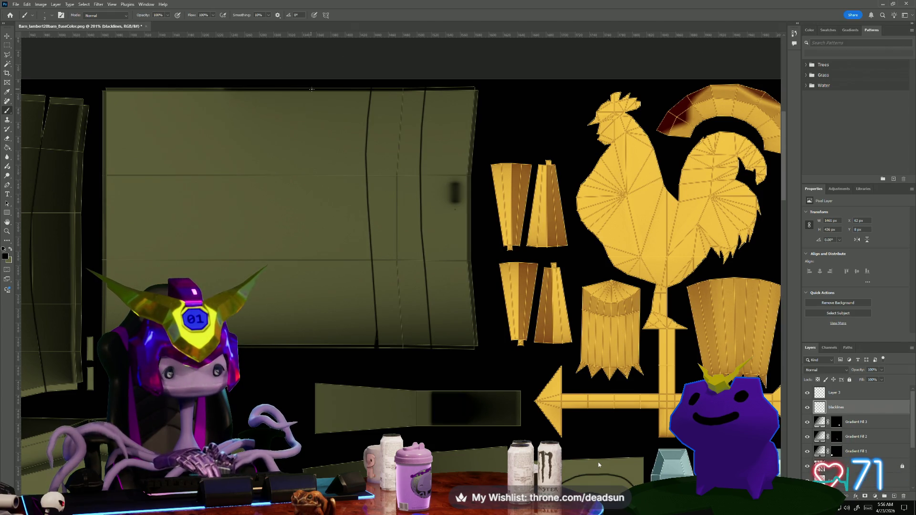
left_click(323, 352)
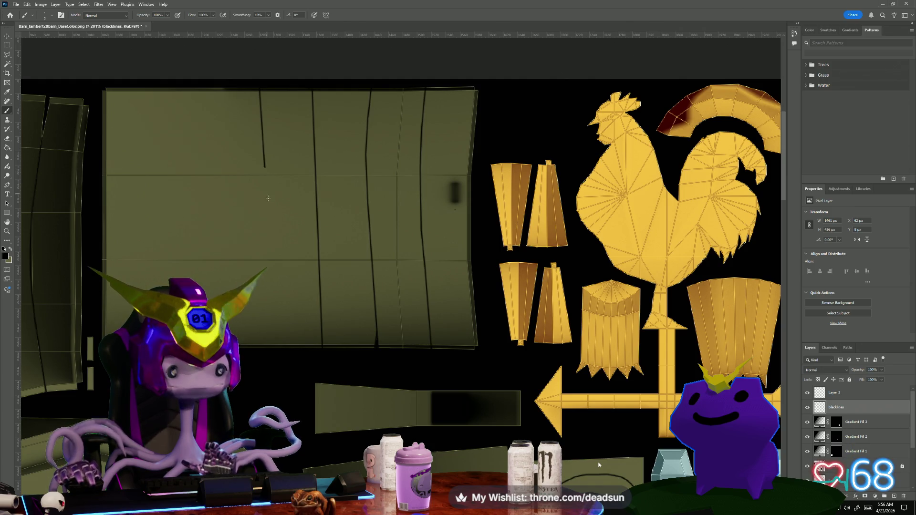
left_click(272, 293)
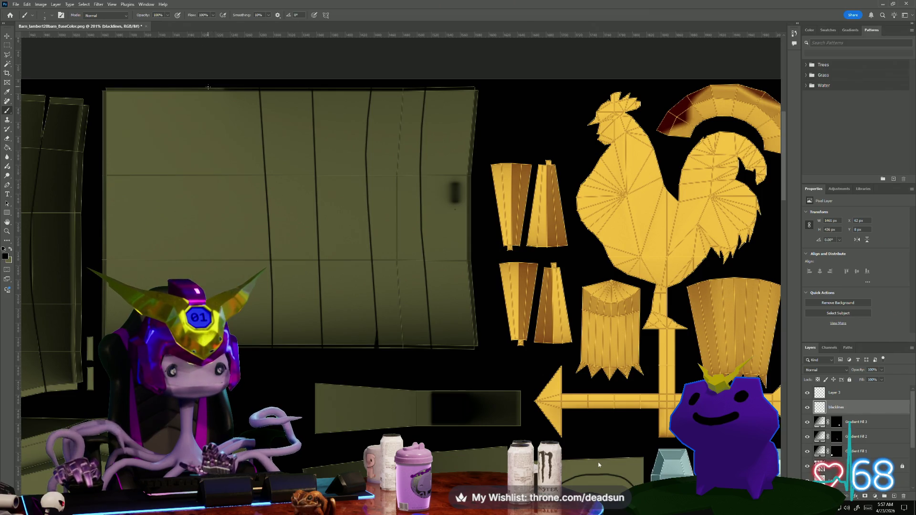
left_click(217, 176)
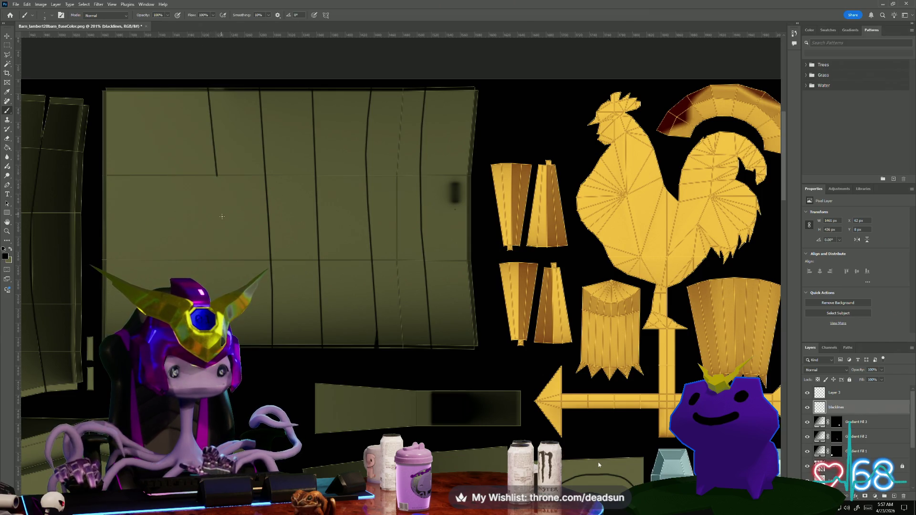
left_click(221, 233)
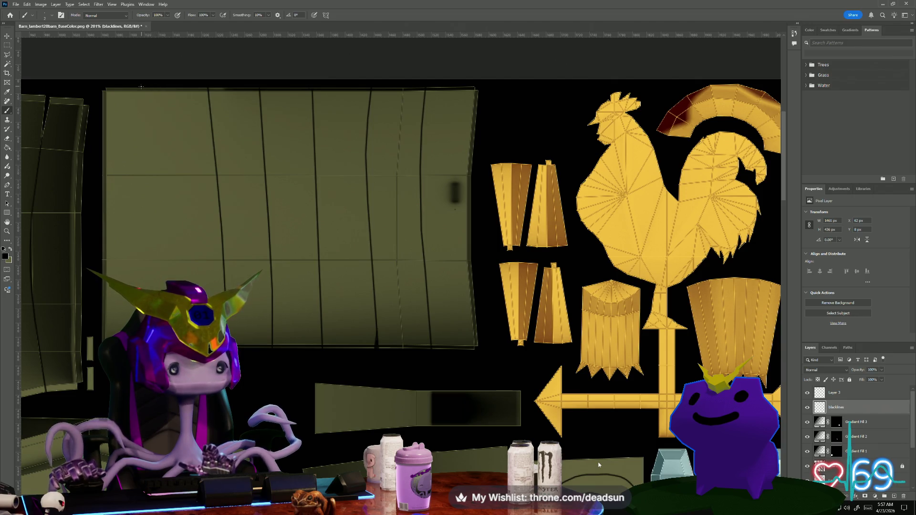
left_click(138, 223)
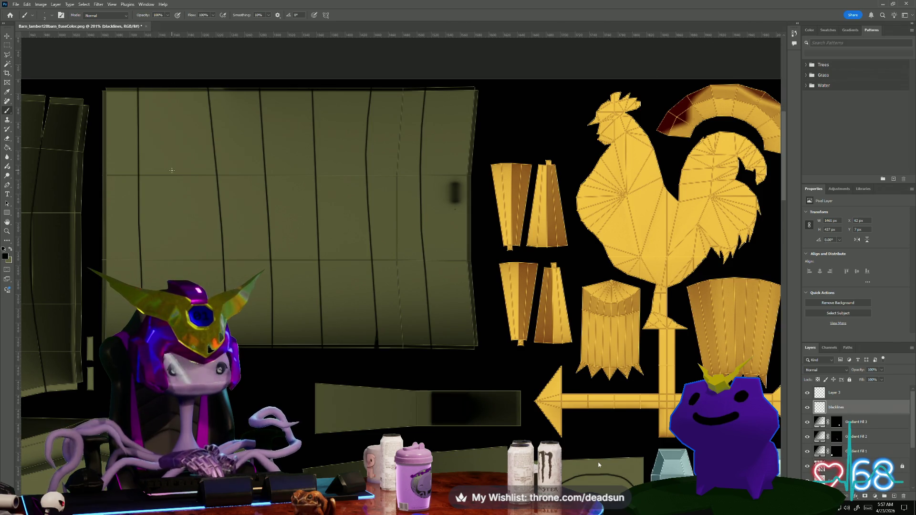
left_click(172, 170)
left_click(181, 248)
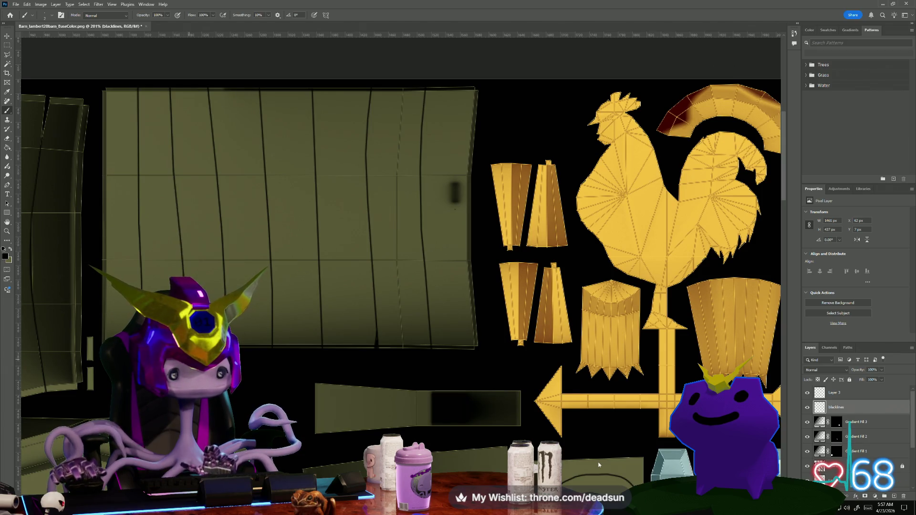
- Thicken the spiral's centre and darken its inner and second rings in black
scroll("down", 3)
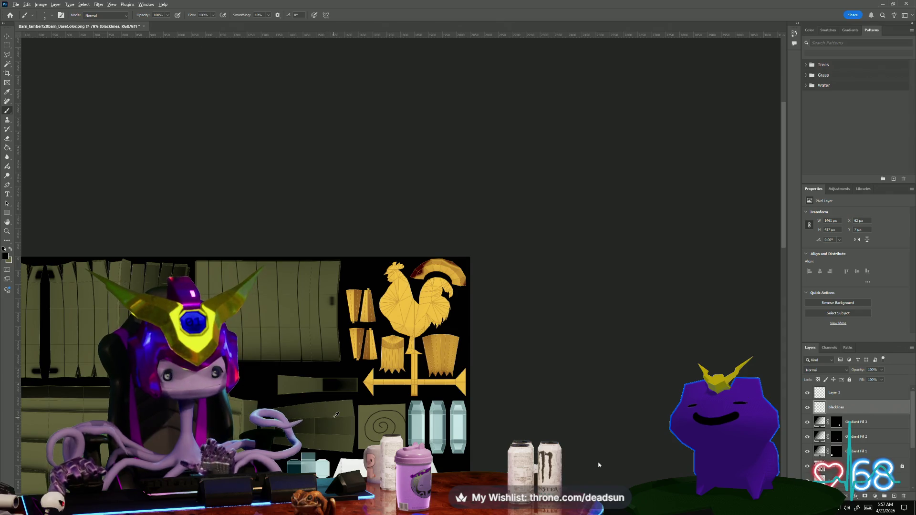
scroll("down", 3)
scroll("down", 3)
scroll("up", 3)
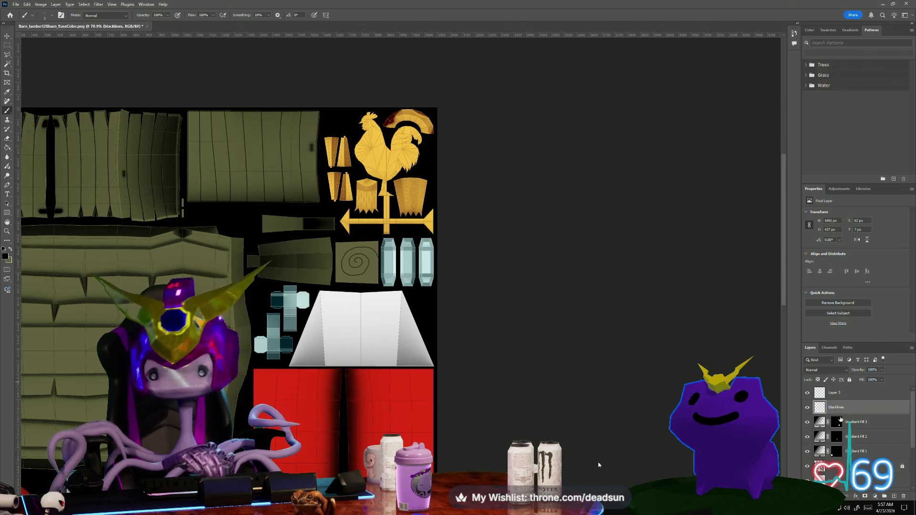
scroll("down", 3)
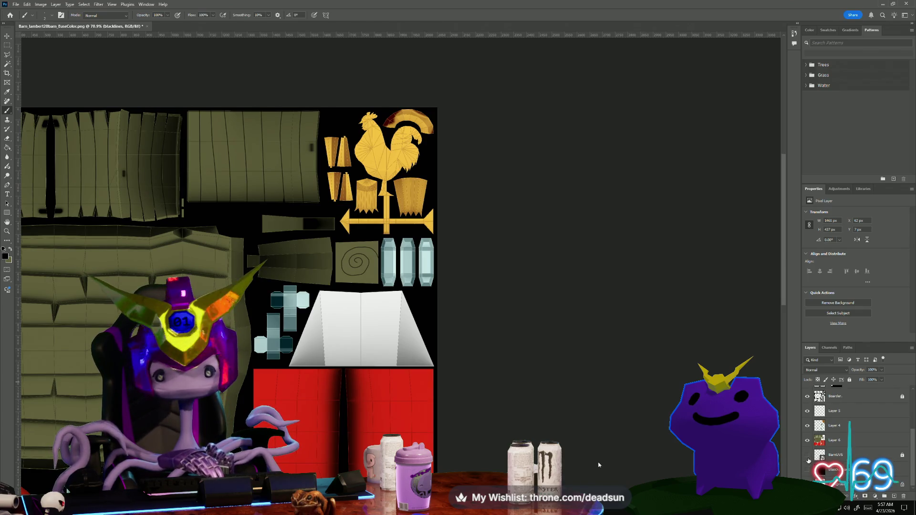
scroll("up", 3)
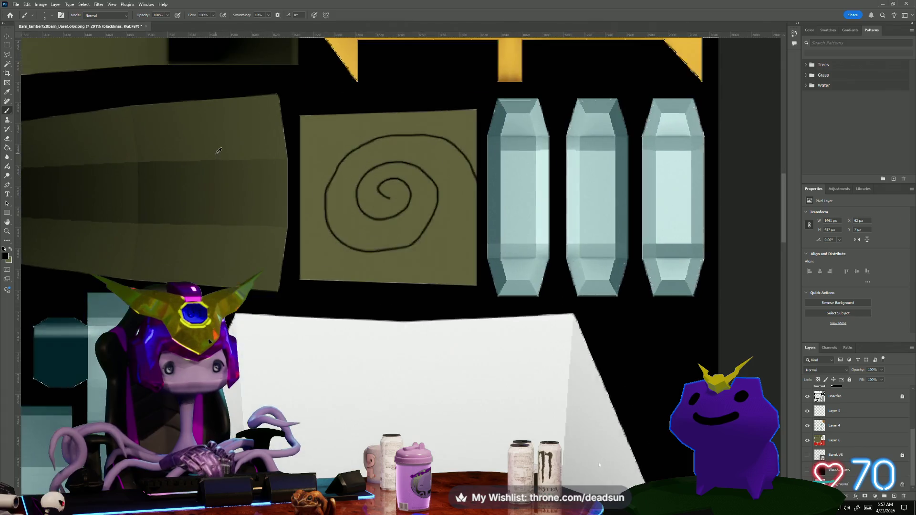
scroll("up", 3)
left_click_drag(431, 198, 393, 206)
left_click_drag(426, 162, 392, 189)
left_click_drag(425, 164, 465, 123)
scroll("down", 3)
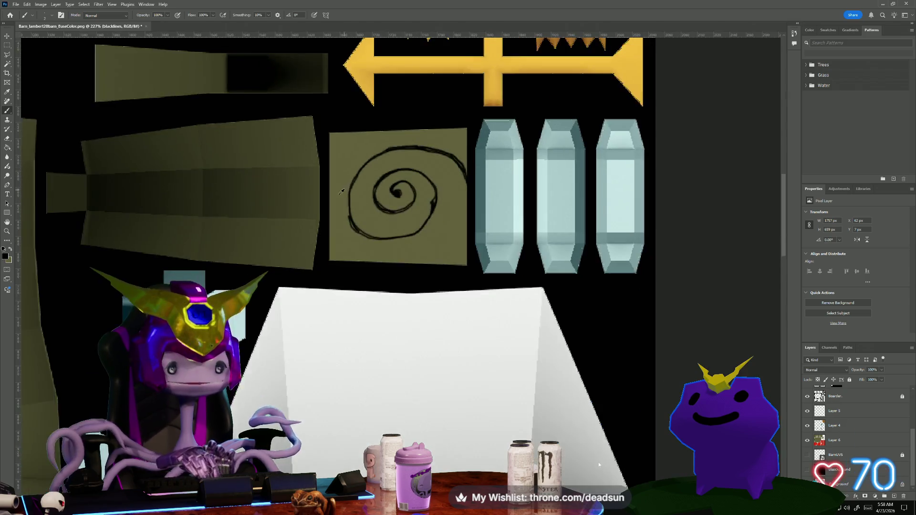
scroll("down", 3)
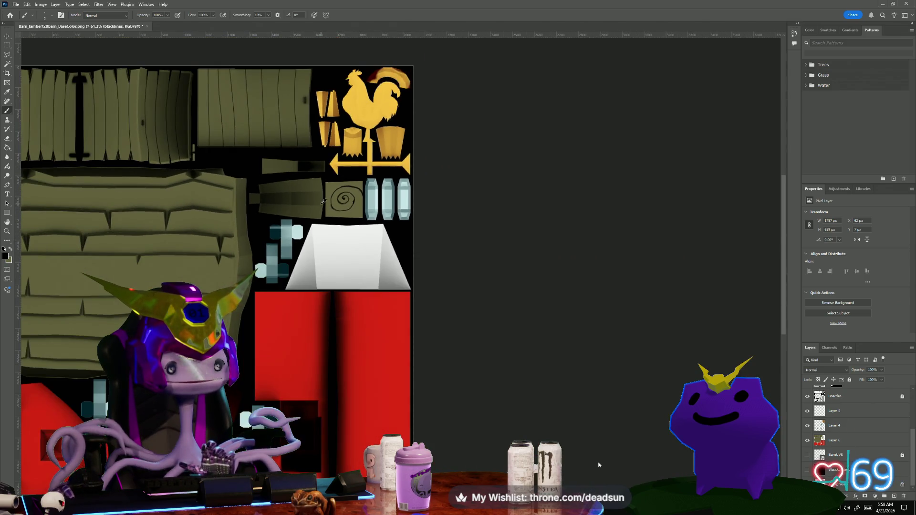
scroll("up", 3)
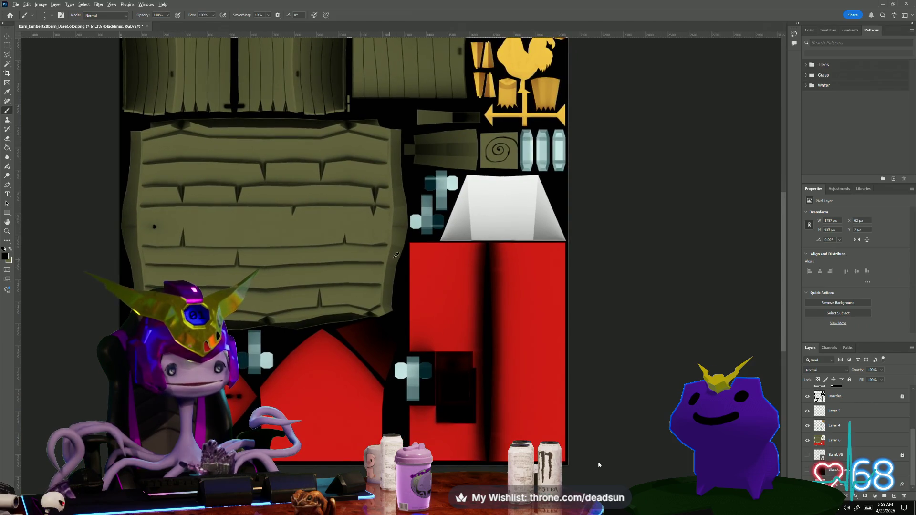
scroll("down", 3)
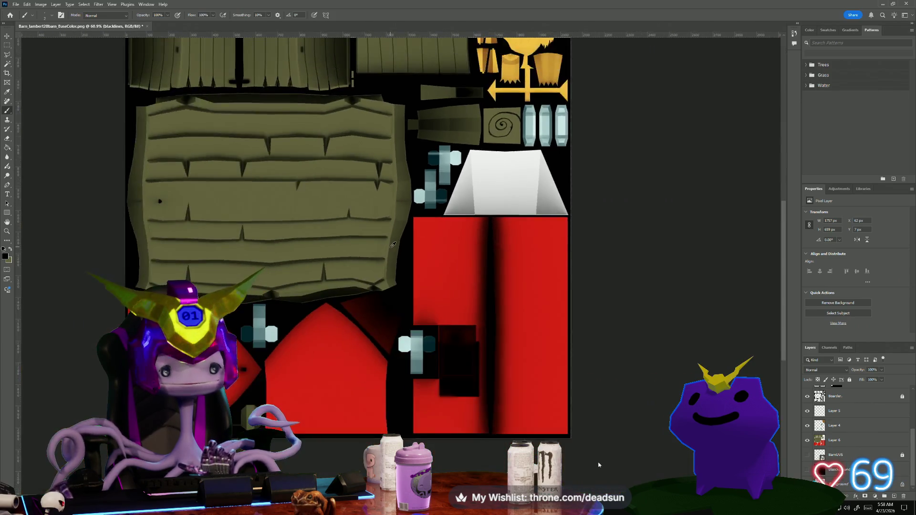
scroll("up", 3)
scroll("down", 3)
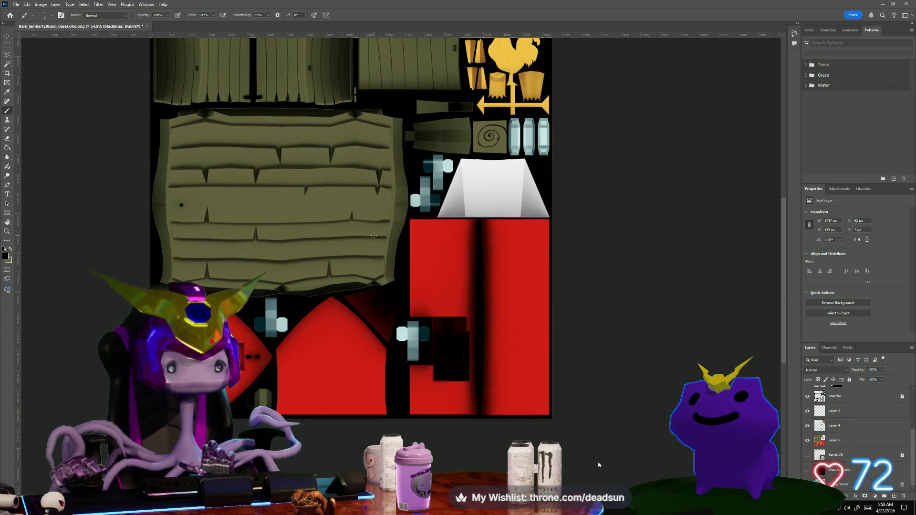
scroll("up", 3)
- Set the brush to 1 px and draw a plank line to the wall's left edge
left_click_drag(448, 304, 524, 241)
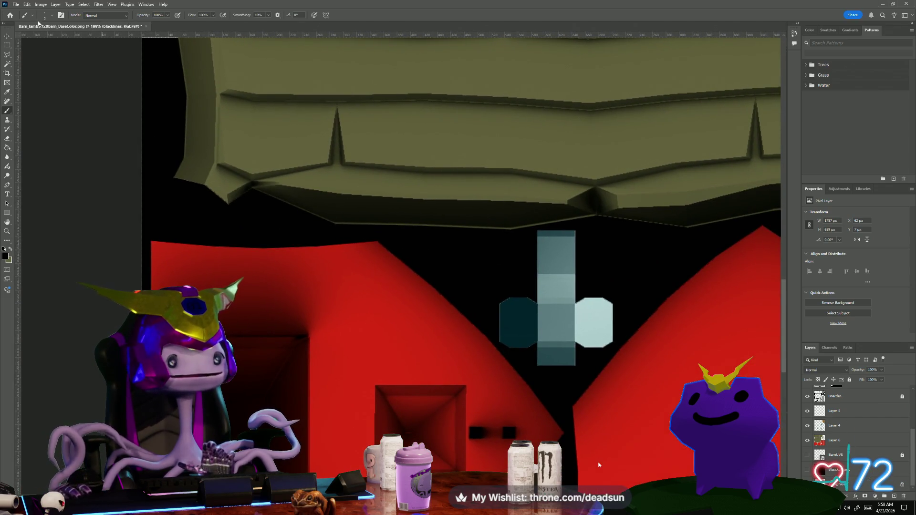
left_click(44, 15)
left_click_drag(41, 42, 36, 53)
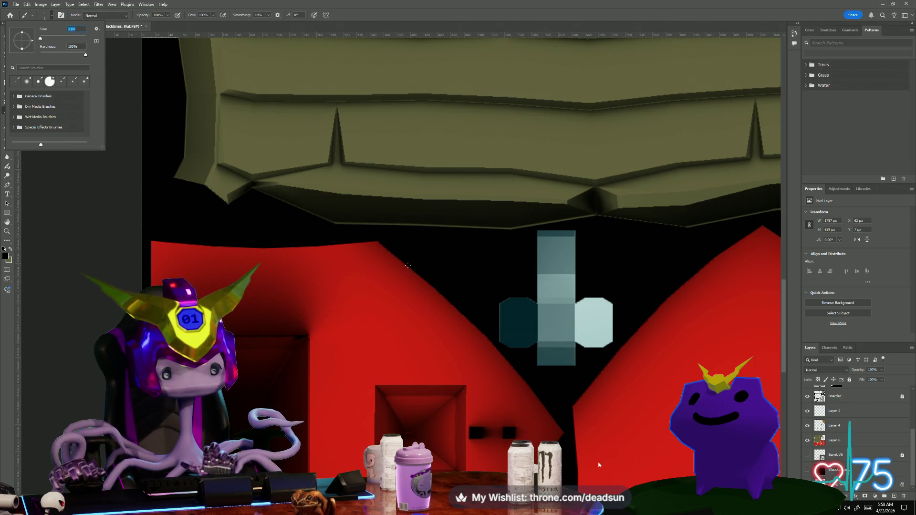
left_click(409, 263)
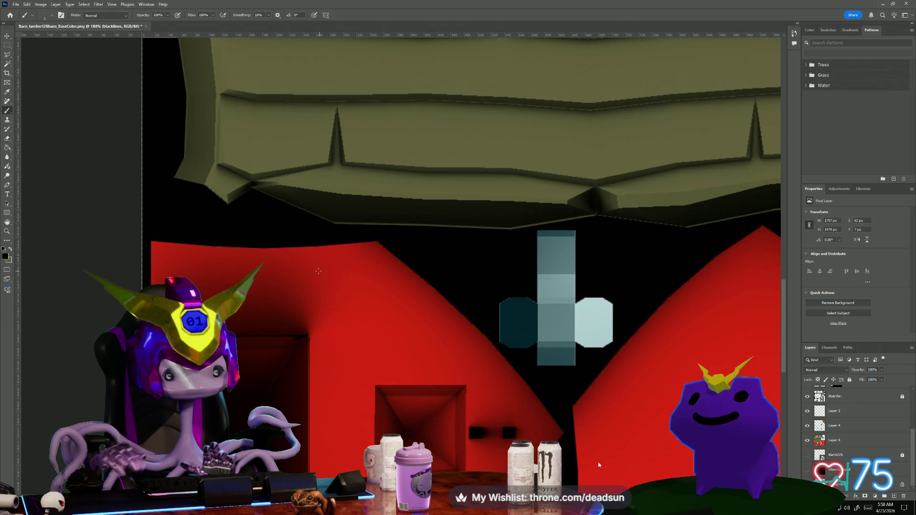
left_click(315, 270)
left_click(217, 270)
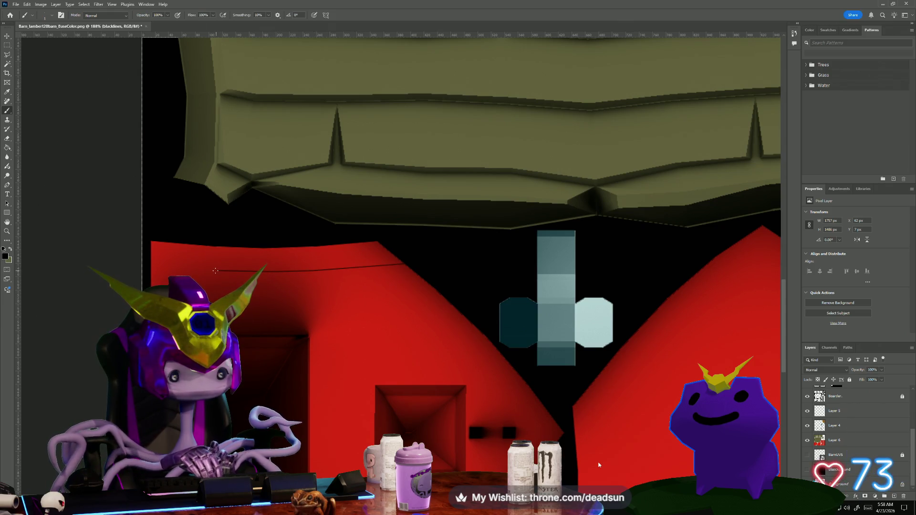
left_click(147, 267)
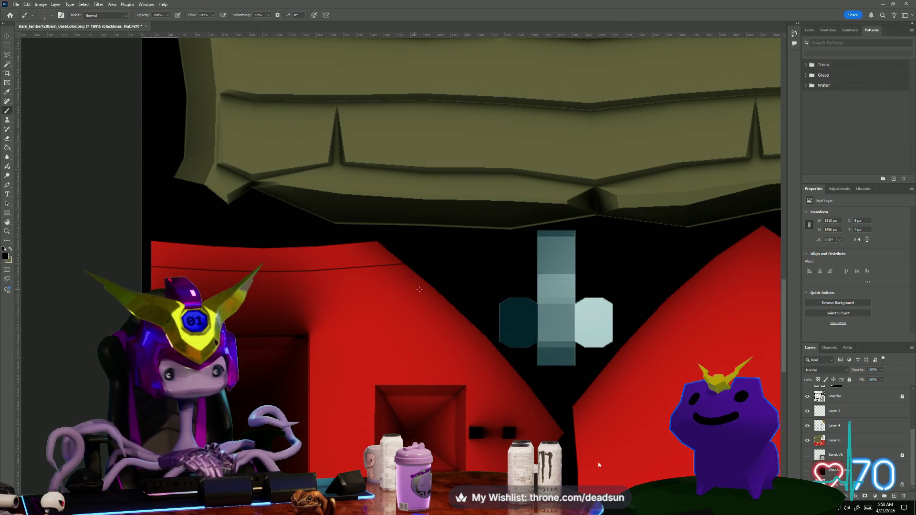
- Draw a second and third straight plank line across the red wall
left_click(433, 288)
left_click(354, 294)
left_click(298, 298)
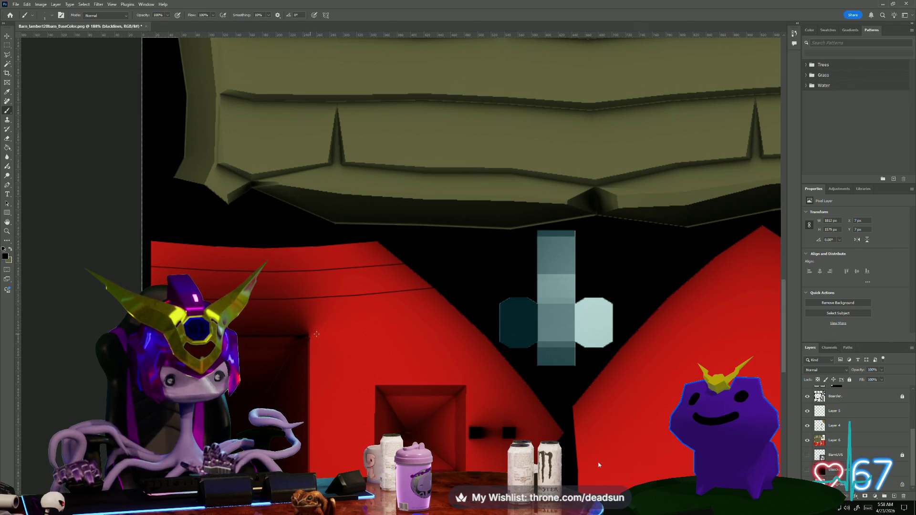
left_click(357, 333)
left_click(391, 331)
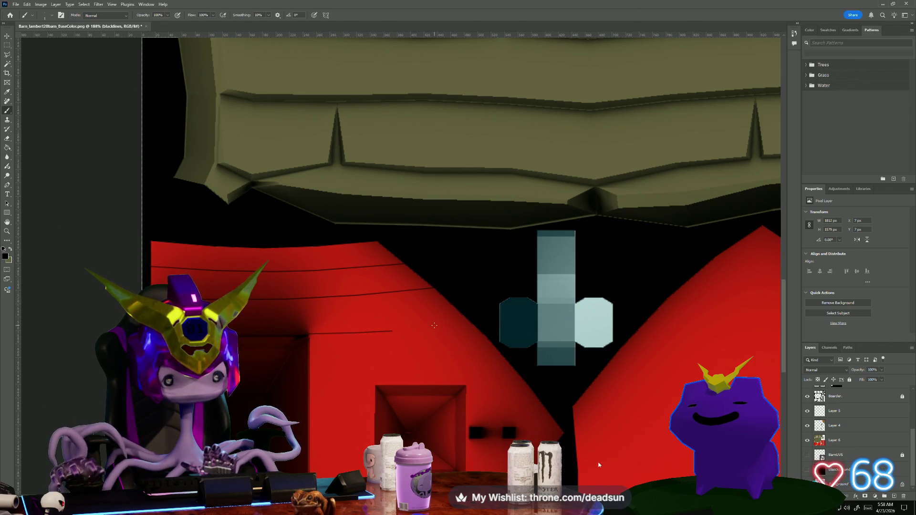
left_click(470, 321)
- Outline the window with a black frame on all four sides
left_click_drag(375, 356, 361, 228)
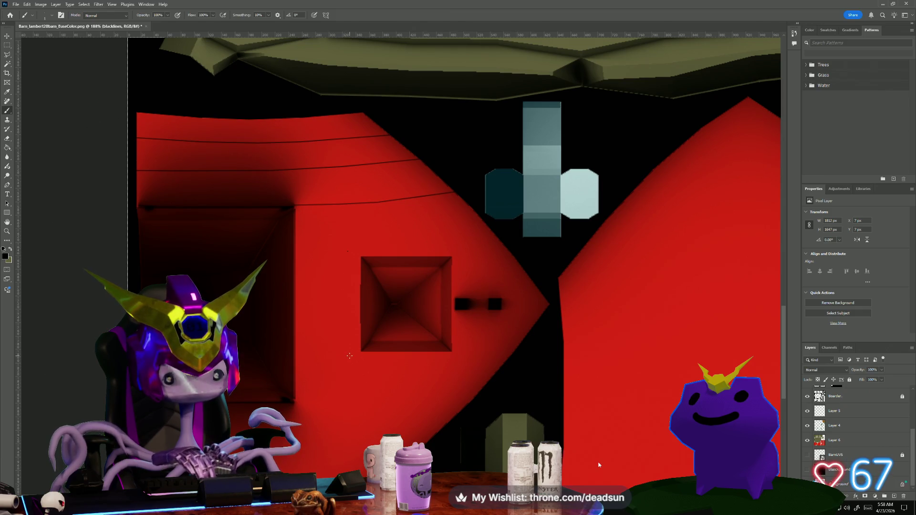
left_click(348, 360)
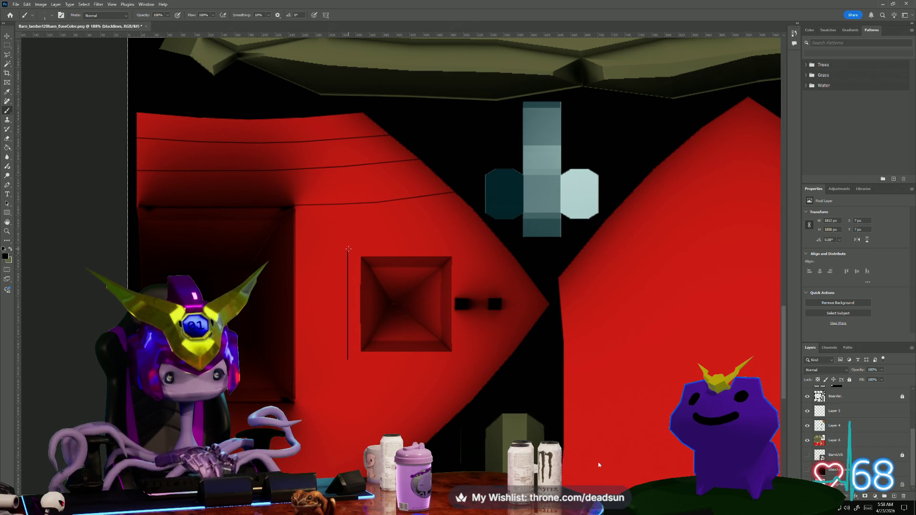
left_click(459, 246)
left_click(459, 296)
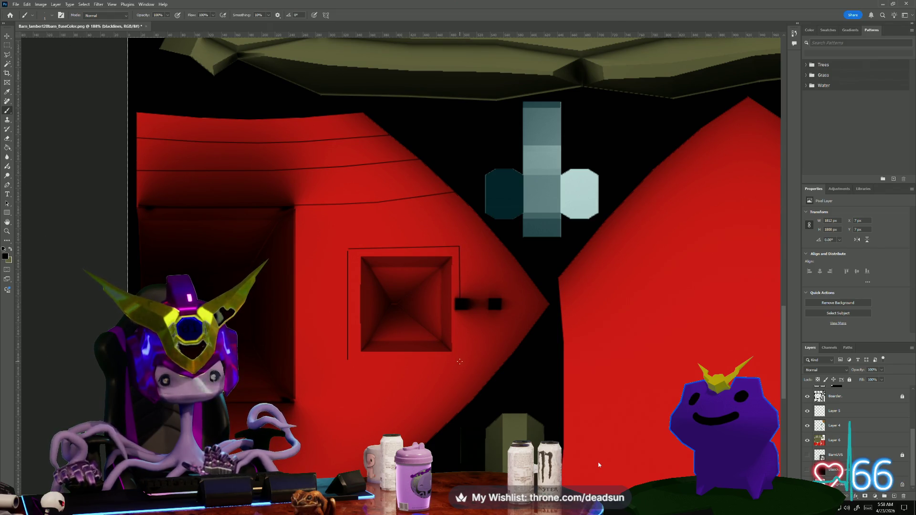
left_click(460, 363)
left_click(348, 363)
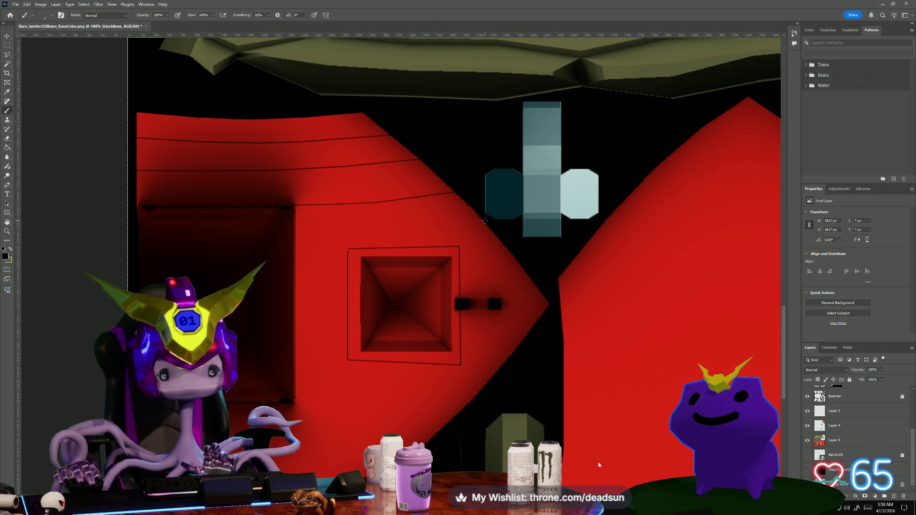
- Add a plank line above the window, a vertical line beside it, and a short line to its right
left_click(345, 230)
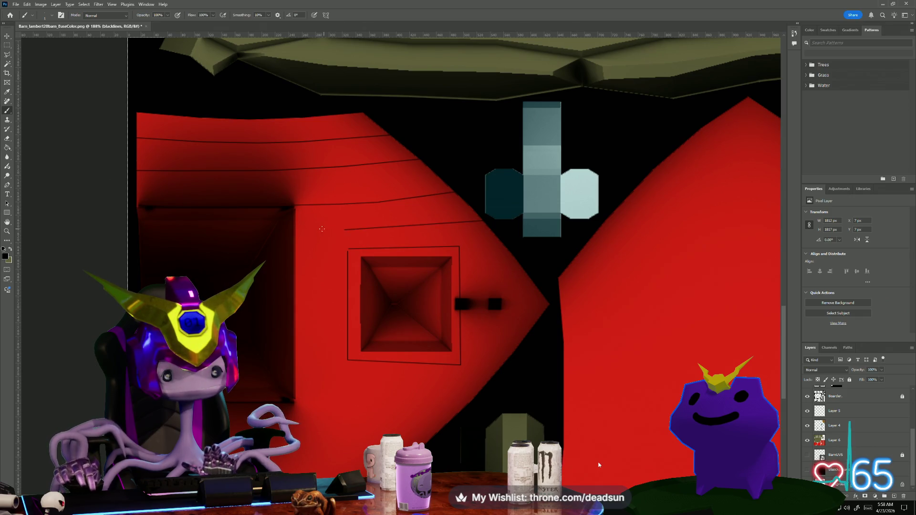
left_click(318, 230)
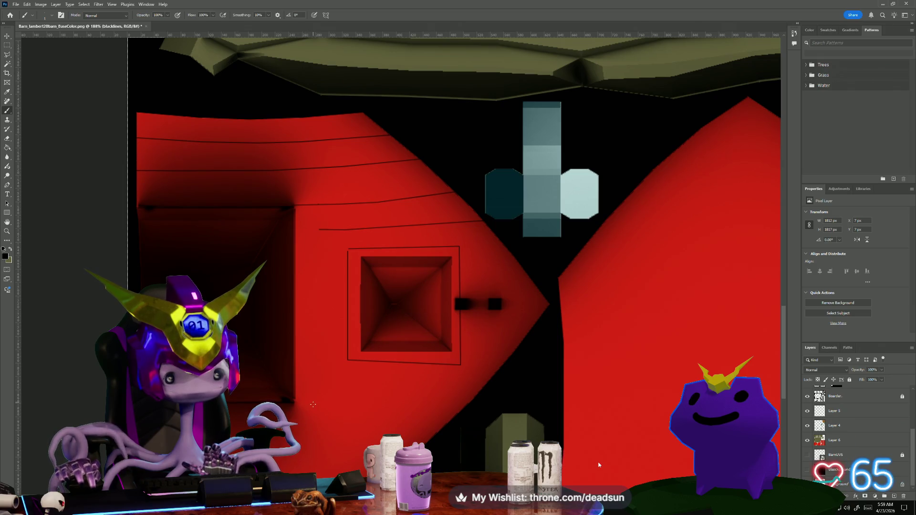
left_click(313, 405)
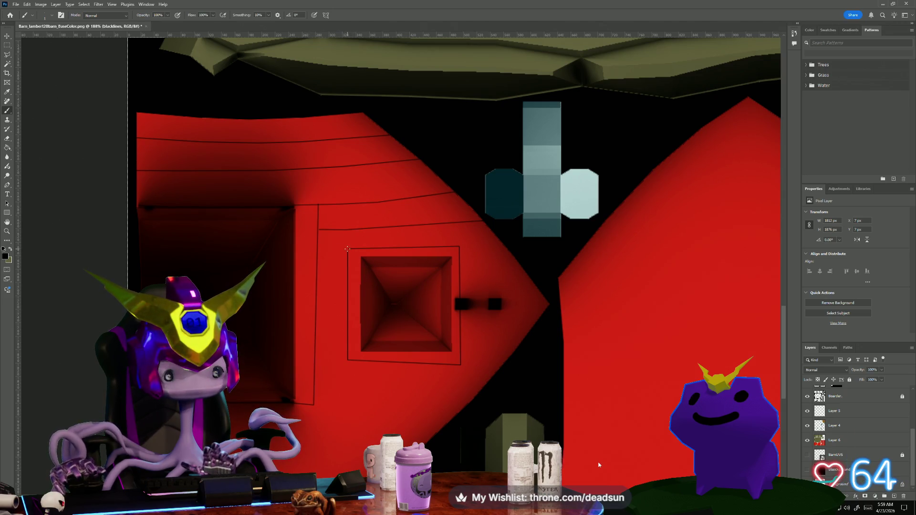
left_click(319, 249)
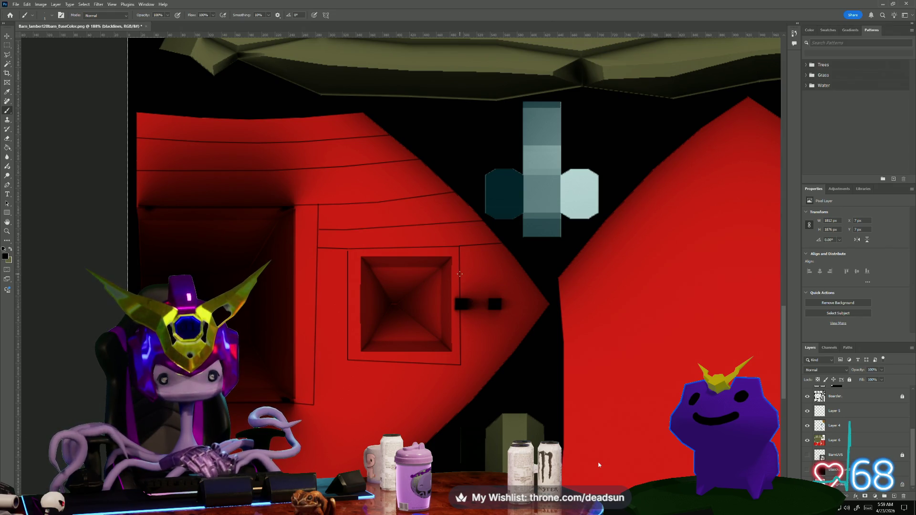
left_click_drag(524, 271, 461, 275)
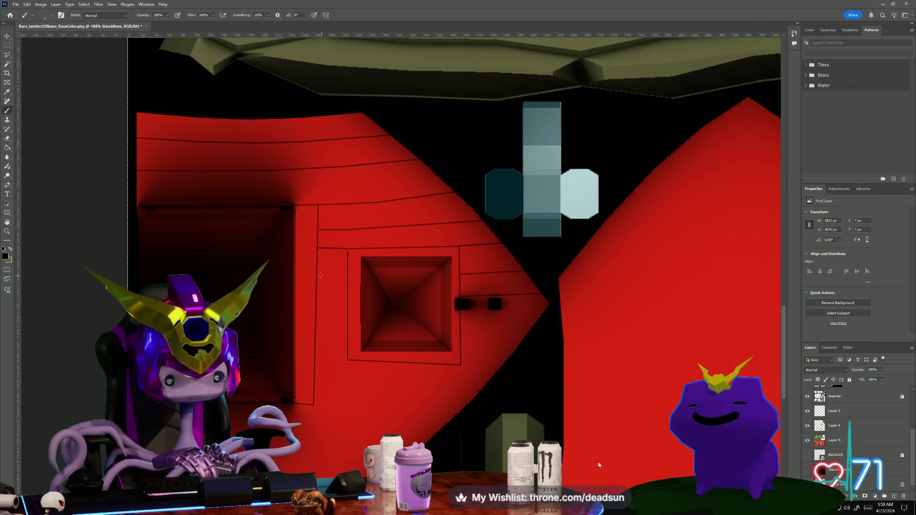
scroll("down", 3)
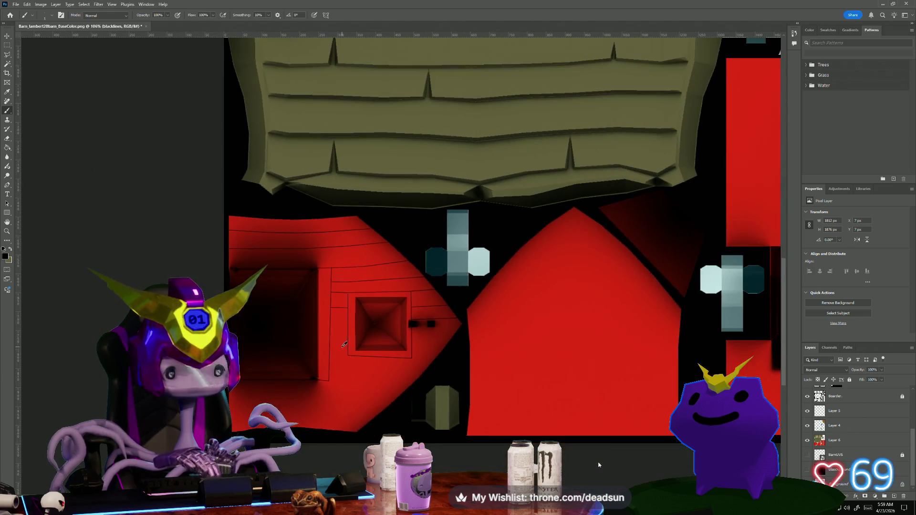
- Draw a plank line below the window extending right, undoing one stray line
scroll("up", 3)
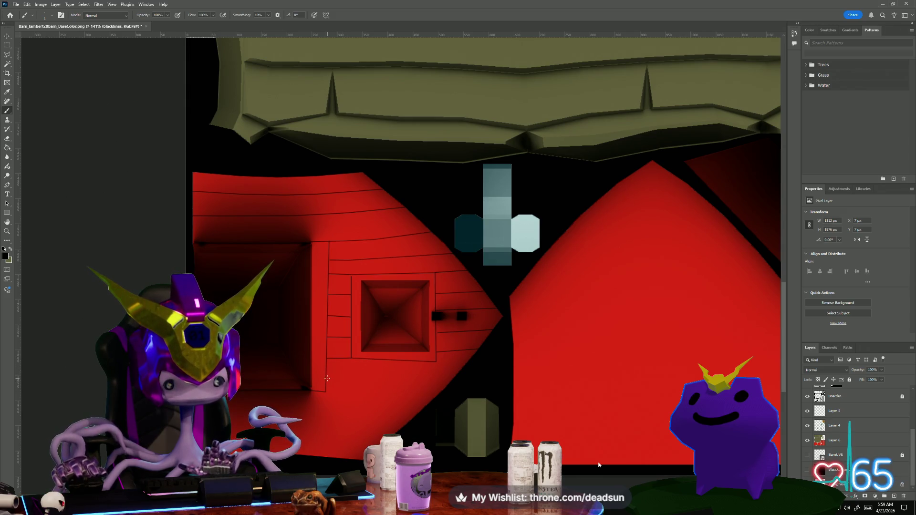
left_click(408, 378)
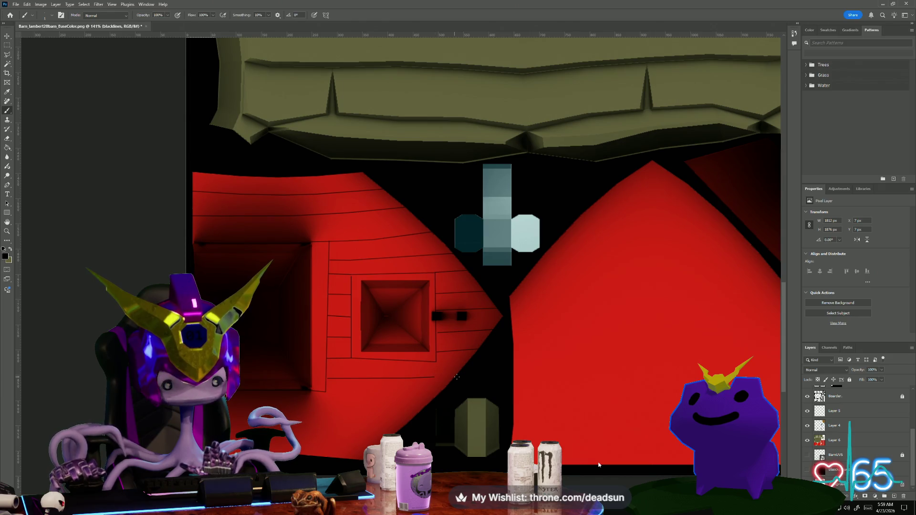
scroll("down", 3)
scroll("left", 3)
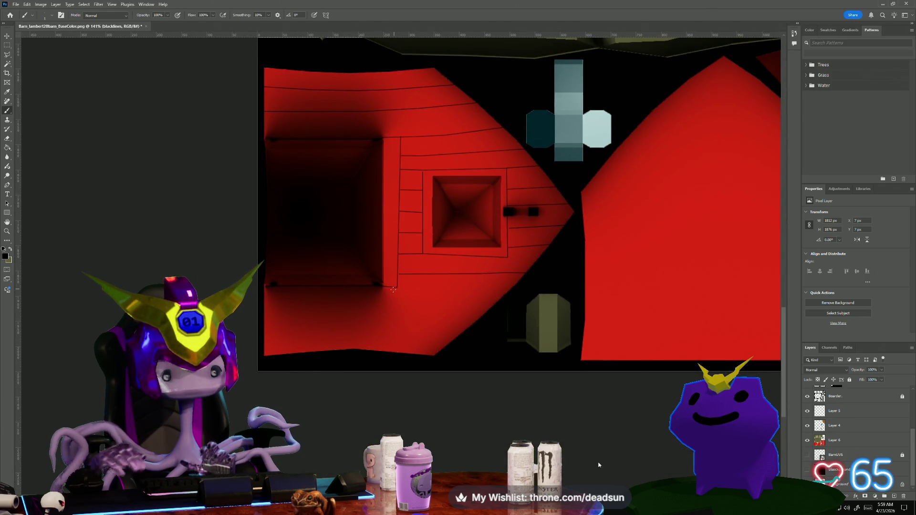
left_click(264, 302)
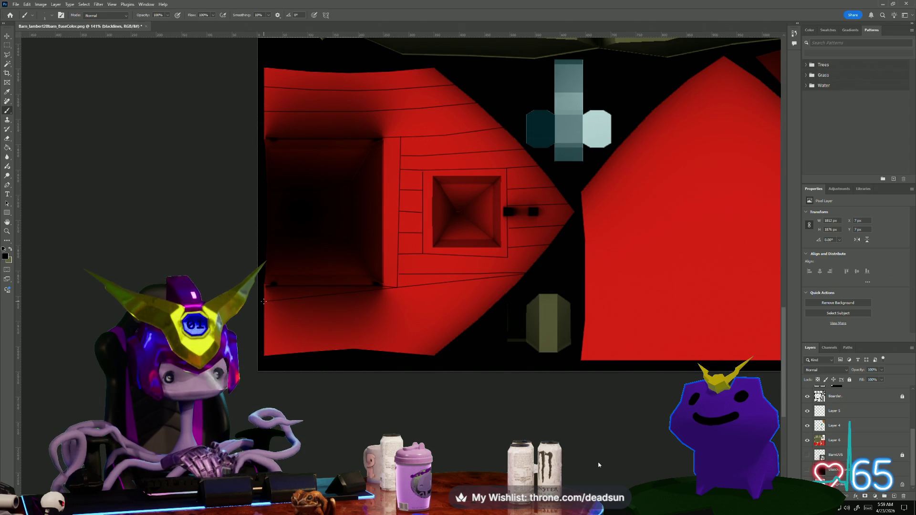
key("ctrl+z")
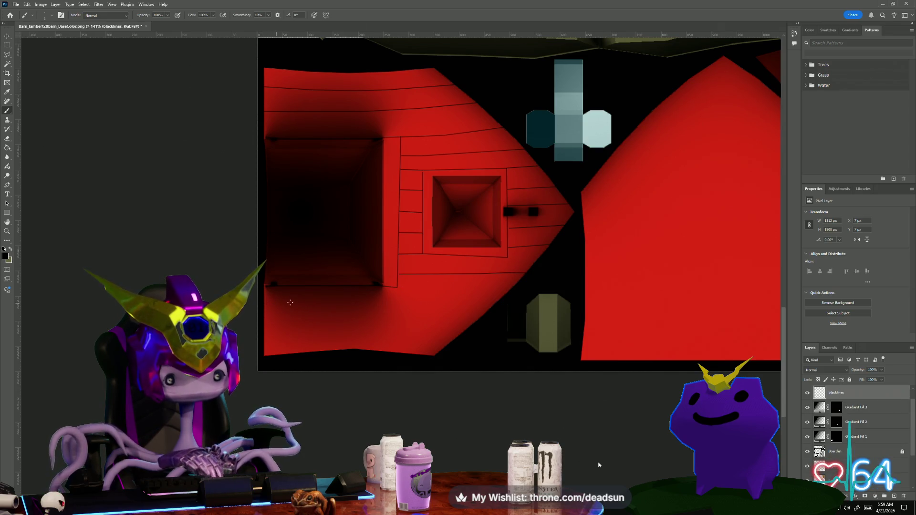
left_click(320, 304)
left_click(429, 308)
left_click(486, 310)
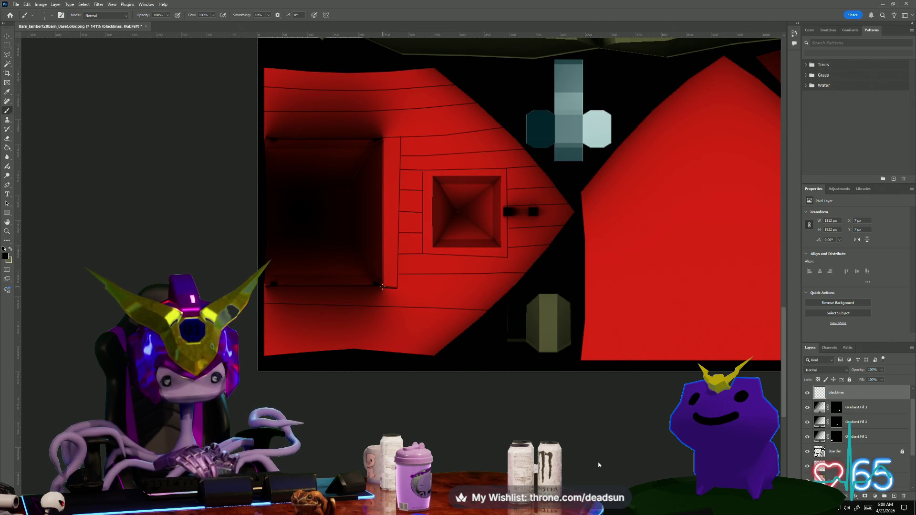
- Extend a plank seam line leftward across the lower red wall
scroll("up", 3)
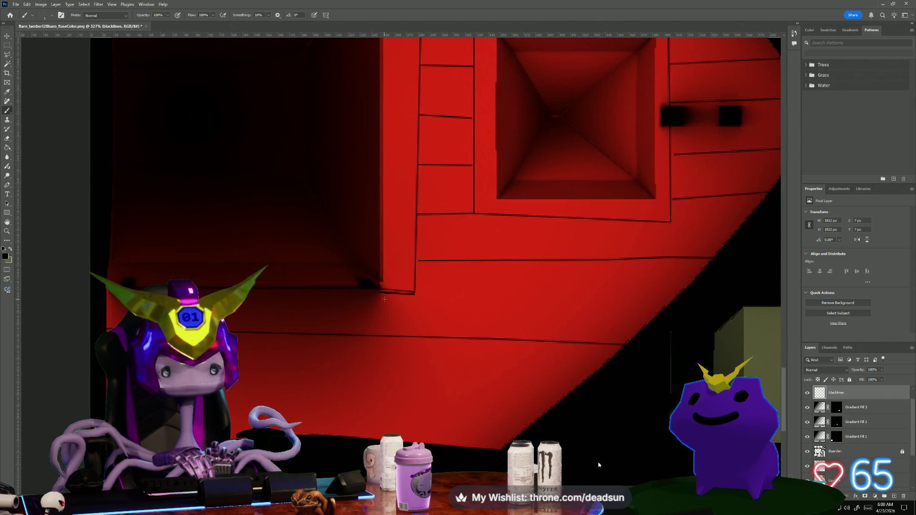
scroll("up", 3)
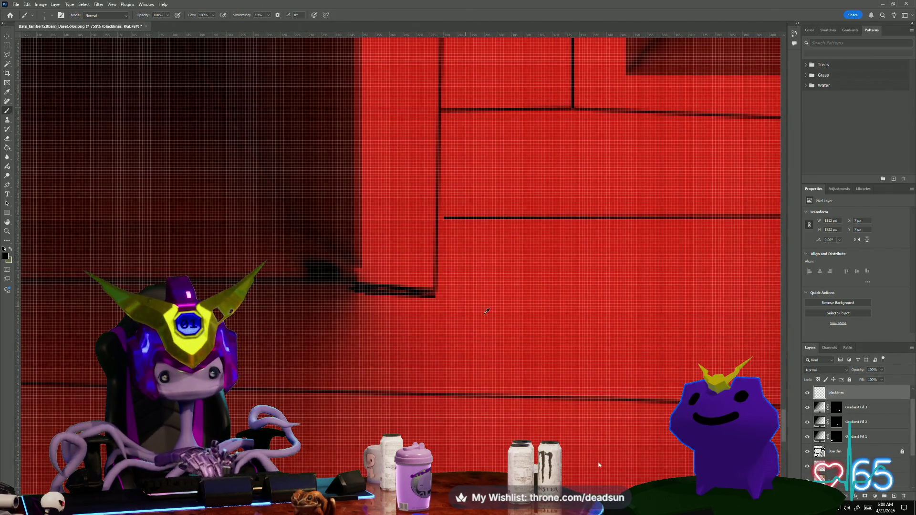
scroll("down", 3)
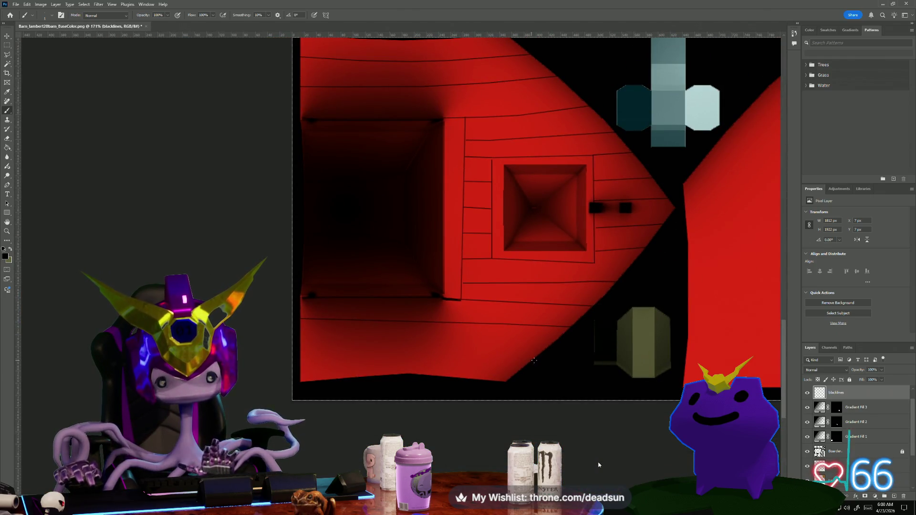
left_click(541, 357)
left_click_drag(475, 347, 305, 351)
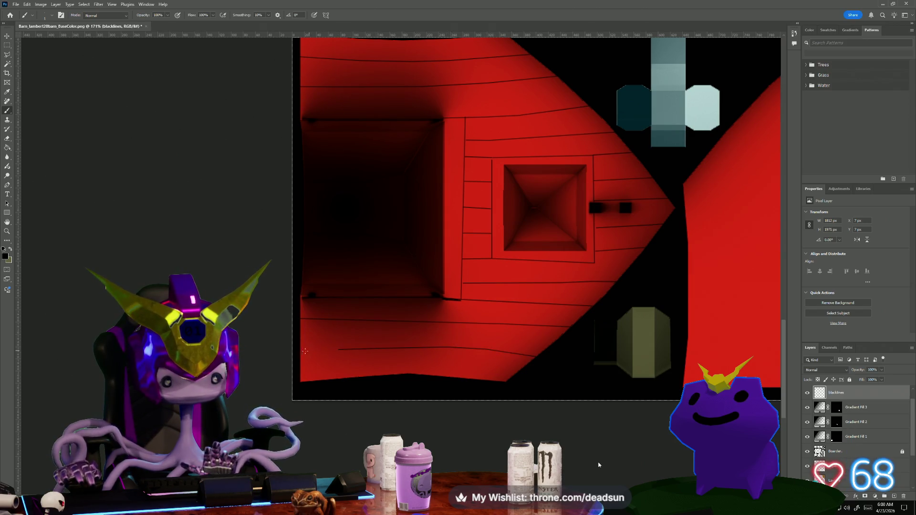
scroll("down", 3)
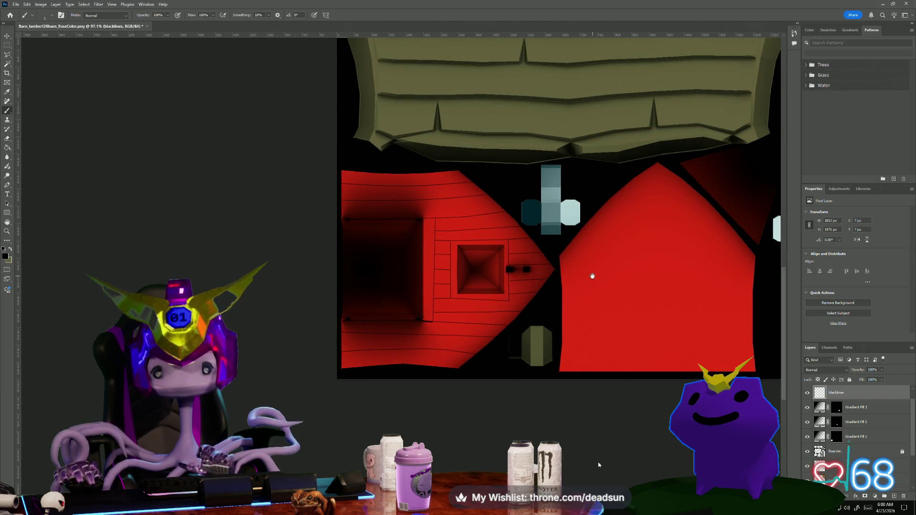
- At 60.8% zoom, paint thin vertical black lines down the arched red gable to its bottom edge
scroll("down", 3)
scroll("down", 3)
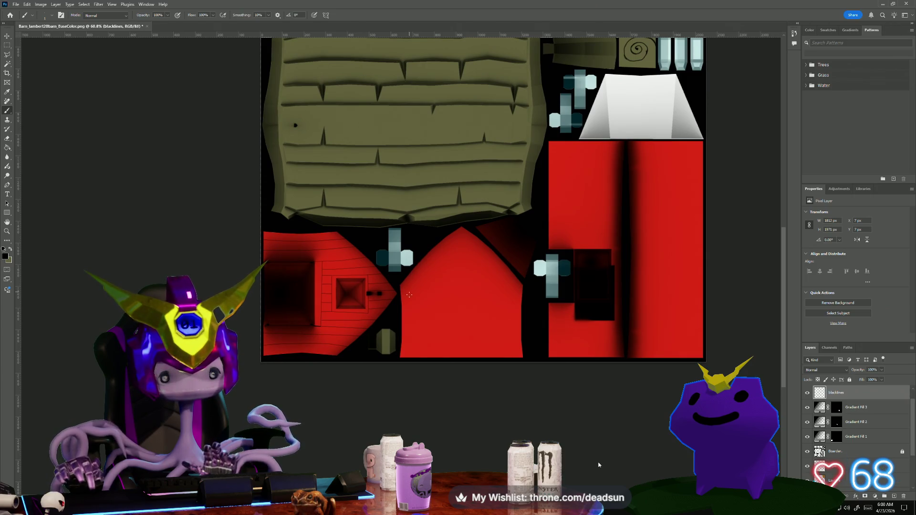
left_click_drag(412, 303, 414, 355)
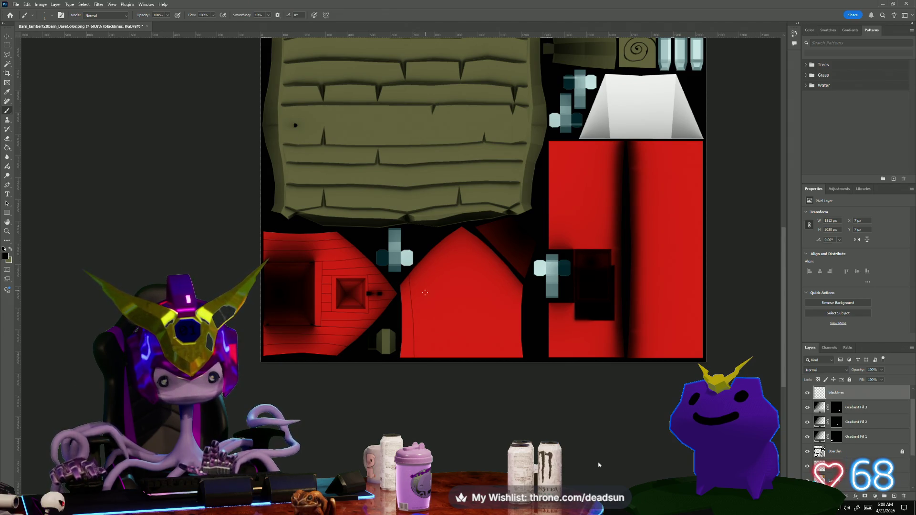
left_click_drag(424, 329, 425, 350)
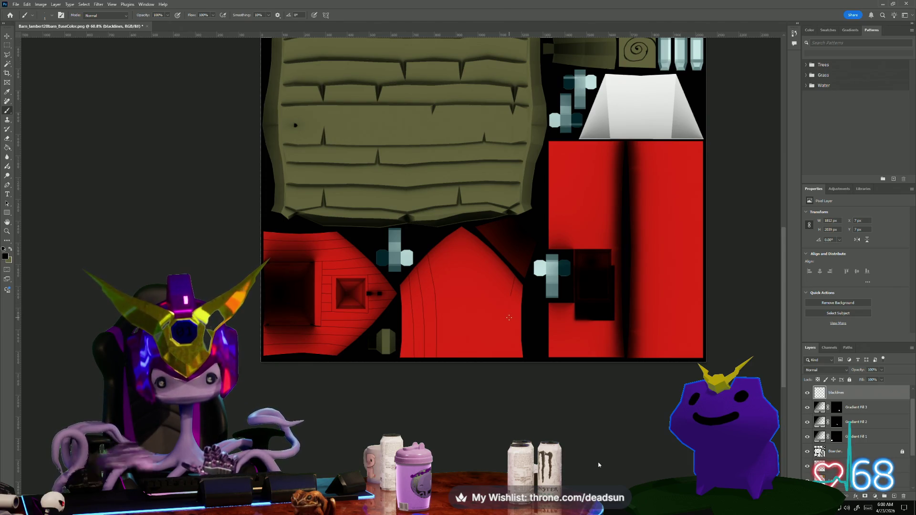
left_click(510, 364)
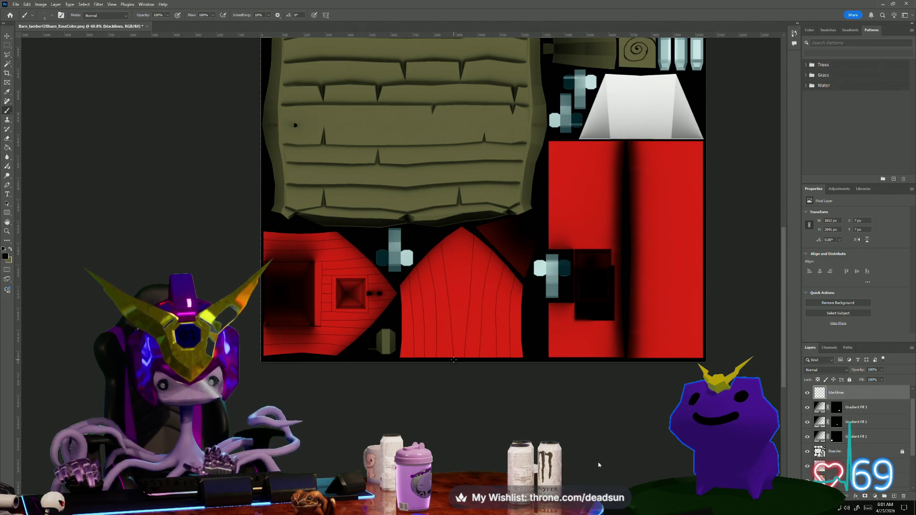
- Paint the top horizontal plank lines across the red panels, undoing slanted strokes
scroll("down", 3)
scroll("up", 3)
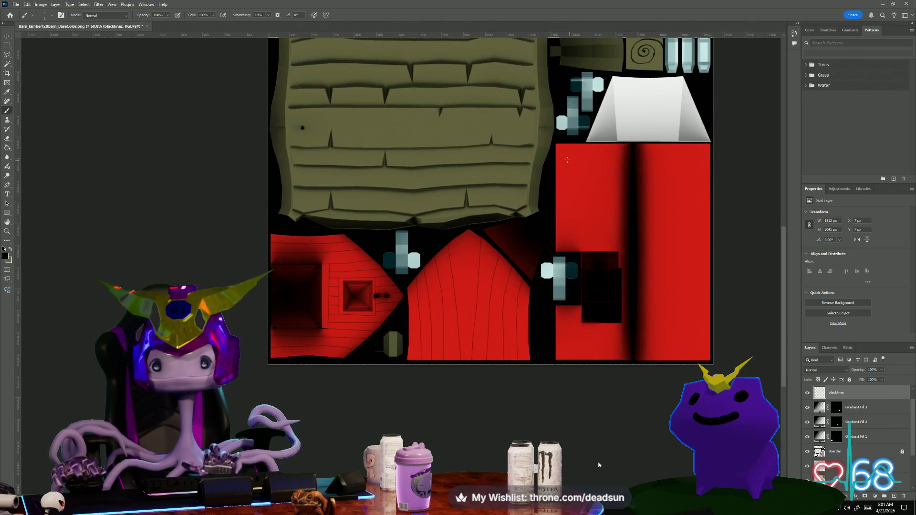
left_click_drag(555, 154, 658, 153)
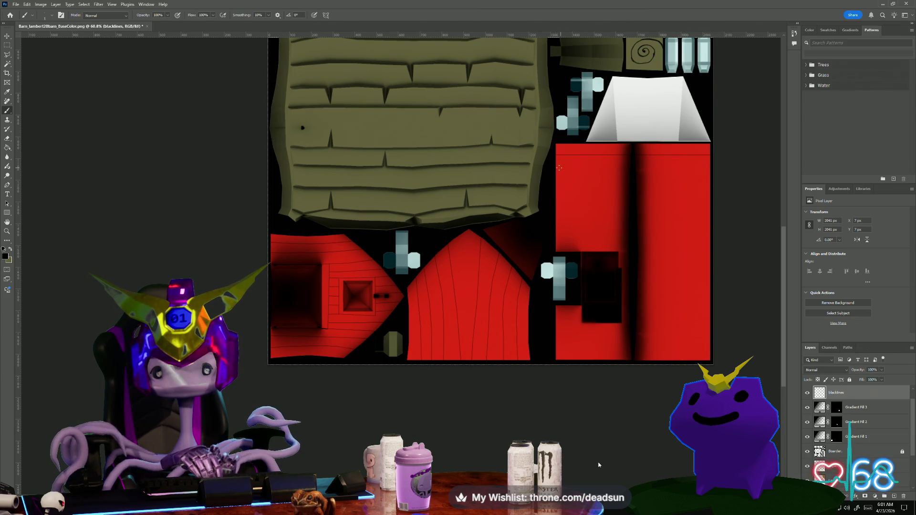
left_click_drag(556, 168, 710, 168)
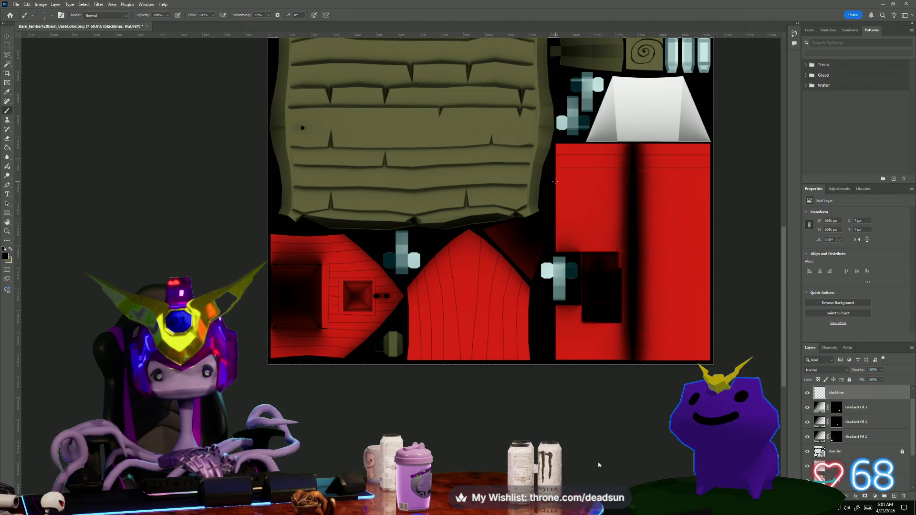
key("ctrl+z")
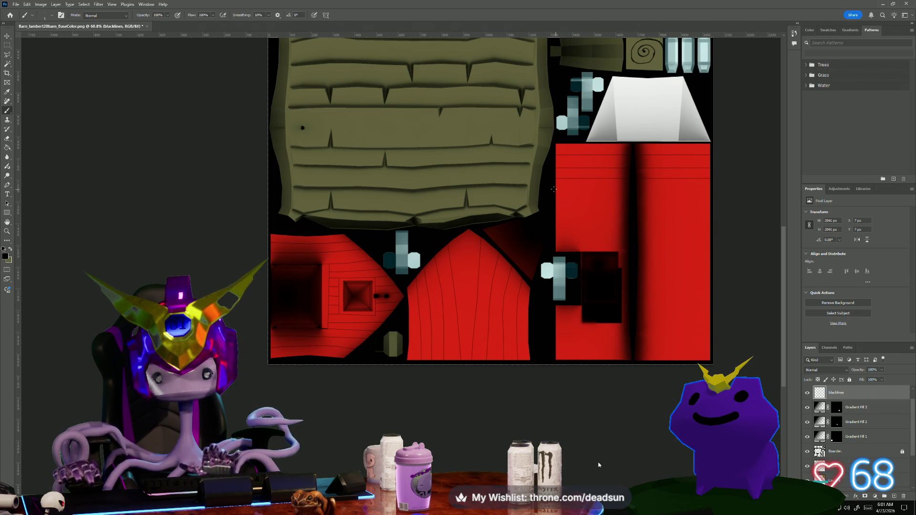
scroll("up", 3)
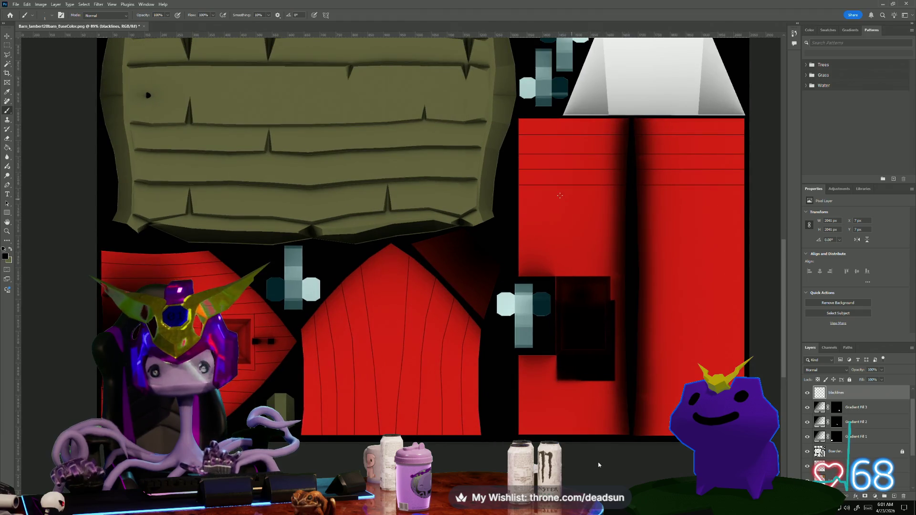
left_click_drag(517, 201, 744, 201)
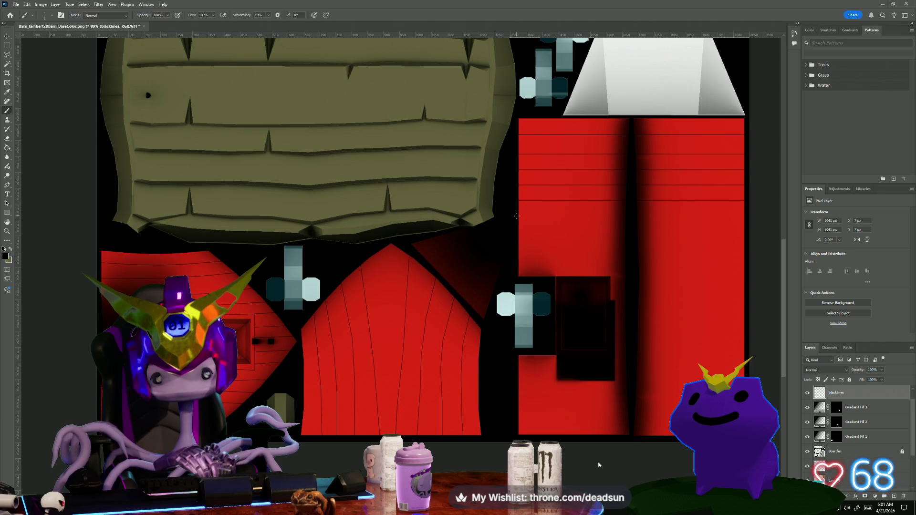
left_click(518, 218)
key("ctrl+z")
left_click_drag(516, 234, 568, 234)
left_click_drag(628, 234, 744, 234)
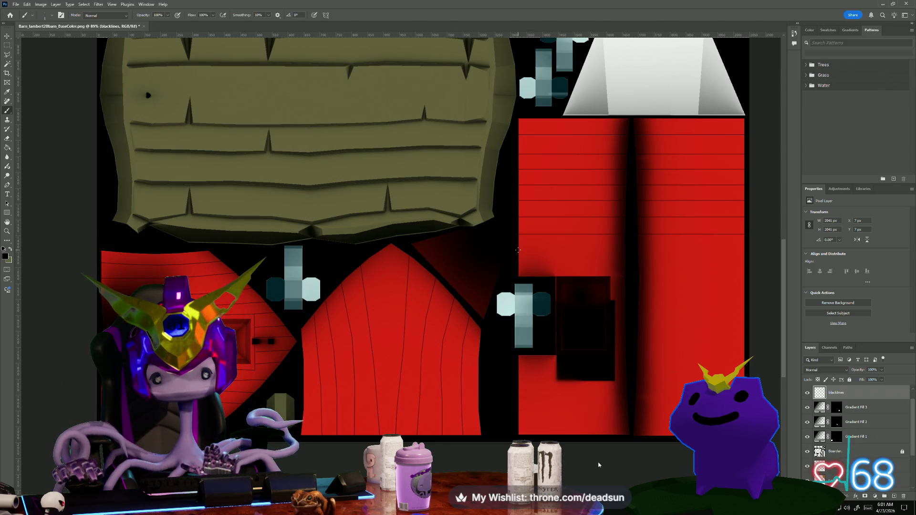
- Add middle horizontal plank lines across both red panels, redrawing a slanted one
scroll("right", 3)
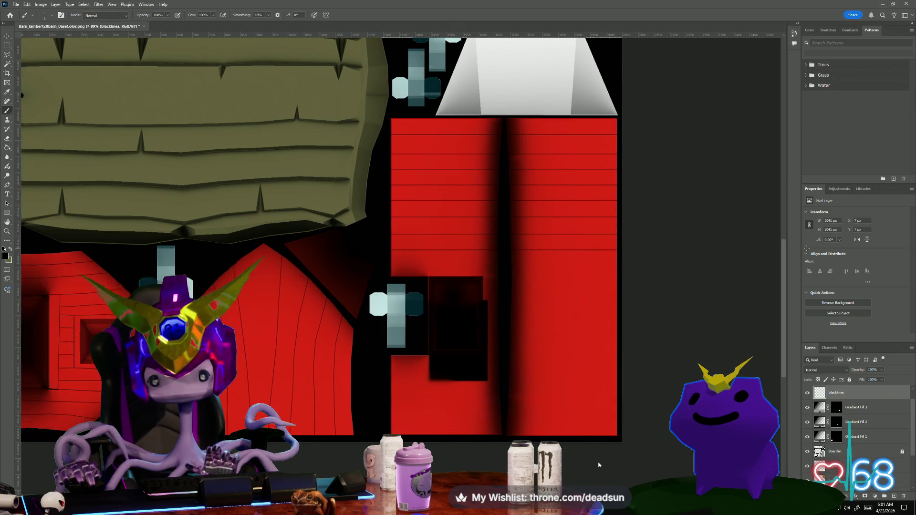
scroll("right", 3)
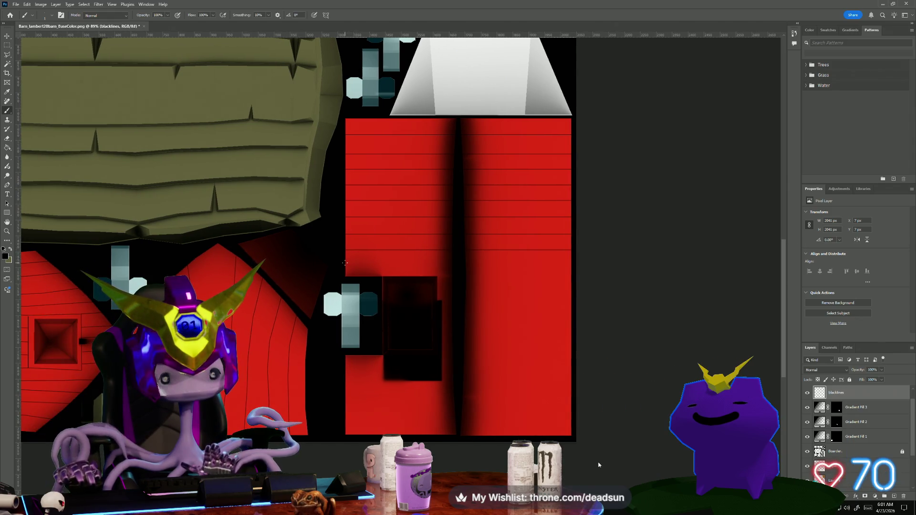
left_click_drag(346, 263, 571, 263)
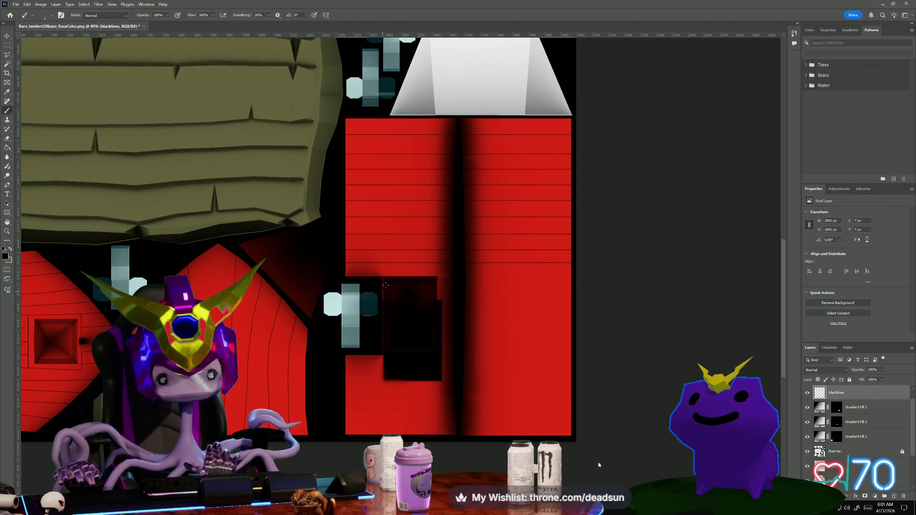
left_click_drag(381, 278, 571, 278)
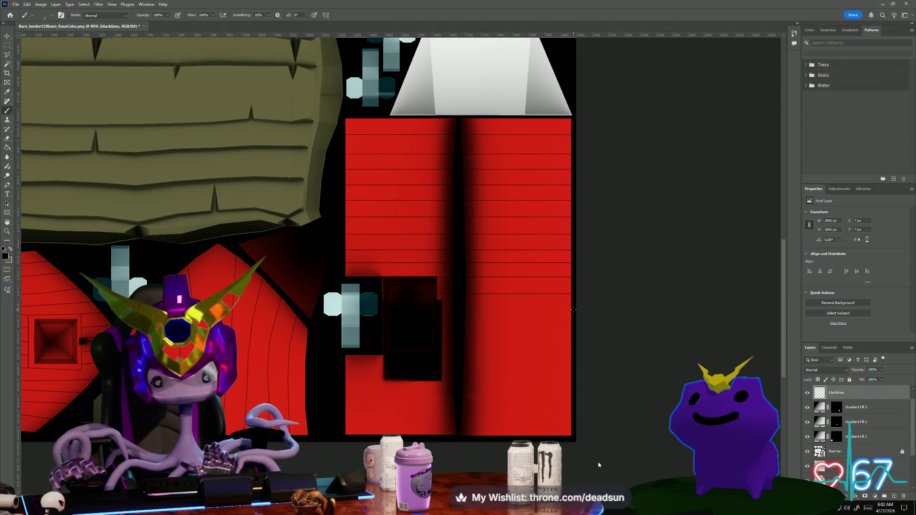
left_click_drag(573, 310, 383, 309)
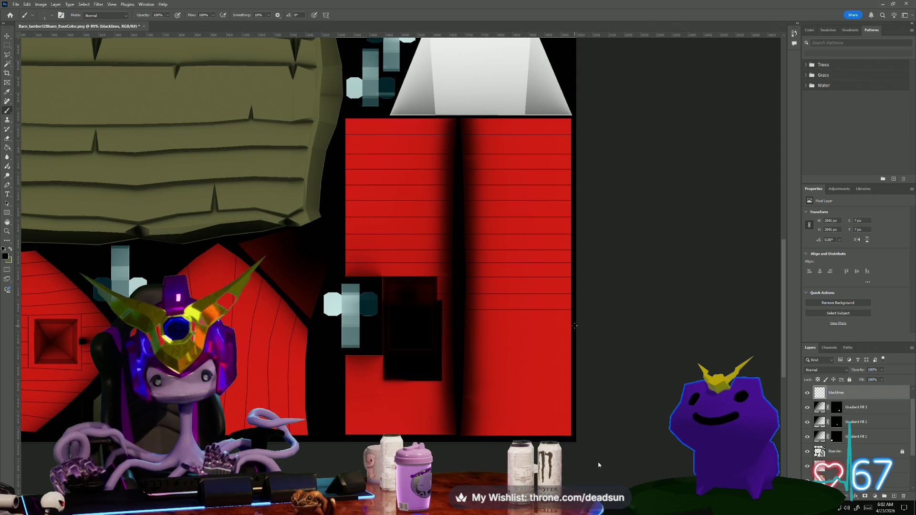
left_click_drag(571, 326, 465, 317)
key("ctrl+z")
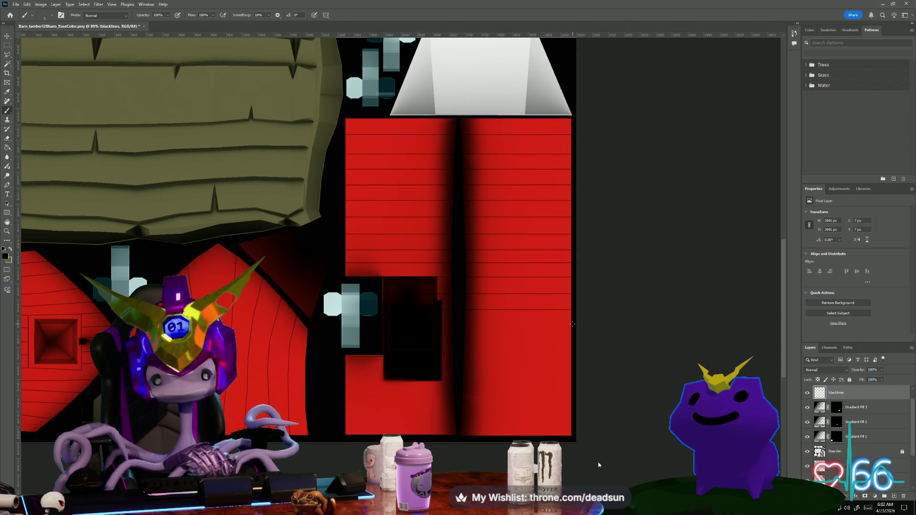
left_click_drag(572, 324, 463, 323)
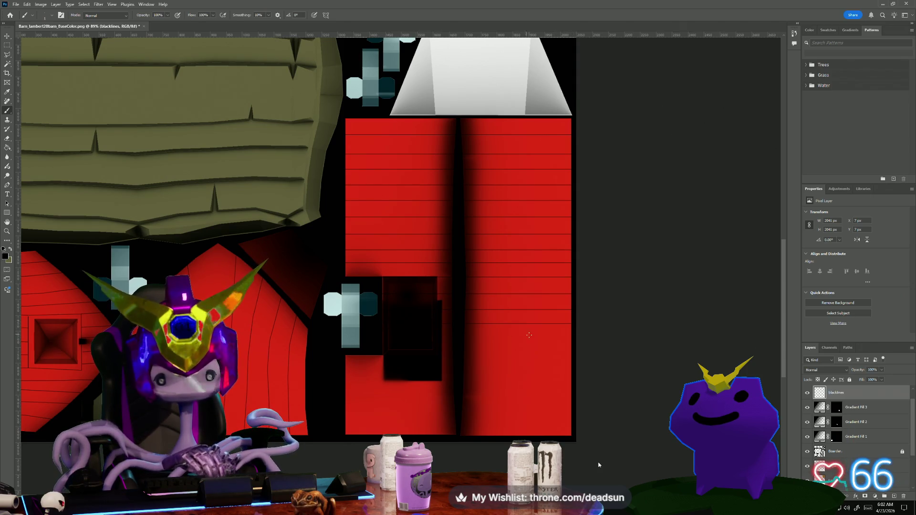
- Add the lower horizontal plank lines down to the bottom of the panels
left_click(575, 343)
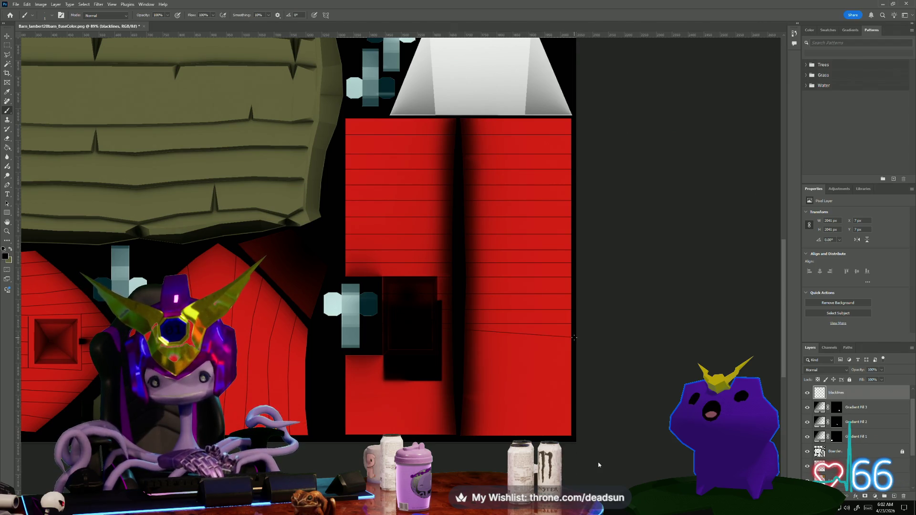
key("ctrl+z")
left_click_drag(573, 338, 464, 338)
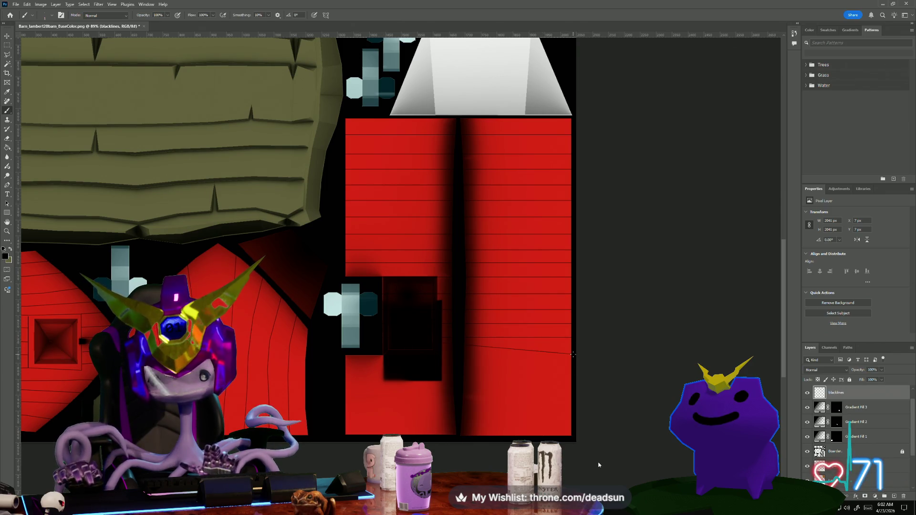
left_click_drag(537, 355, 464, 354)
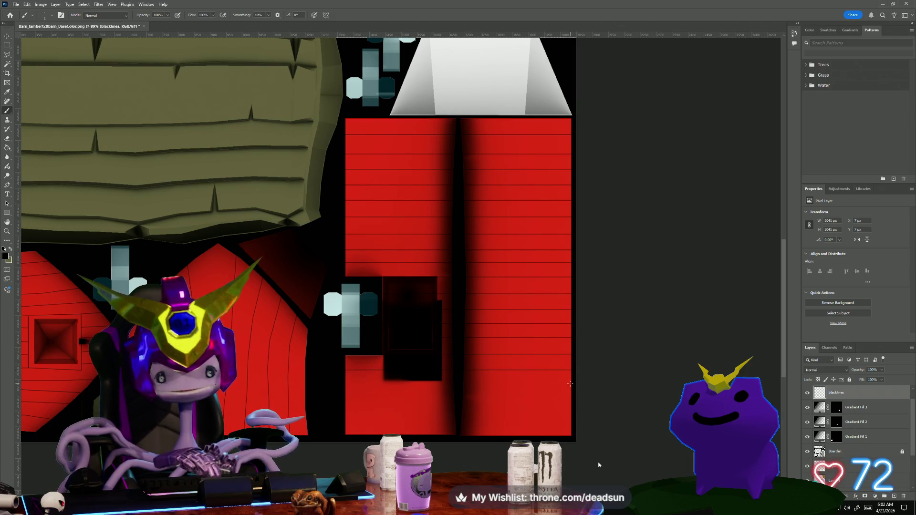
left_click(336, 386)
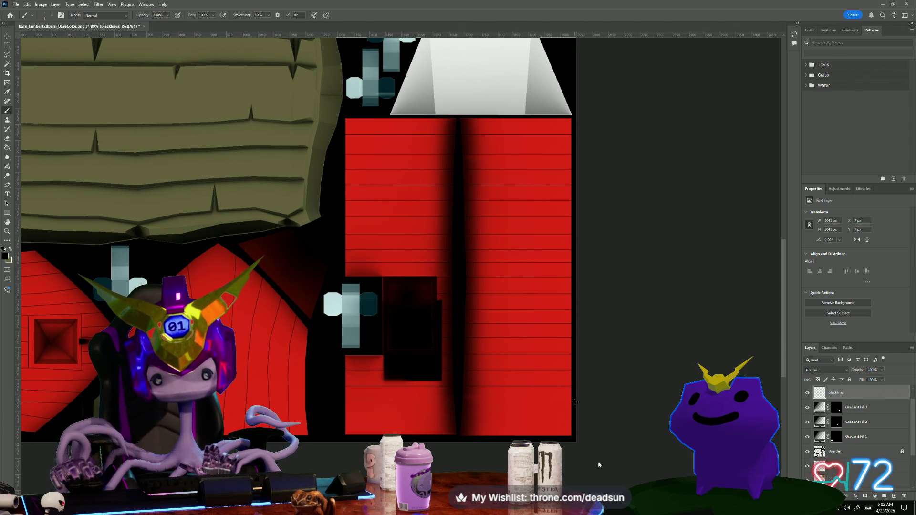
left_click_drag(575, 403, 319, 406)
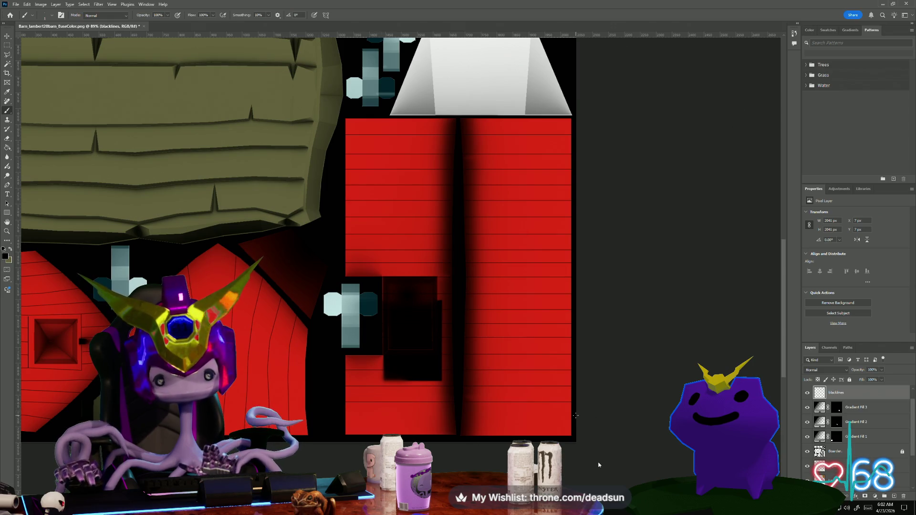
left_click_drag(576, 416, 313, 413)
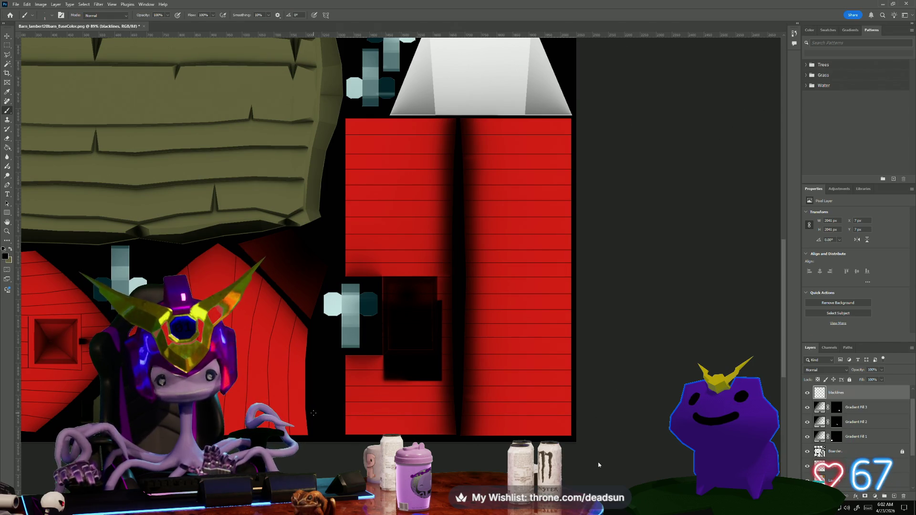
scroll("down", 3)
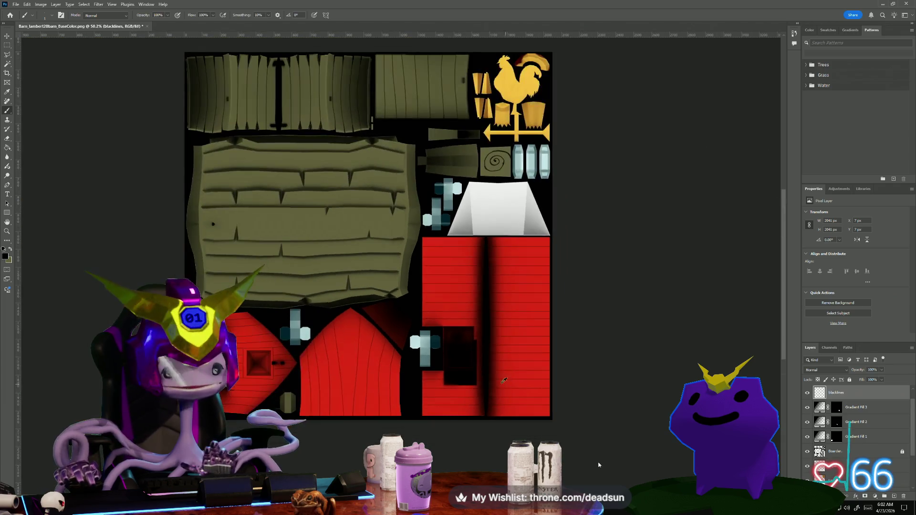
- Save a copy of the texture over Barn_BaseColor.png with the default PNG settings
scroll("up", 3)
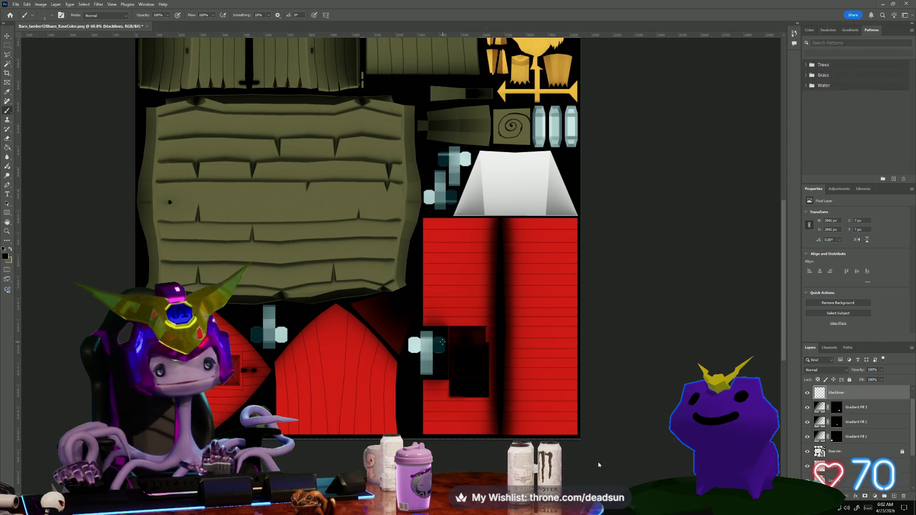
scroll("down", 3)
scroll("up", 3)
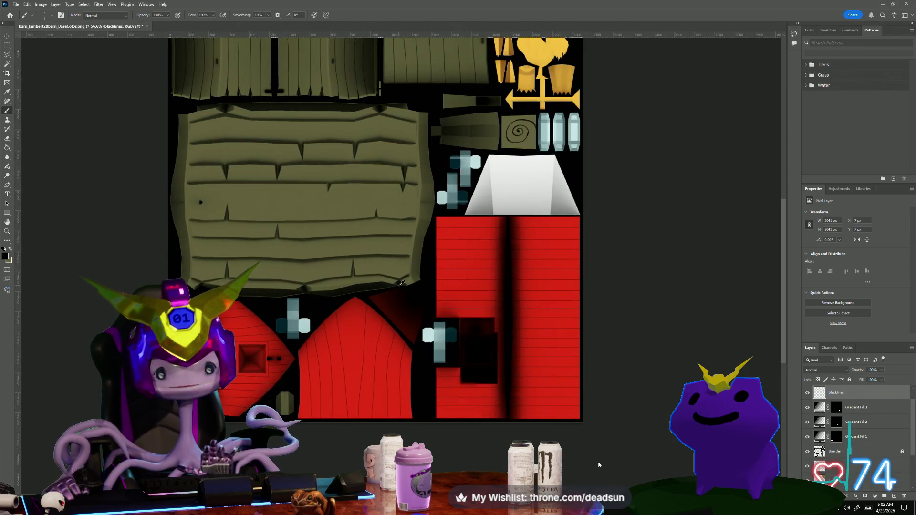
scroll("down", 3)
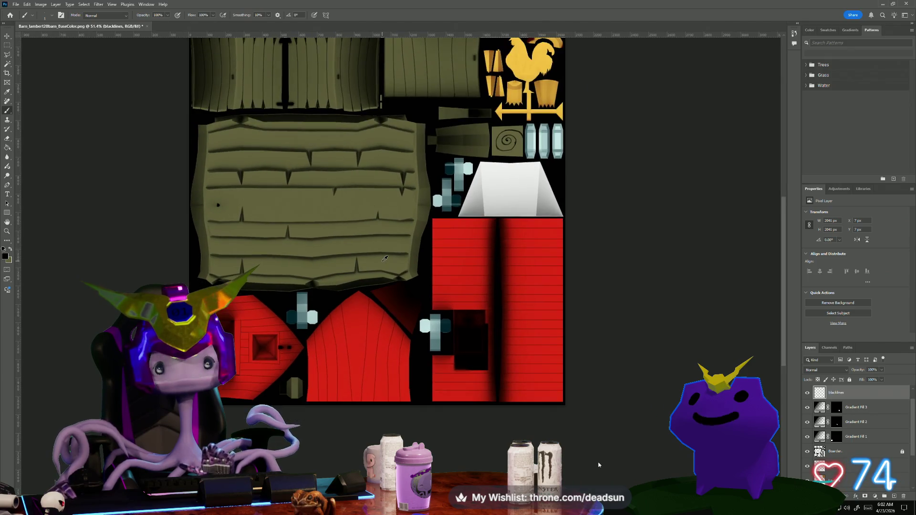
scroll("down", 3)
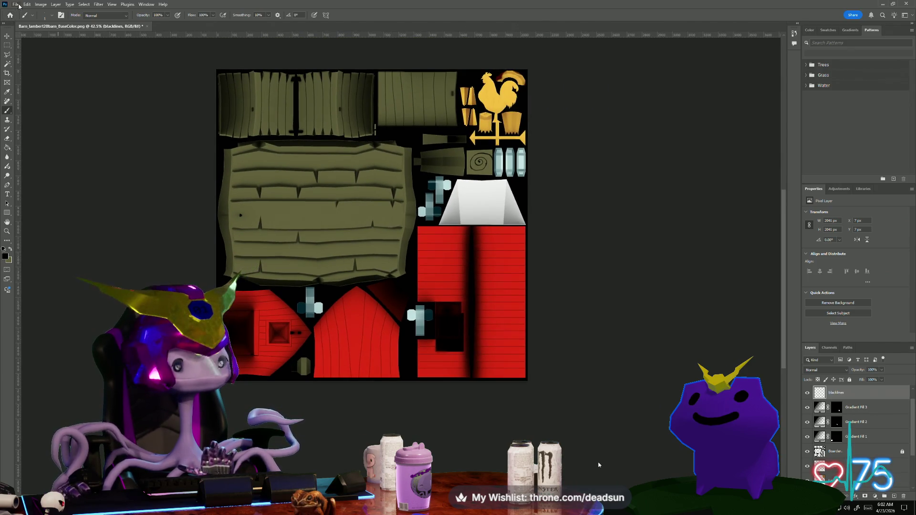
left_click(16, 5)
mouse_move(39, 131)
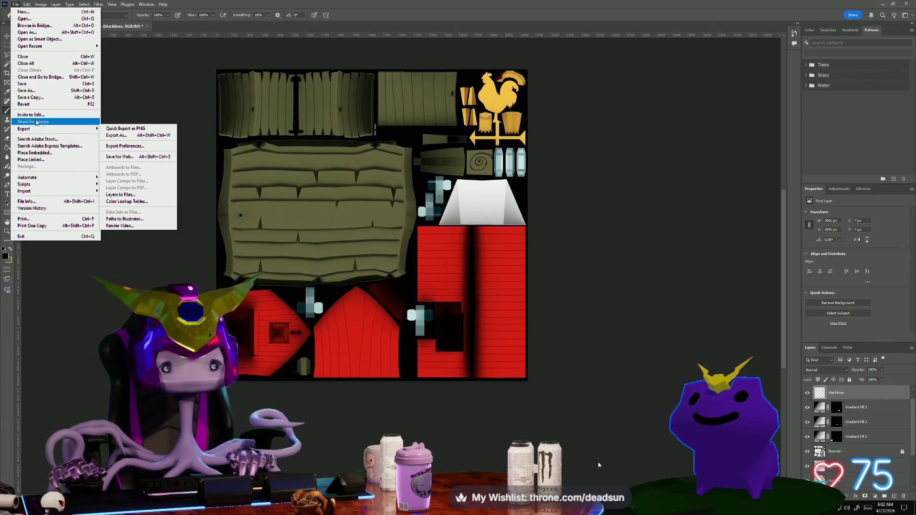
left_click(46, 99)
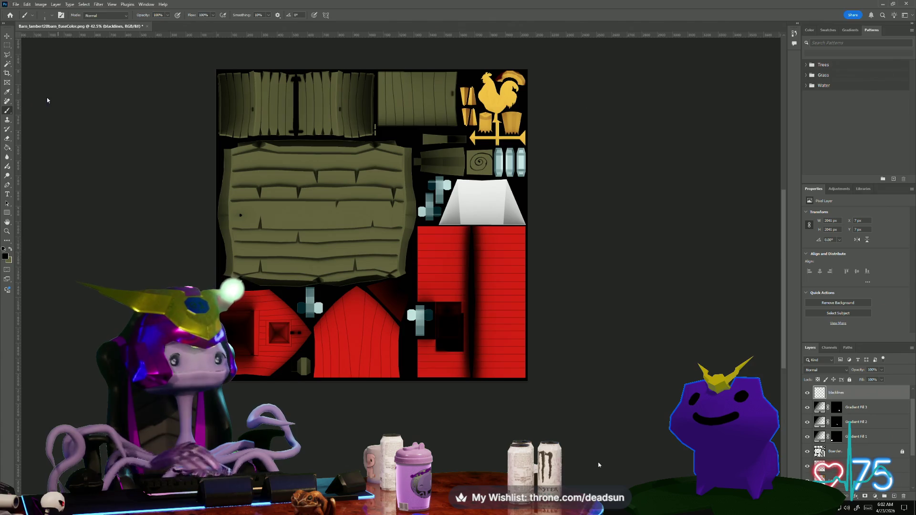
left_click(283, 157)
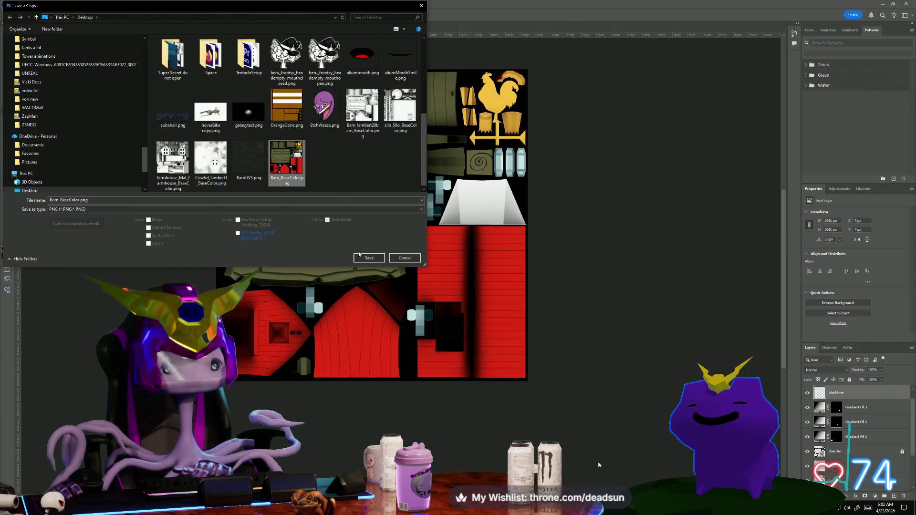
left_click(369, 258)
left_click(473, 255)
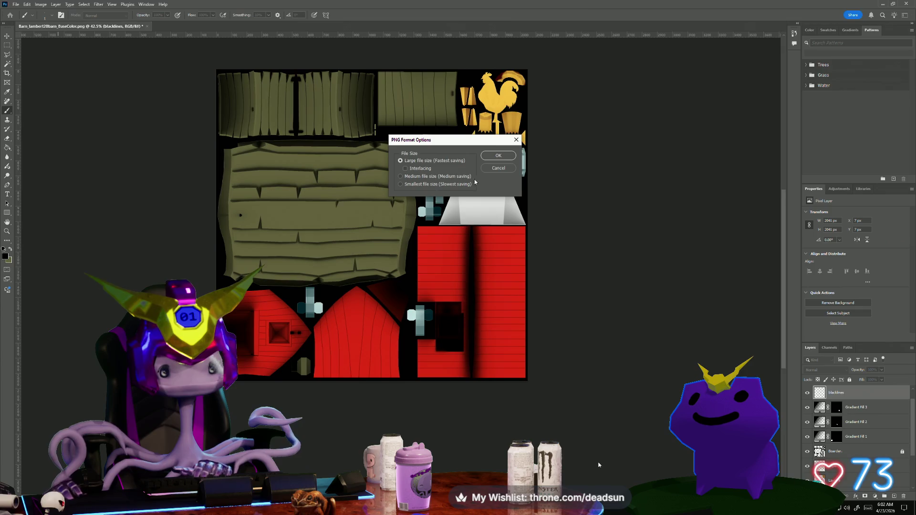
left_click(498, 157)
- Switch to Maya and bring up the context menu over the UV layout
scroll("up", 3)
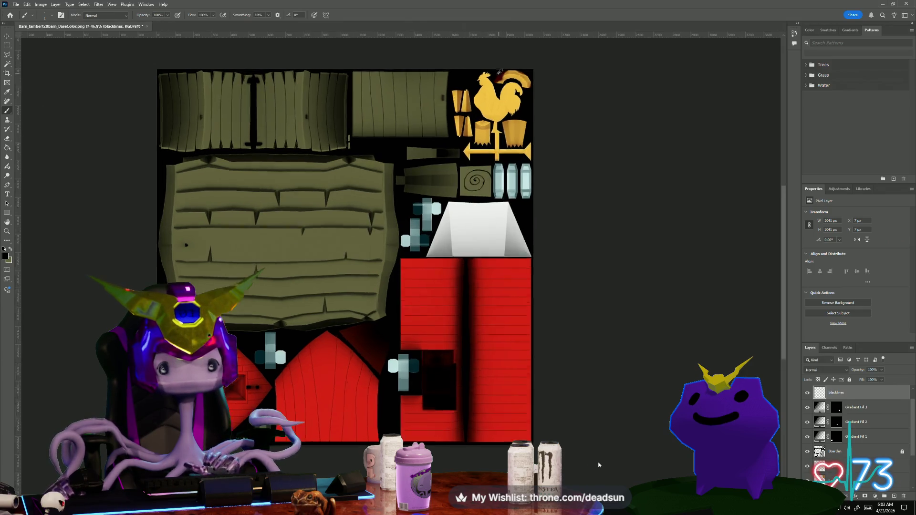
scroll("down", 3)
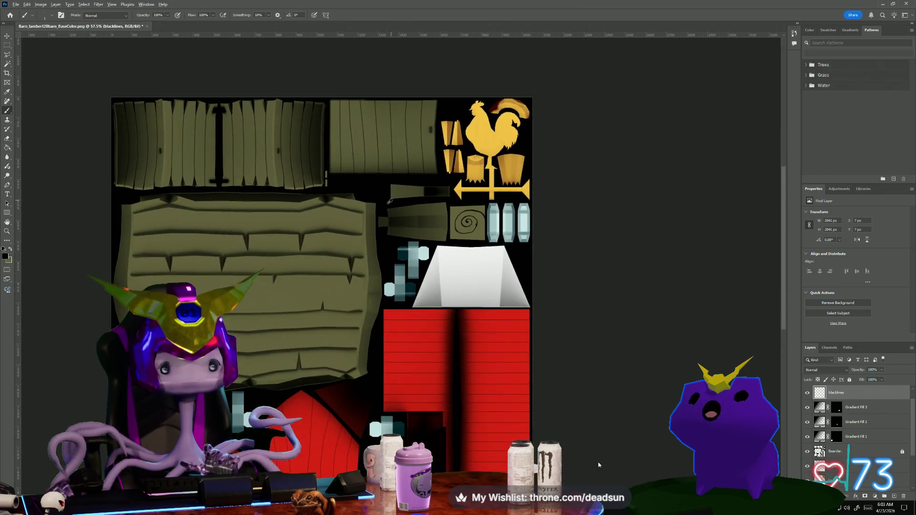
key("alt+Tab")
right_click(442, 152)
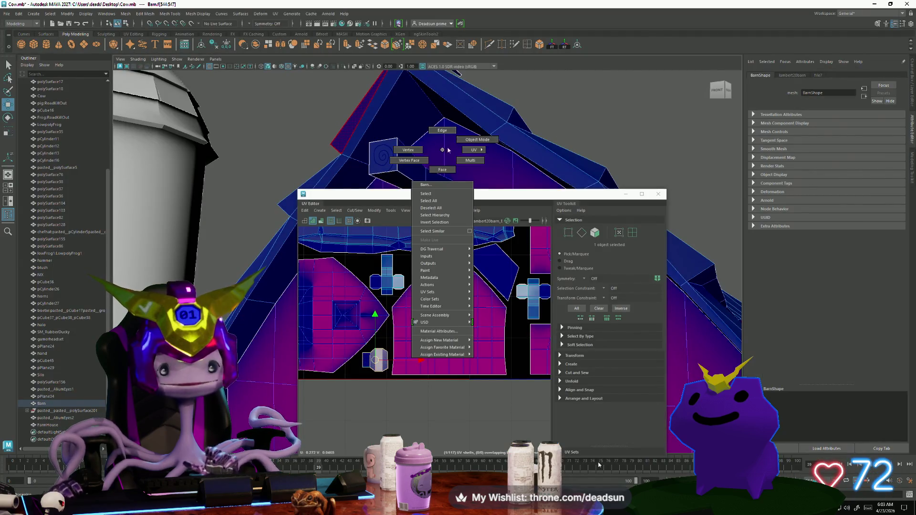
- Close the UV Editor and reload the barn's file7 base colour texture from disk
left_click(443, 248)
left_click(659, 194)
left_click(593, 181)
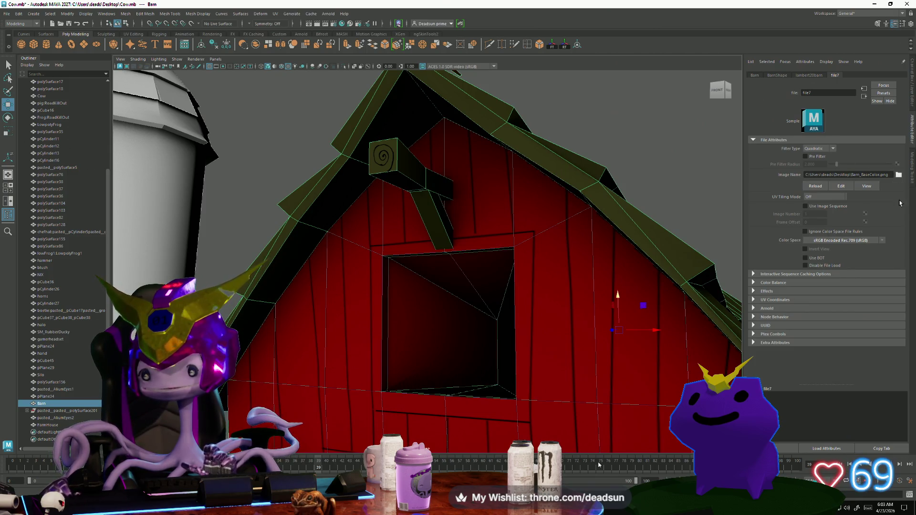
left_click(815, 187)
scroll("down", 3)
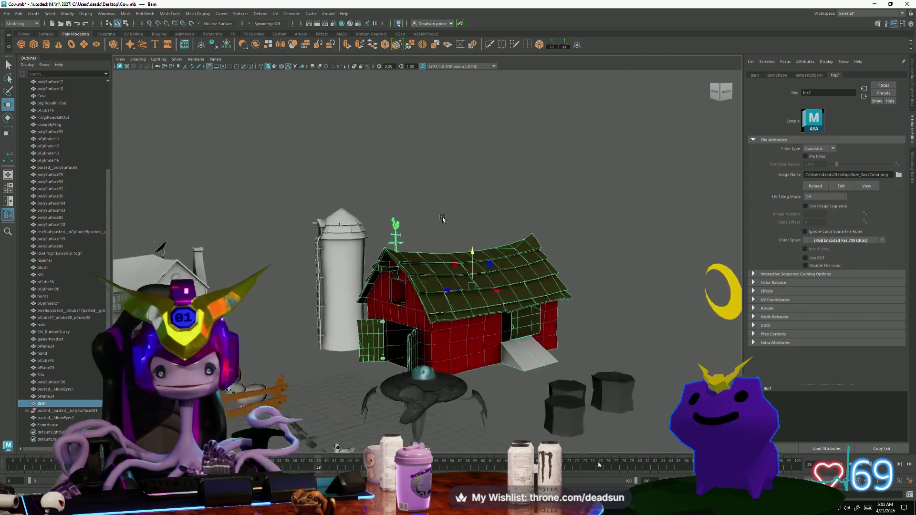
- Orbit and zoom around the barn to inspect the plank lines on its red walls and loft
left_click(407, 256)
left_click_drag(407, 256, 388, 344)
scroll("up", 3)
scroll("up", 3)
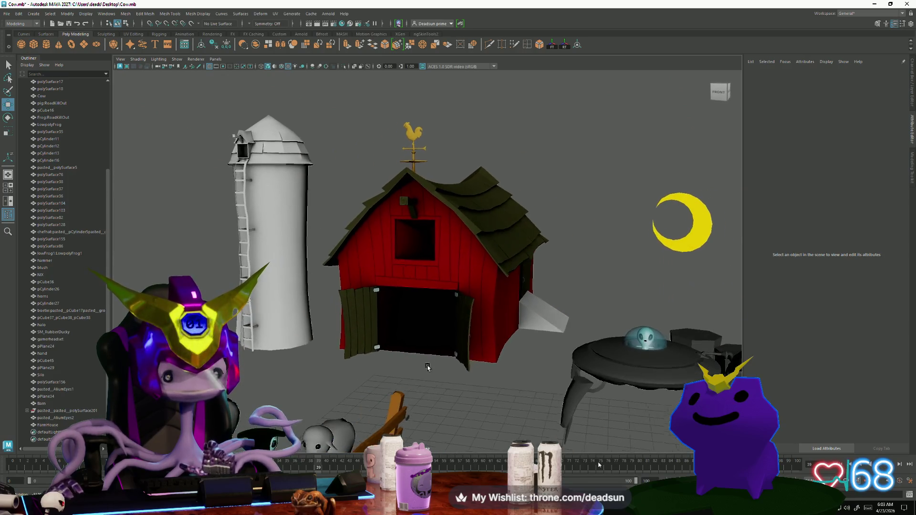
scroll("down", 3)
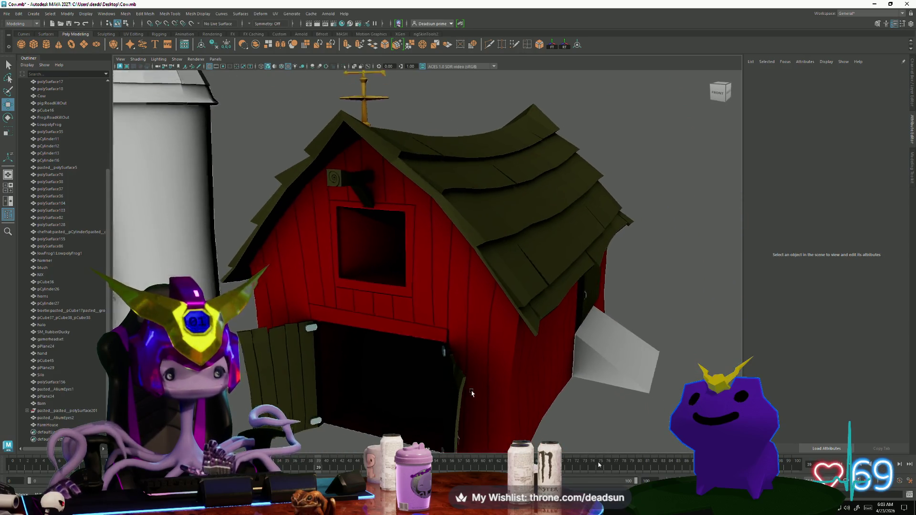
left_click_drag(396, 380, 501, 351)
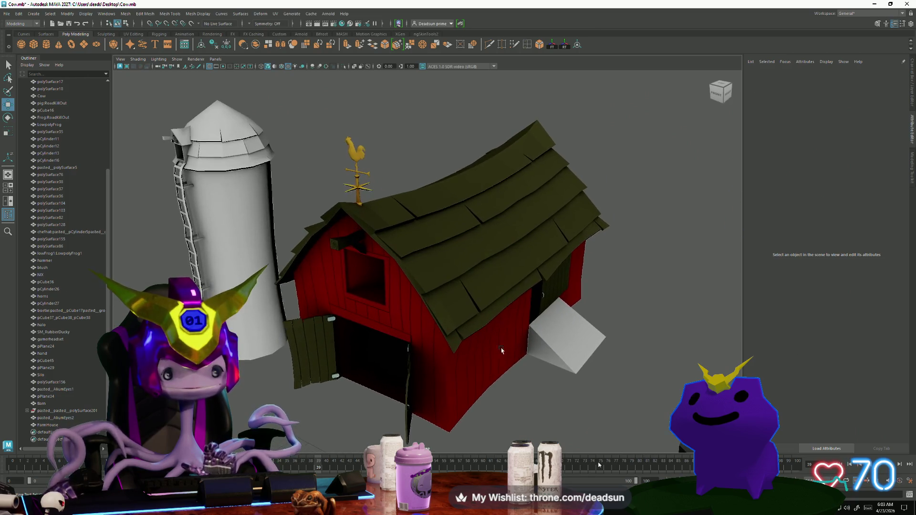
left_click_drag(416, 247, 442, 368)
left_click_drag(442, 367, 501, 378)
left_click_drag(501, 378, 500, 378)
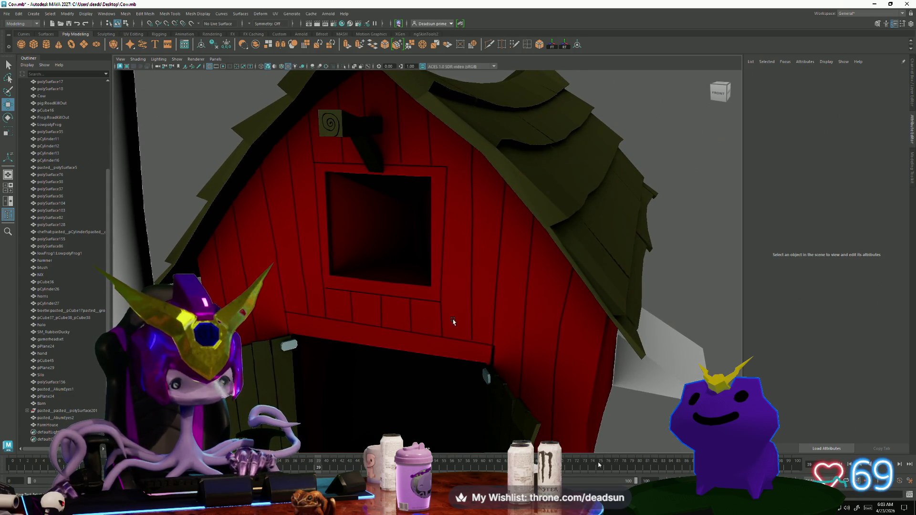
scroll("down", 3)
left_click_drag(430, 305, 358, 343)
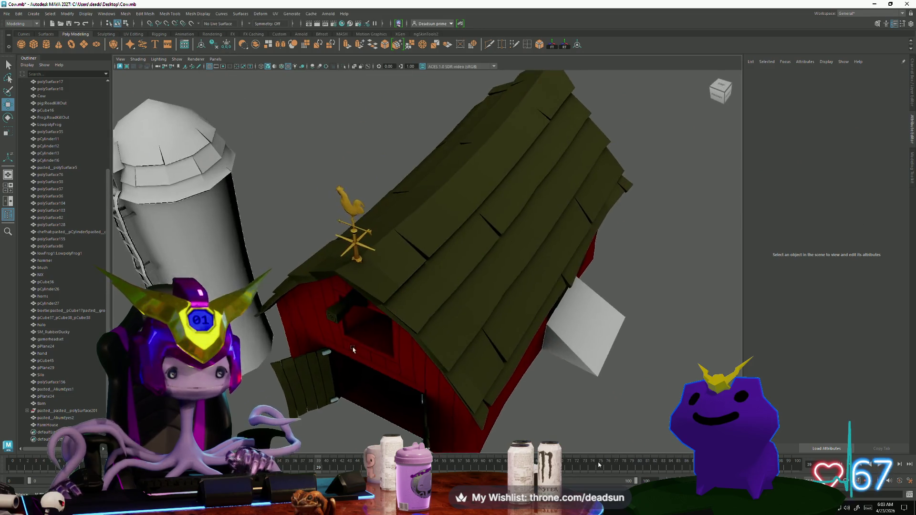
scroll("up", 3)
left_click_drag(303, 380, 368, 289)
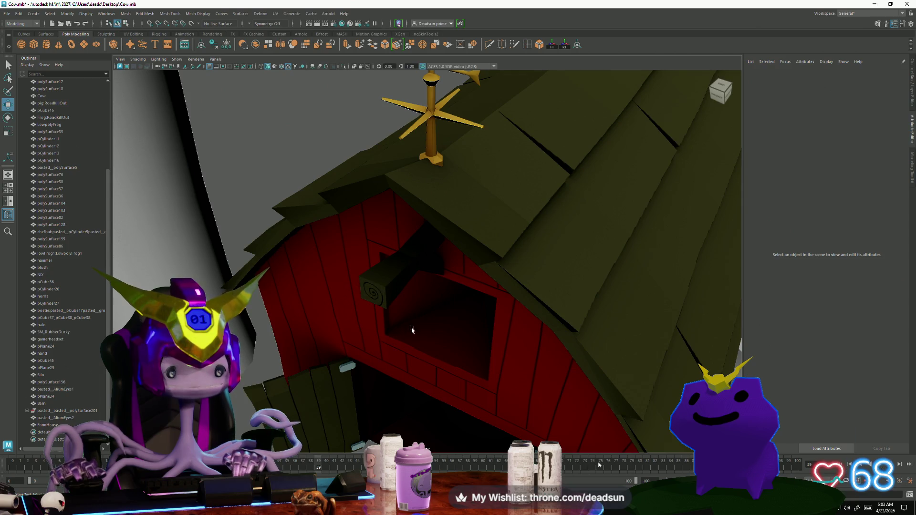
scroll("down", 3)
left_click_drag(412, 330, 376, 272)
scroll("up", 3)
left_click_drag(431, 272, 473, 353)
scroll("up", 3)
scroll("down", 3)
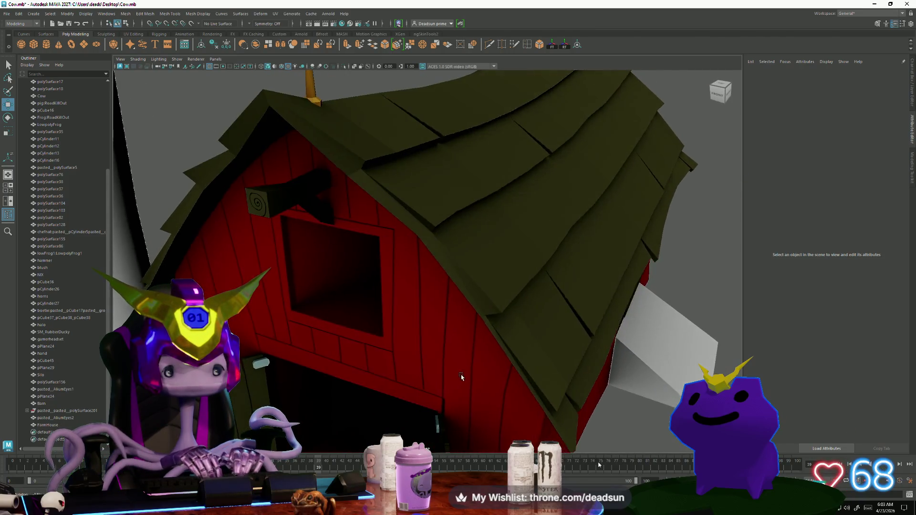
left_click_drag(310, 339, 531, 317)
scroll("up", 3)
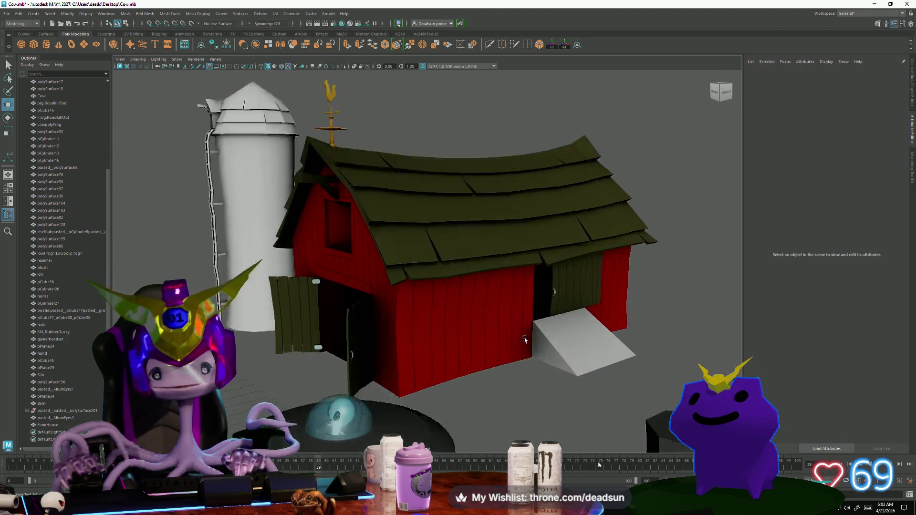
- Tumble above the barn to check the olive roof and side walls from the higher left
left_click(554, 393)
scroll("down", 3)
left_click_drag(444, 350, 422, 363)
scroll("down", 3)
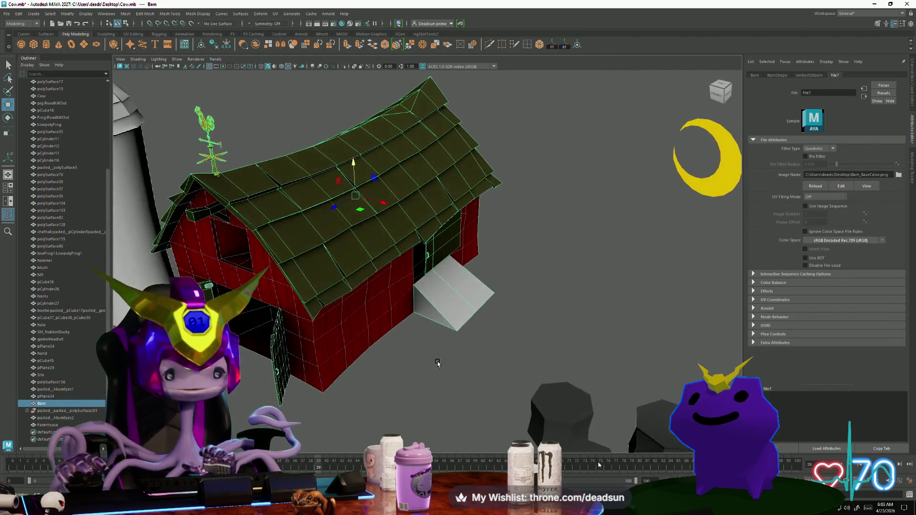
left_click(432, 364)
scroll("down", 3)
left_click_drag(382, 388, 437, 364)
scroll("up", 3)
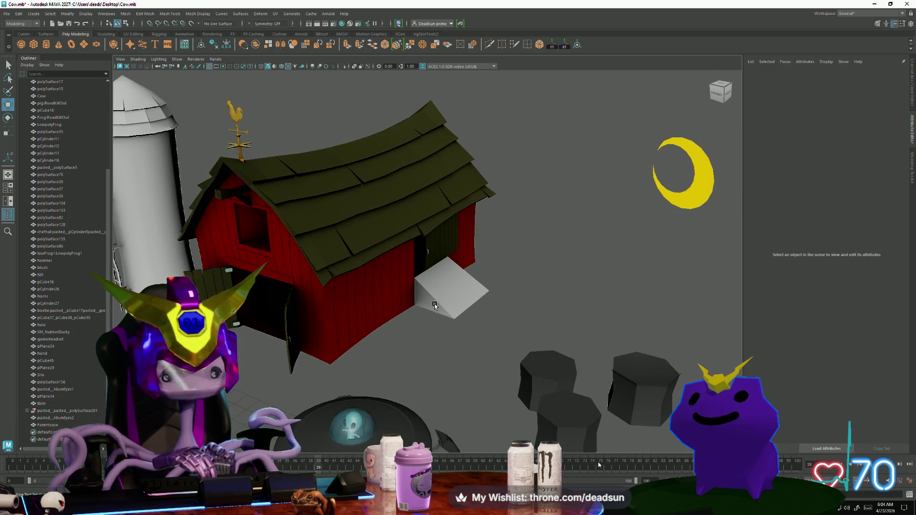
scroll("up", 3)
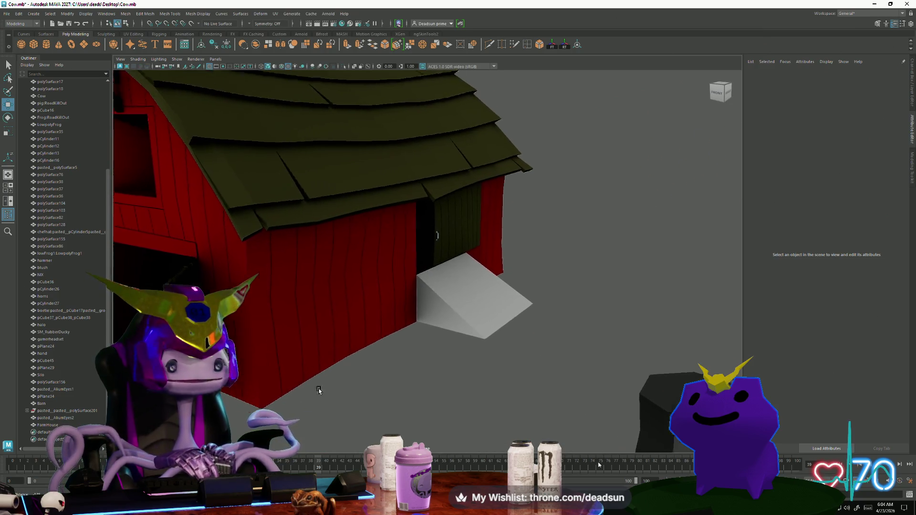
scroll("up", 3)
left_click_drag(389, 397, 347, 371)
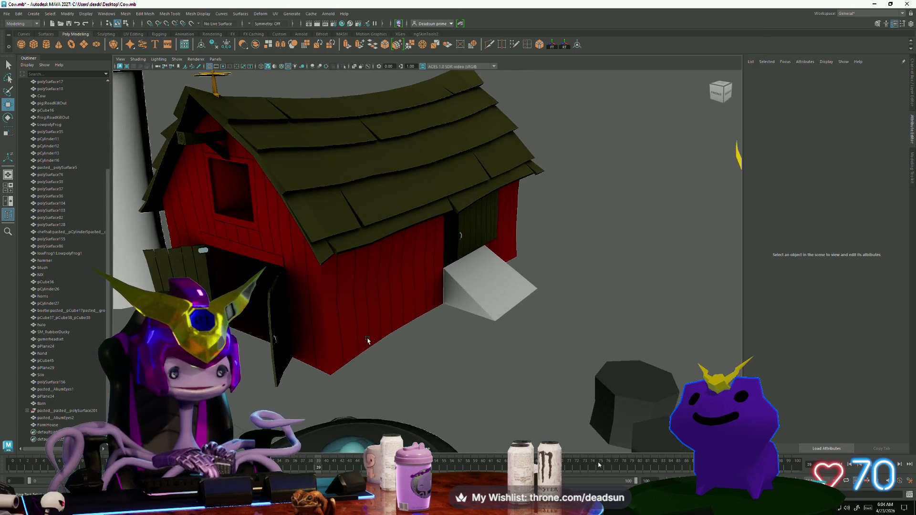
key("alt+Tab")
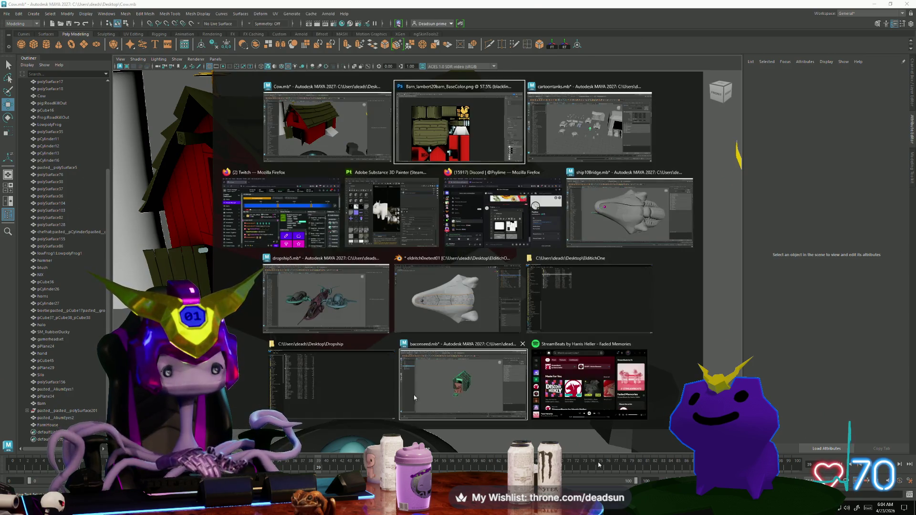
- Select a barn edge and open its UV Editor, framed and zoomed out to the whole UV tile
key("Escape")
left_click_drag(352, 289, 349, 271)
left_click(396, 329)
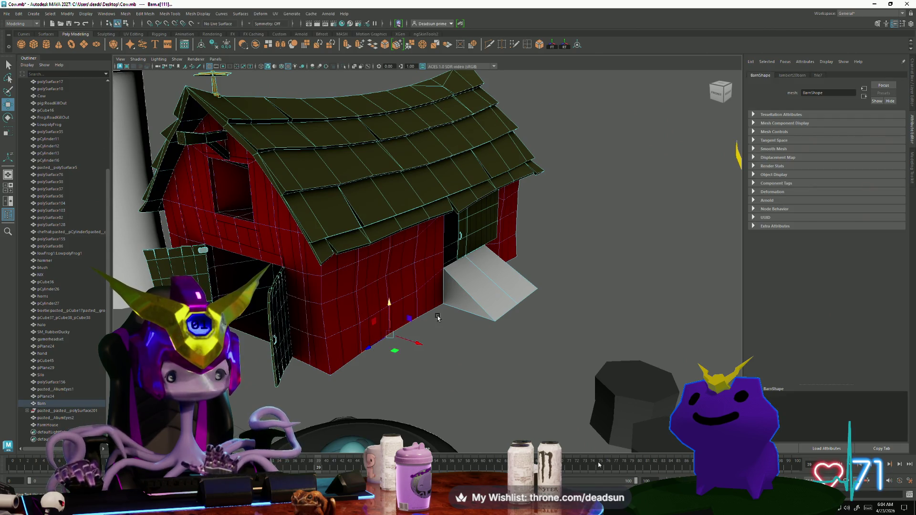
left_click(276, 14)
left_click(333, 162)
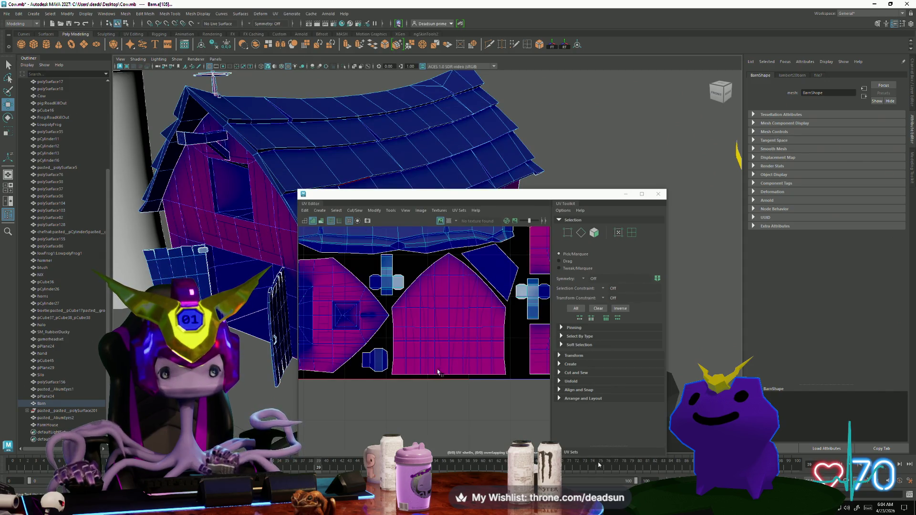
key("f")
key("space")
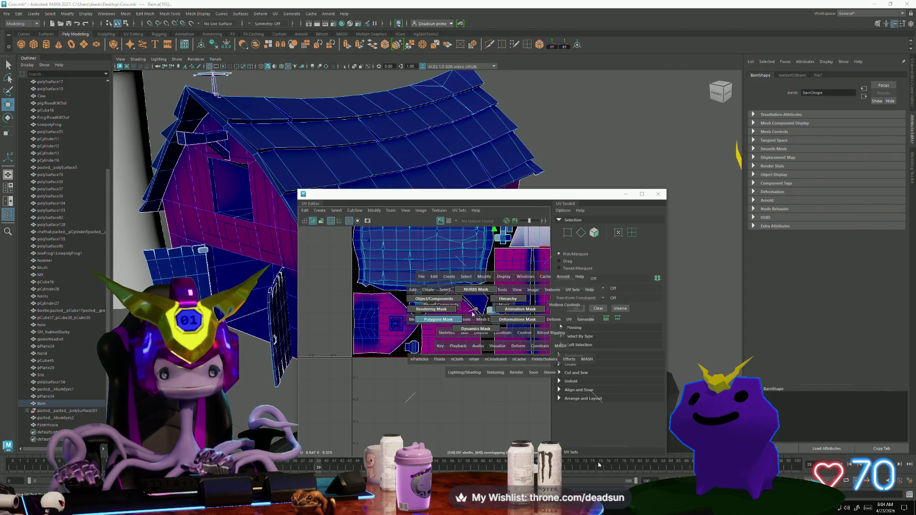
scroll("down", 3)
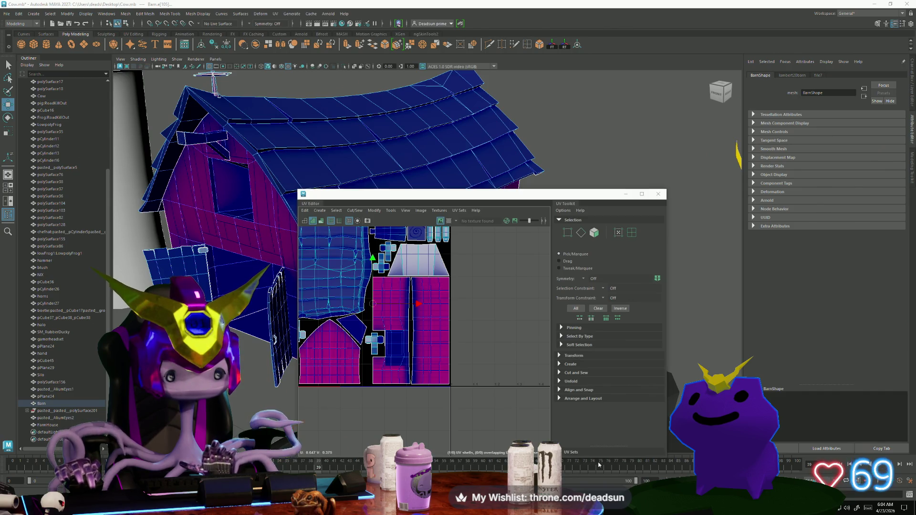
- Return to the barn base-color texture in Photoshop
key("alt+Tab")
scroll("up", 3)
scroll("up", 3)
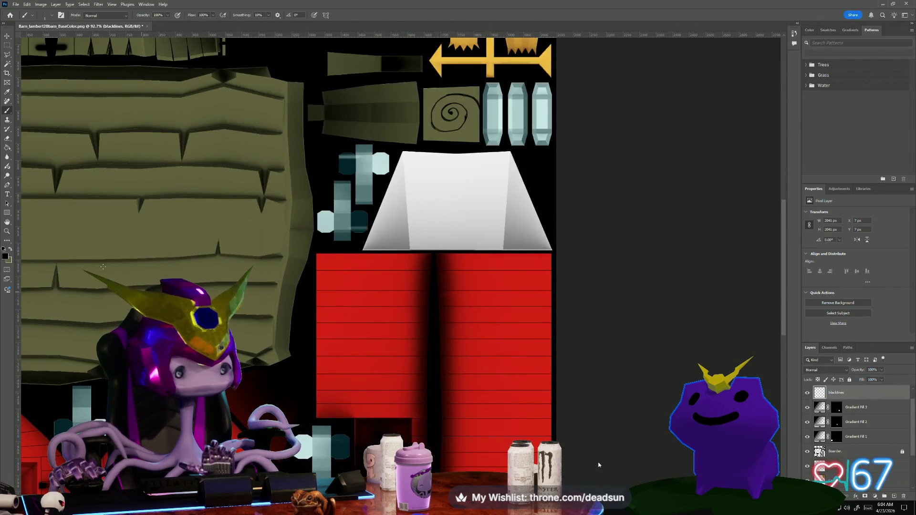
- Set the foreground colour to dark green #2f530f
left_click(5, 257)
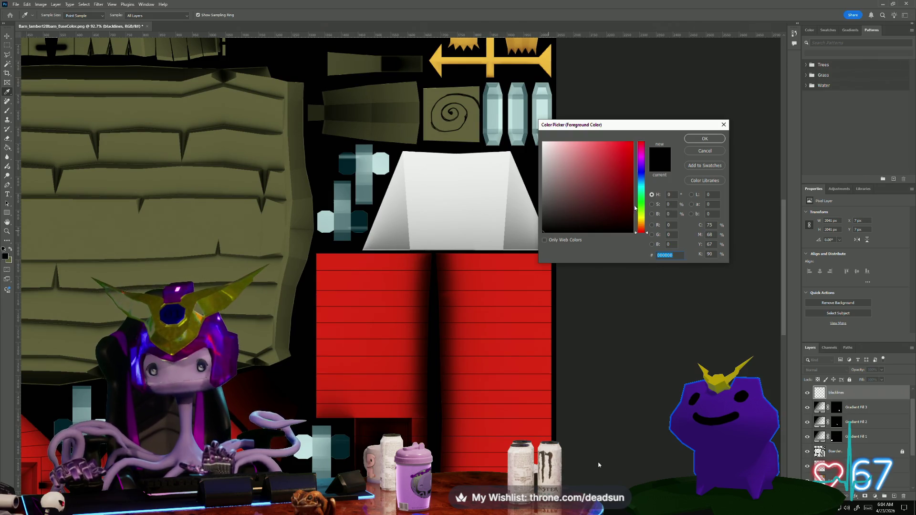
left_click(635, 208)
left_click(615, 200)
left_click_drag(614, 201, 617, 203)
left_click(705, 139)
- Switch to the Brush tool and add a new empty Layer 7 above blacklines
key("b")
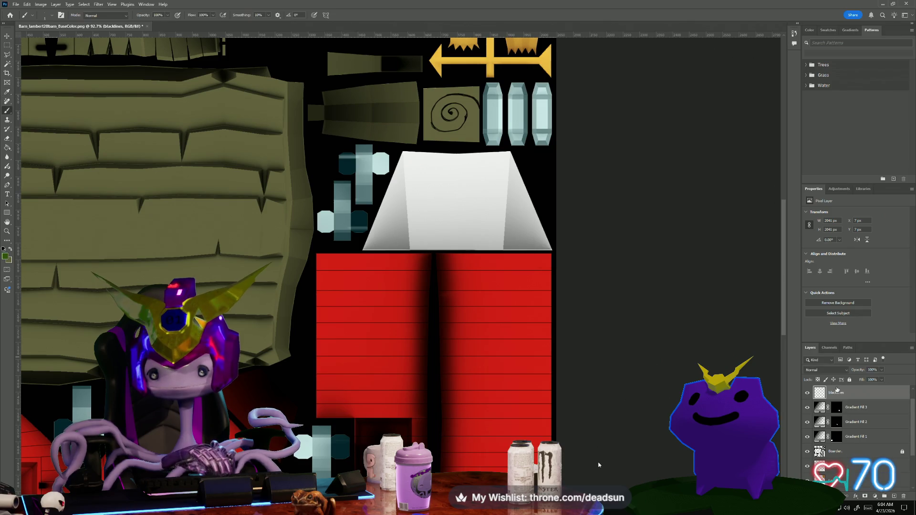
left_click(895, 496)
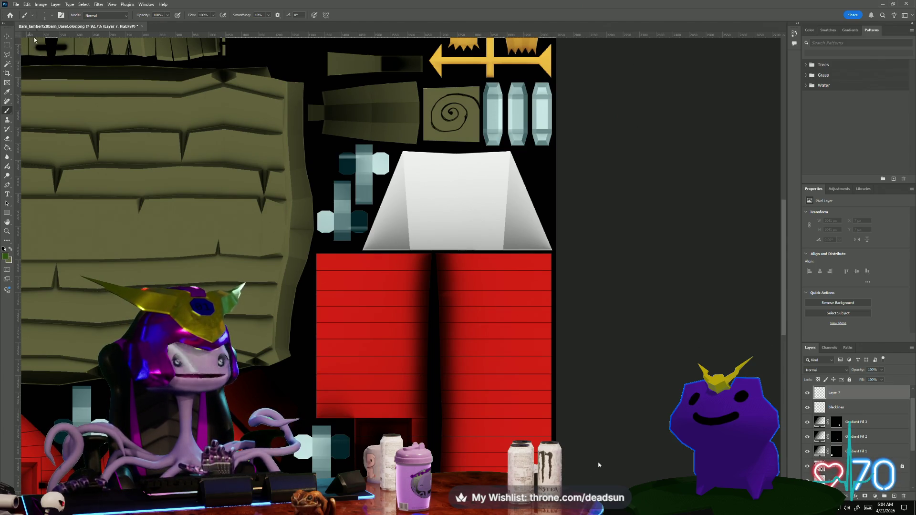
left_click(50, 16)
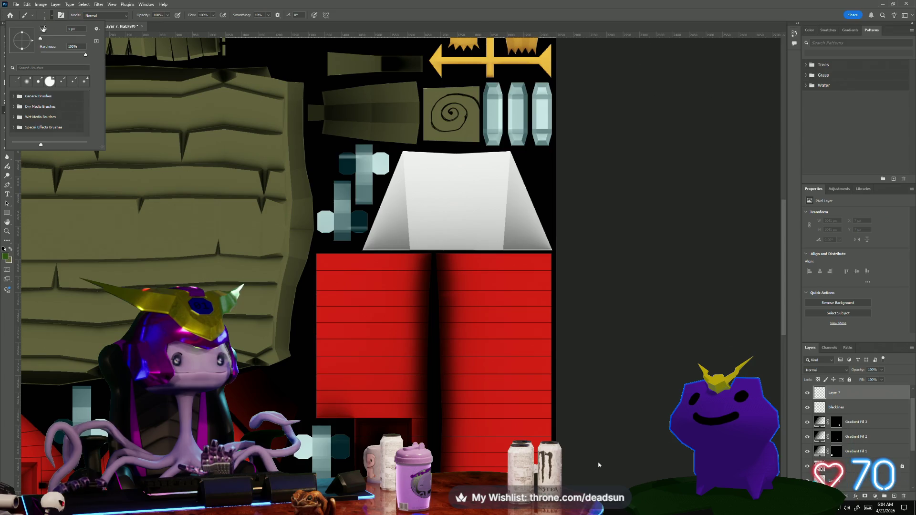
- Choose the hard pencil preset from Dry Media Brushes and set its size to 124 px
left_click_drag(40, 39, 46, 40)
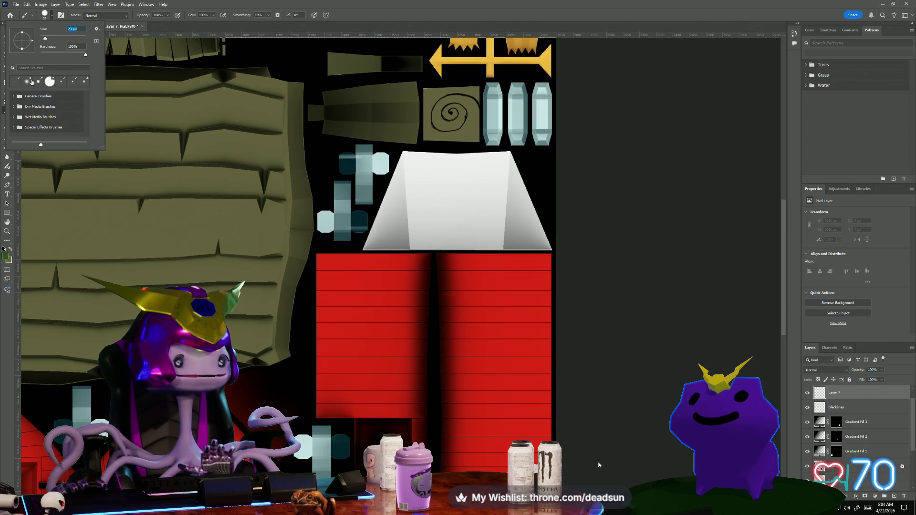
left_click(13, 97)
scroll("down", 3)
scroll("down", 3)
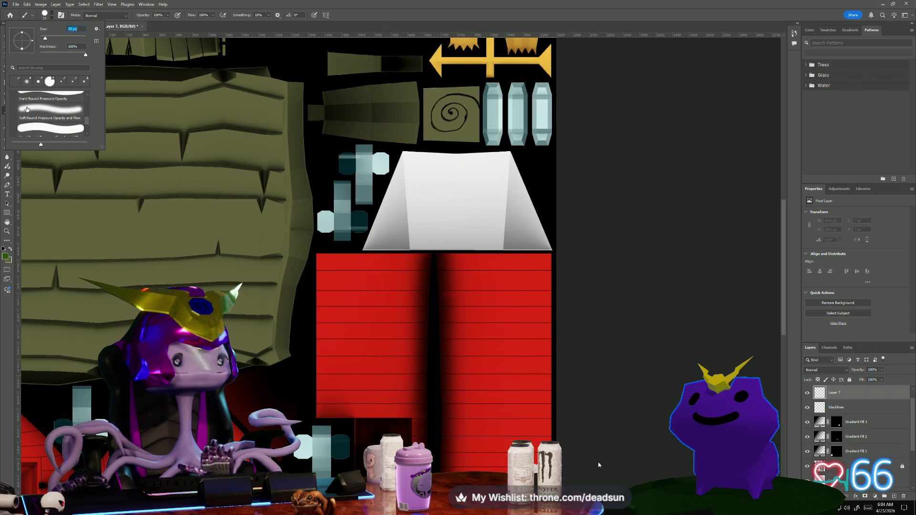
scroll("down", 3)
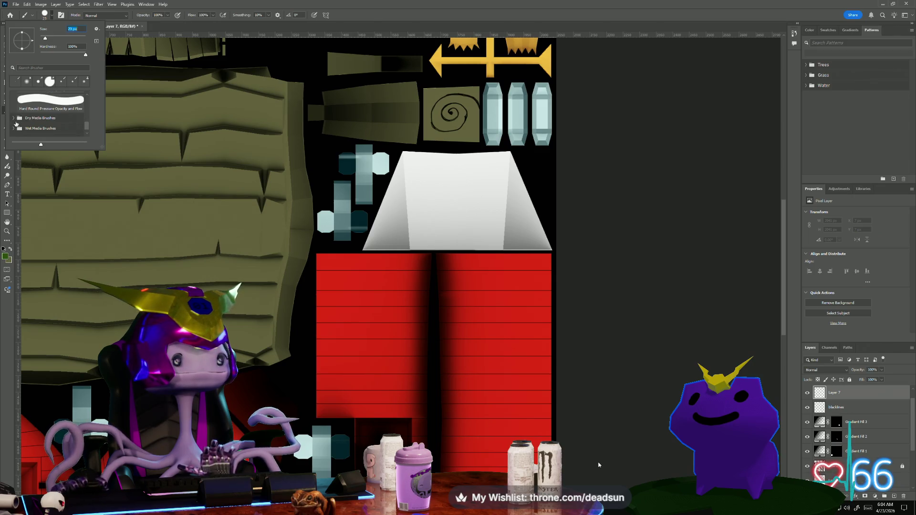
left_click(13, 120)
scroll("down", 3)
left_click(42, 107)
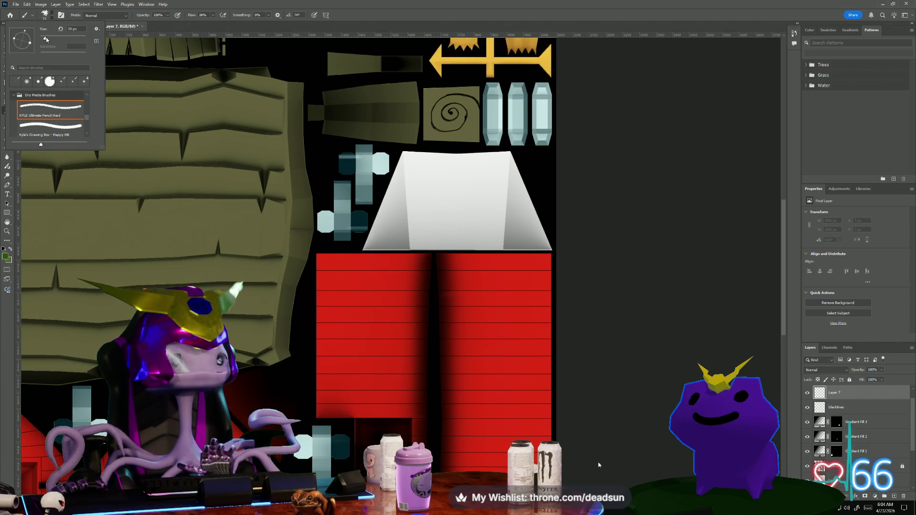
left_click_drag(61, 39, 65, 39)
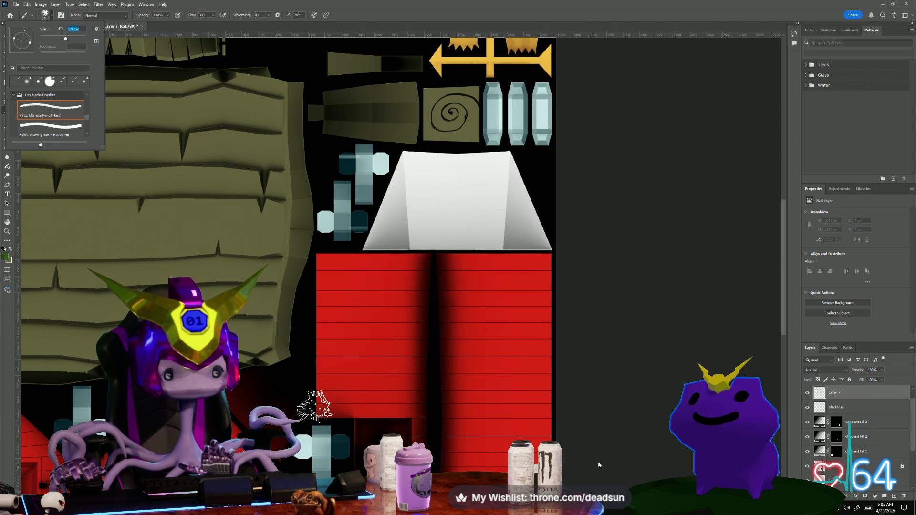
key("Return")
- Paint a green test stroke on Layer 7, then undo it
left_click_drag(320, 404, 307, 374)
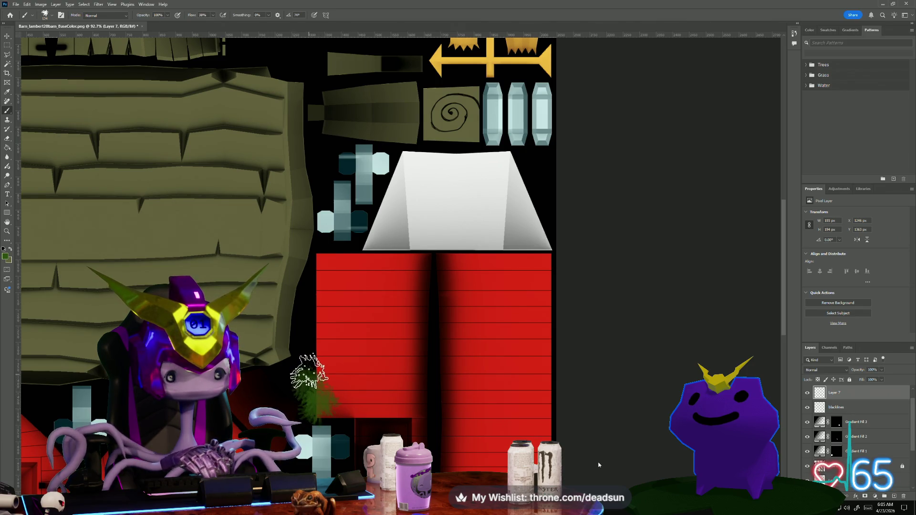
key("ctrl+z")
scroll("down", 3)
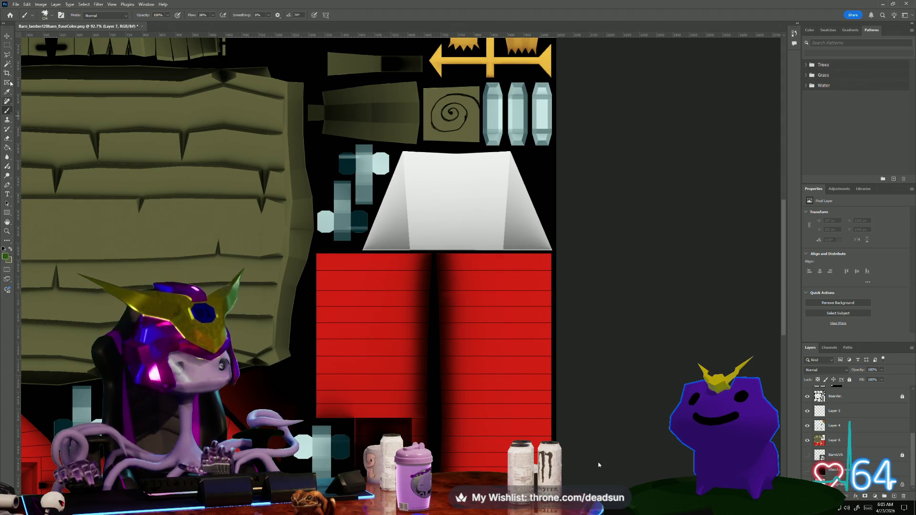
left_click(9, 64)
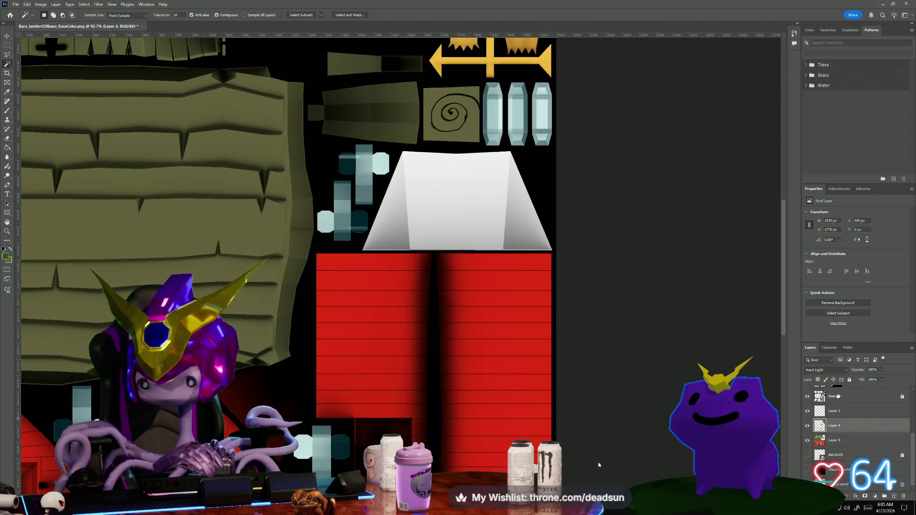
- On the Boarder layer, Magic Wand select both red plank wall panels
left_click(835, 396)
left_click(384, 347)
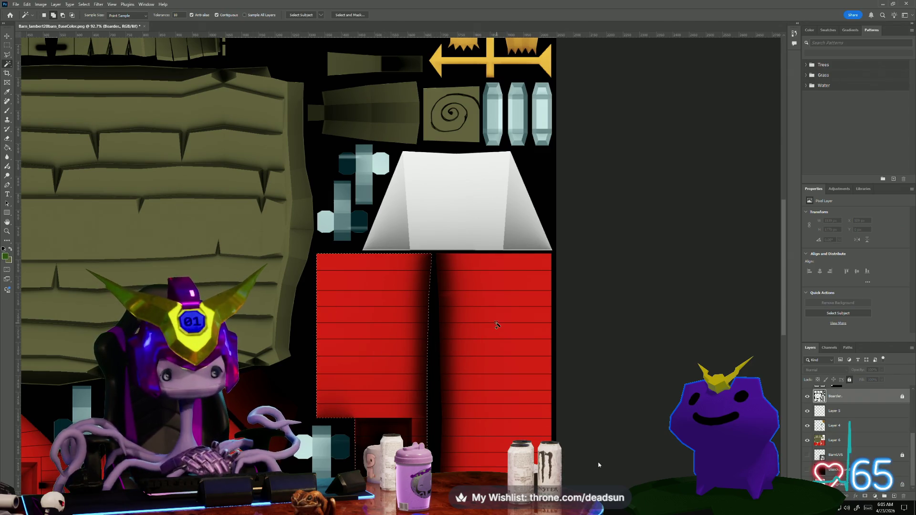
scroll("down", 3)
left_click_drag(334, 334, 359, 232)
left_click(272, 343)
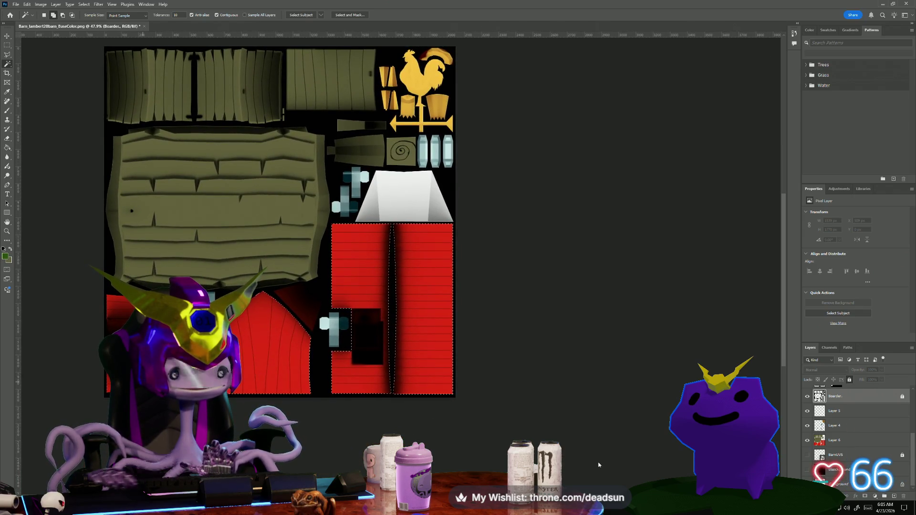
scroll("up", 3)
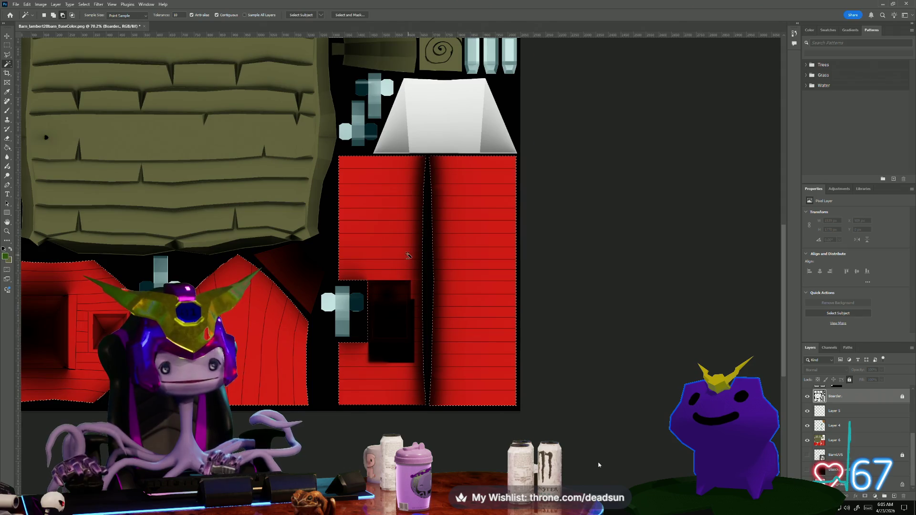
scroll("up", 3)
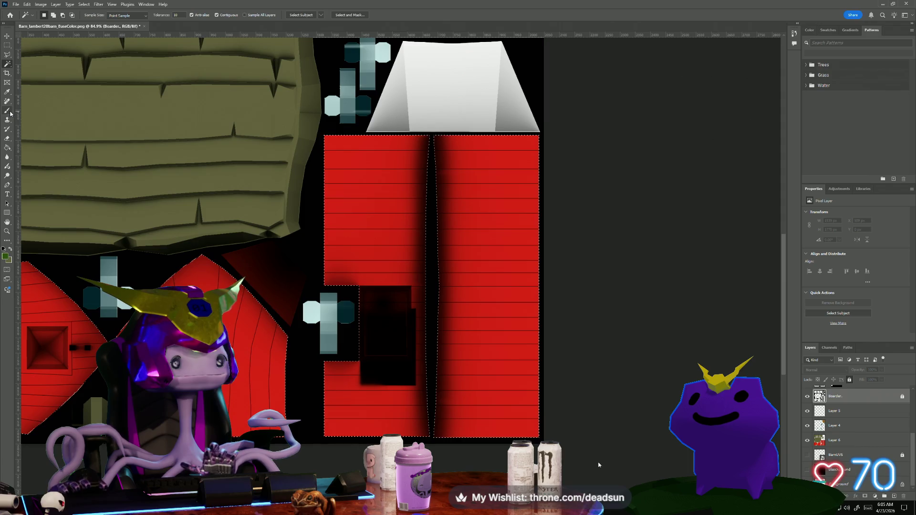
- On Layer 3, brush dark green grime along the wall panels' lower and right edges
left_click(8, 111)
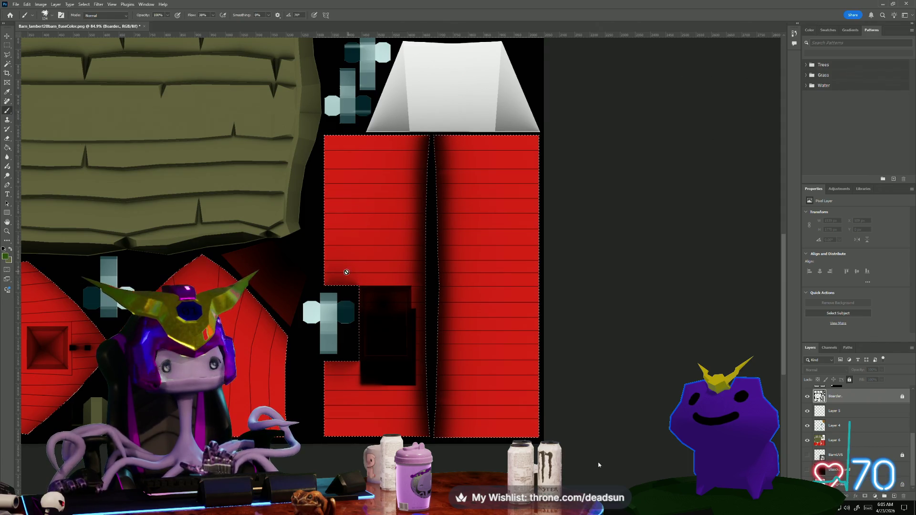
scroll("up", 3)
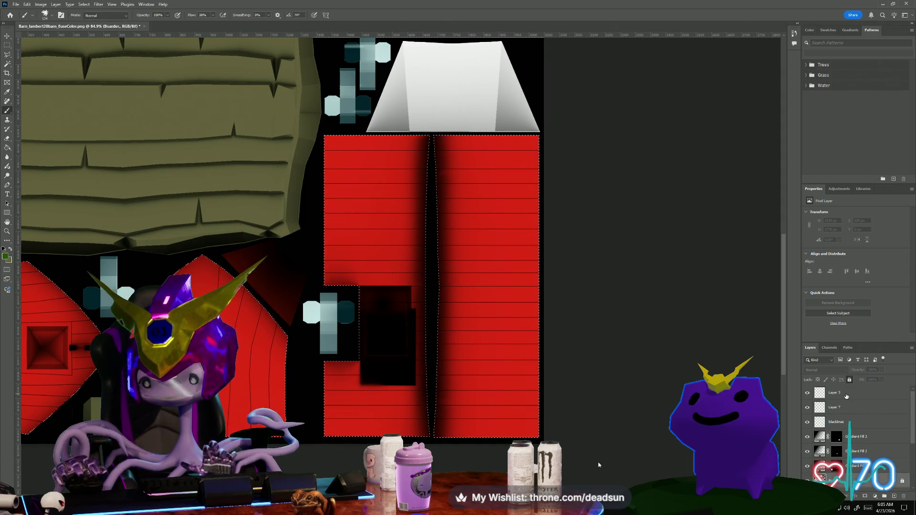
left_click(881, 393)
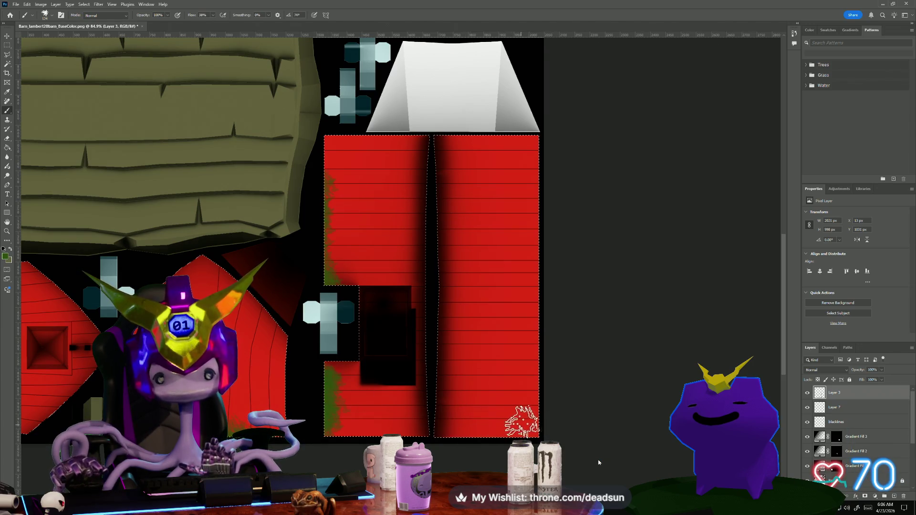
left_click_drag(527, 418, 540, 238)
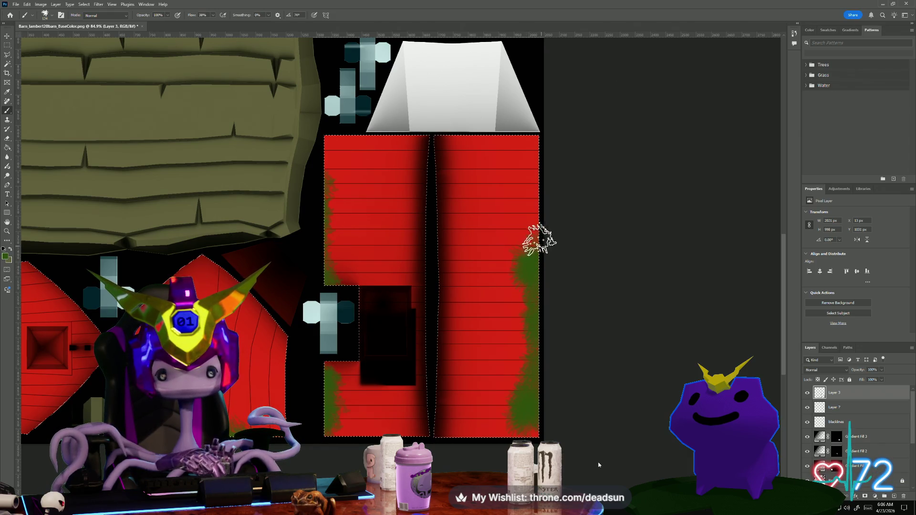
left_click_drag(547, 204, 542, 178)
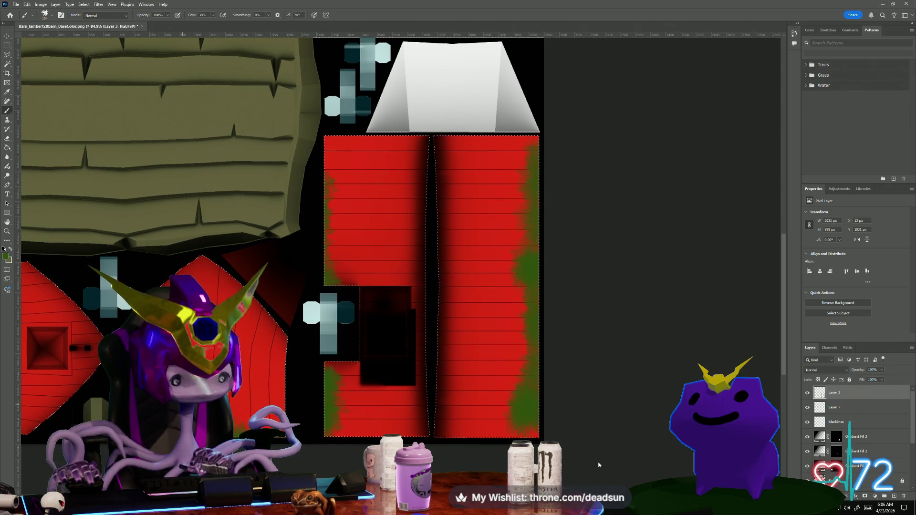
left_click_drag(180, 399, 379, 388)
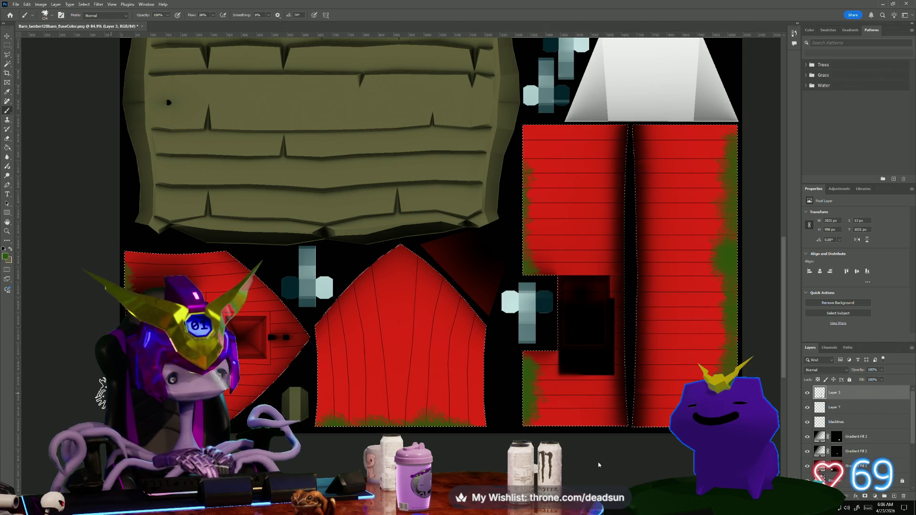
left_click(821, 370)
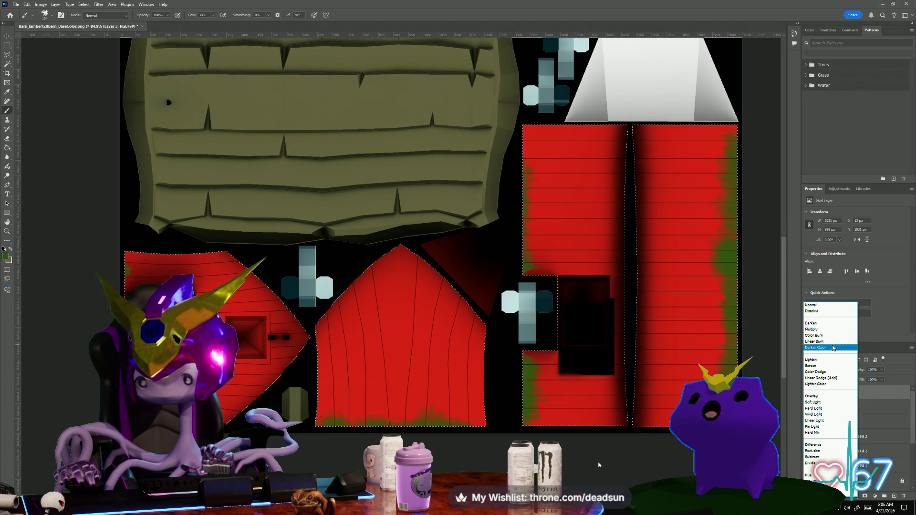
- Give Layer 3 Darker Color blending, 51% fill and a Drop Shadow layer style
left_click(831, 349)
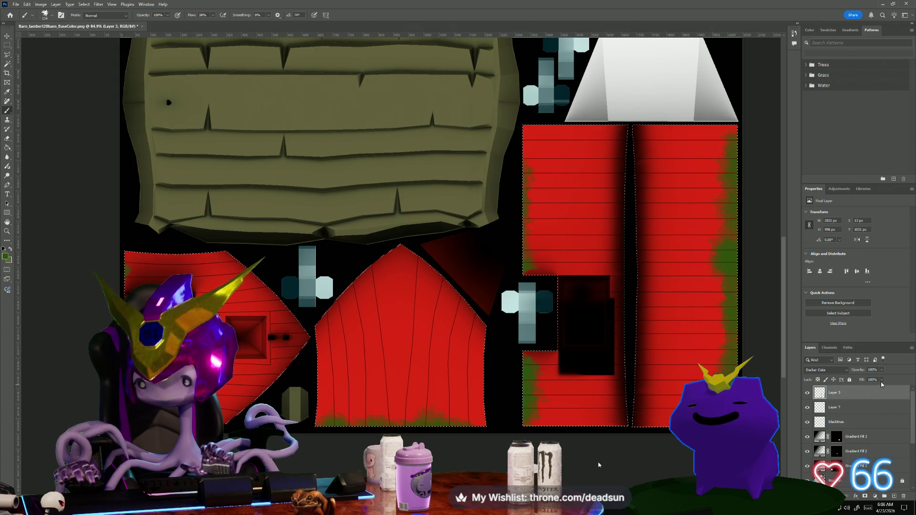
left_click_drag(879, 386, 866, 390)
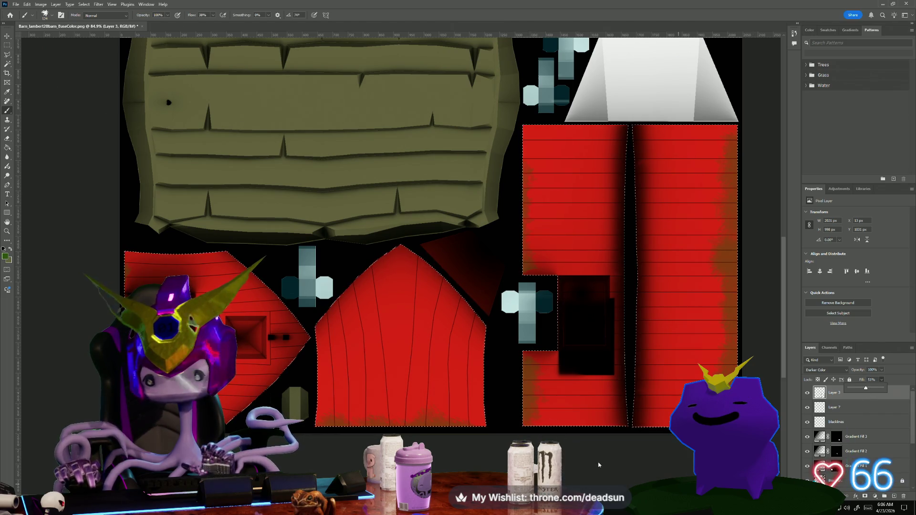
left_click(842, 394)
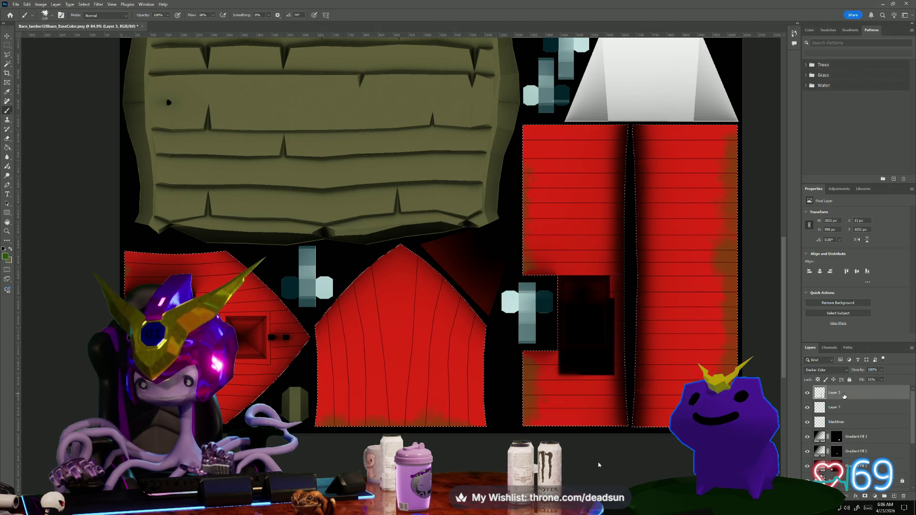
double_click(844, 395)
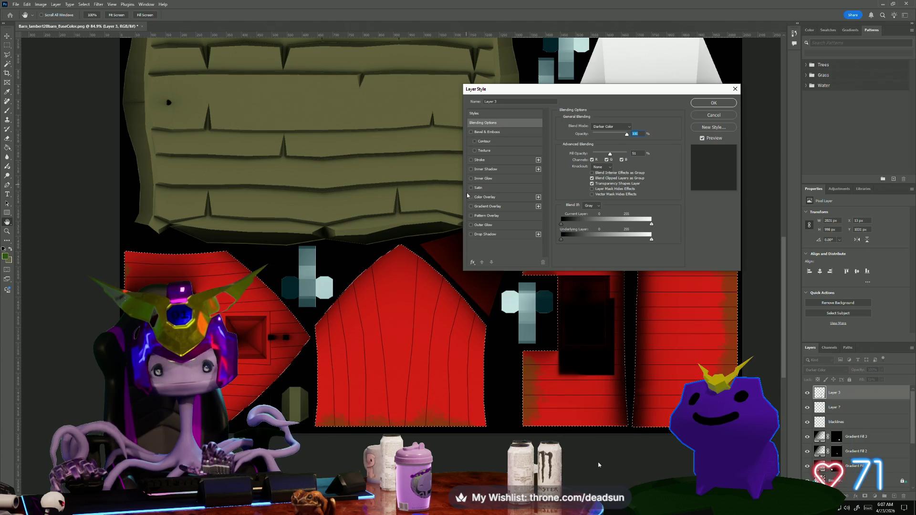
left_click(517, 233)
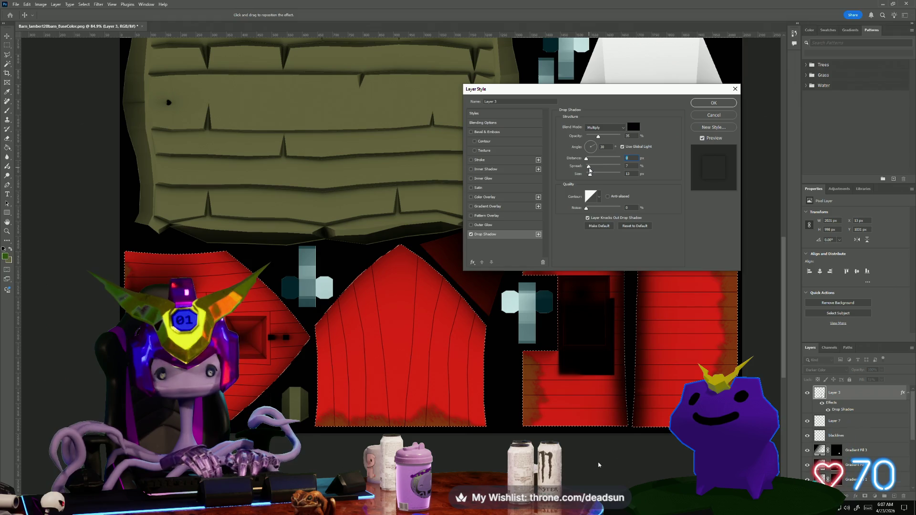
left_click(713, 102)
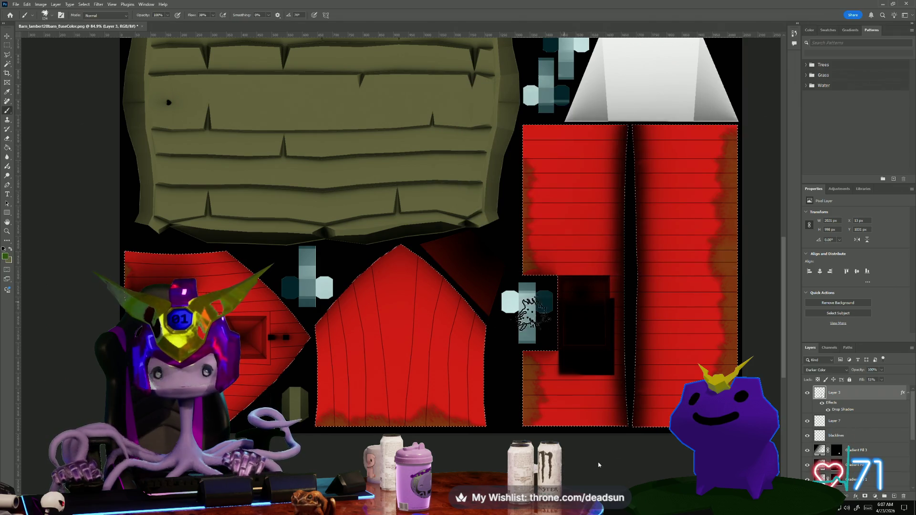
scroll("up", 3)
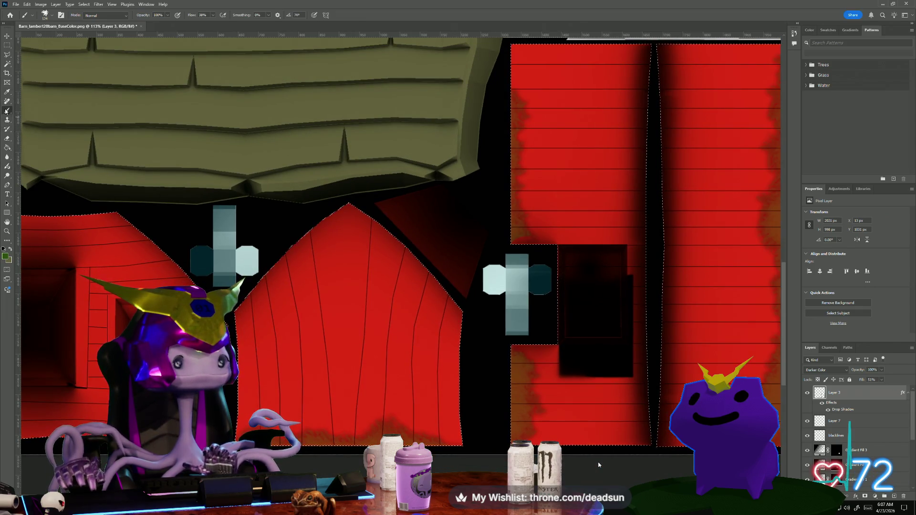
- Polygonal Lasso select the square window box on the left red wall panel
scroll("down", 3)
scroll("up", 3)
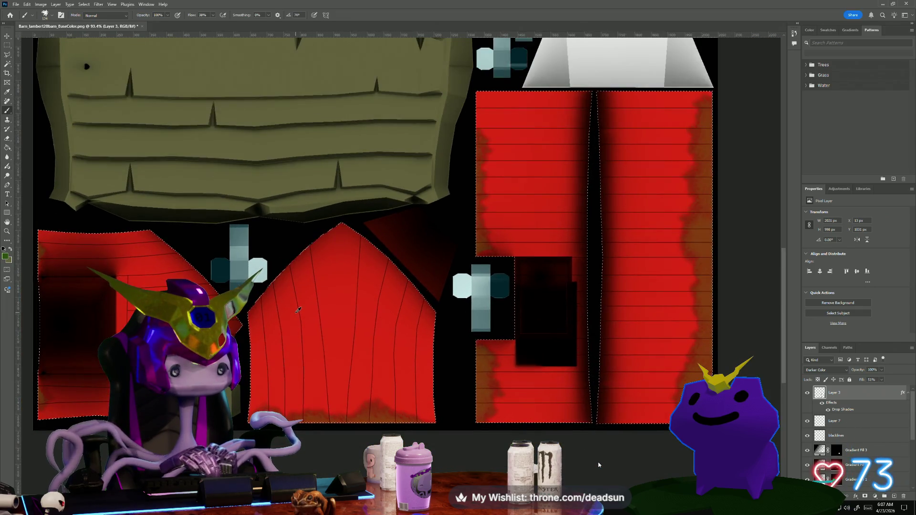
scroll("up", 3)
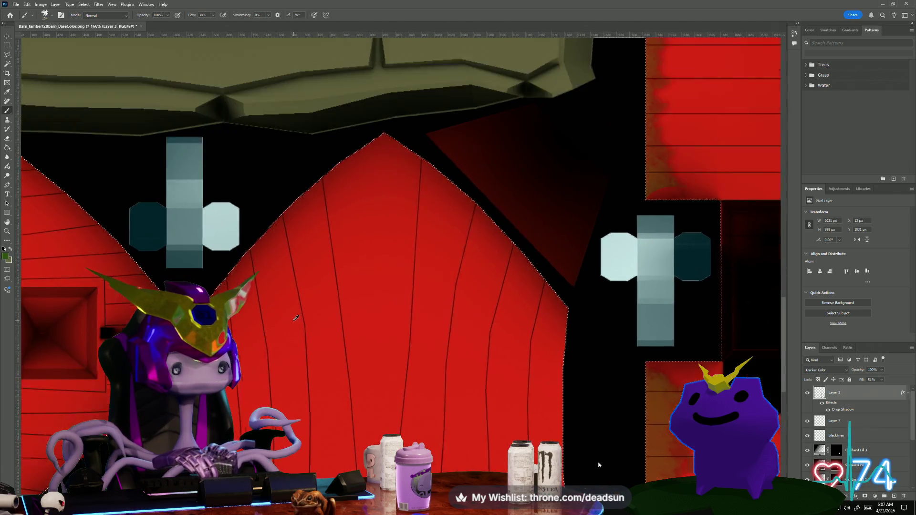
scroll("down", 3)
left_click_drag(210, 292, 436, 276)
key("m")
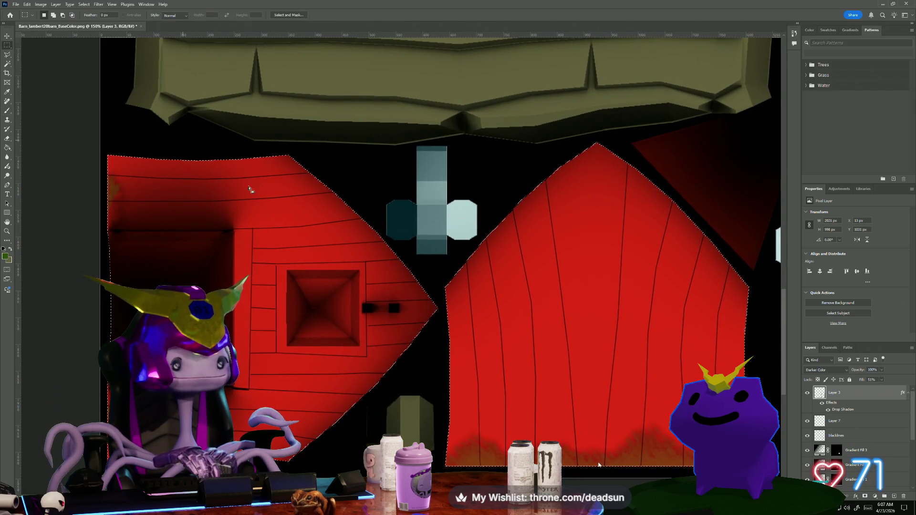
scroll("up", 3)
scroll("up", 3)
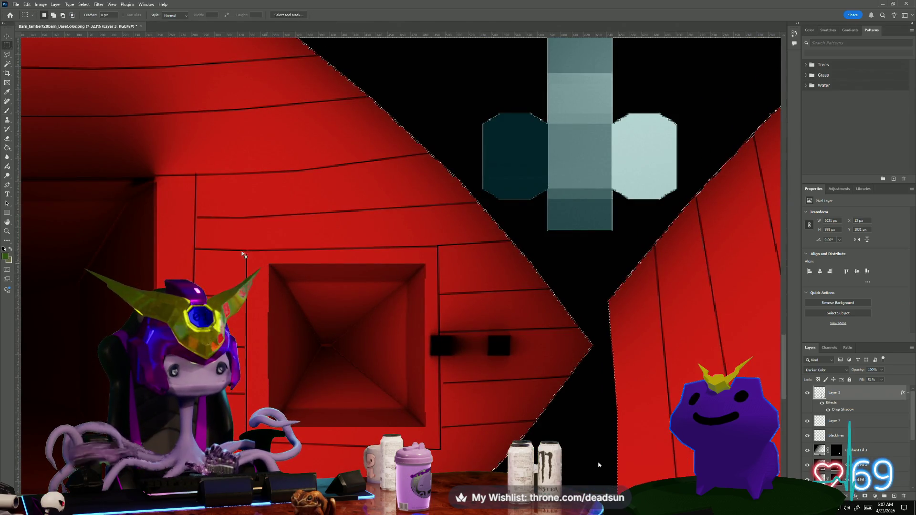
left_click(8, 55)
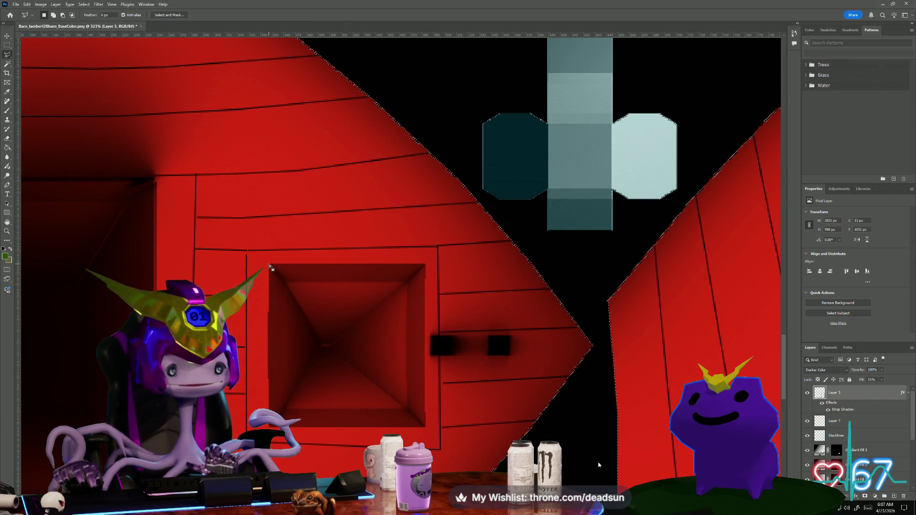
left_click(282, 277)
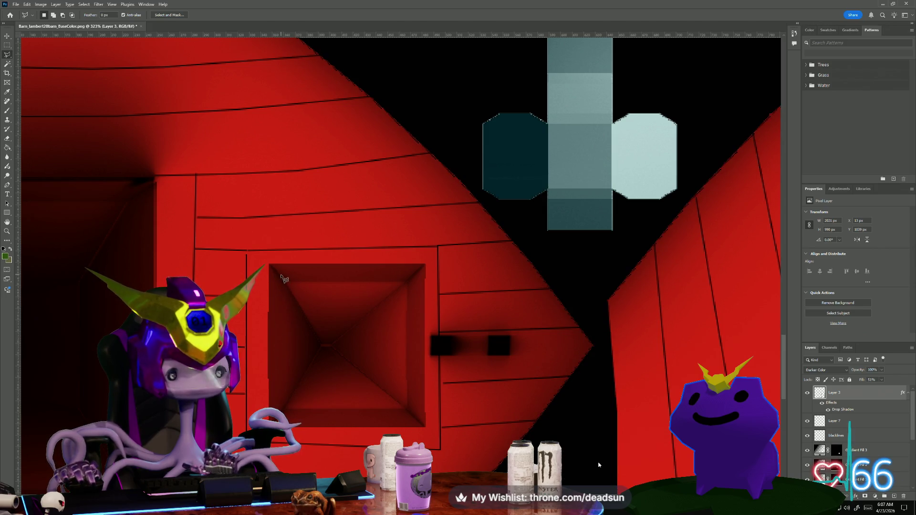
left_click(281, 414)
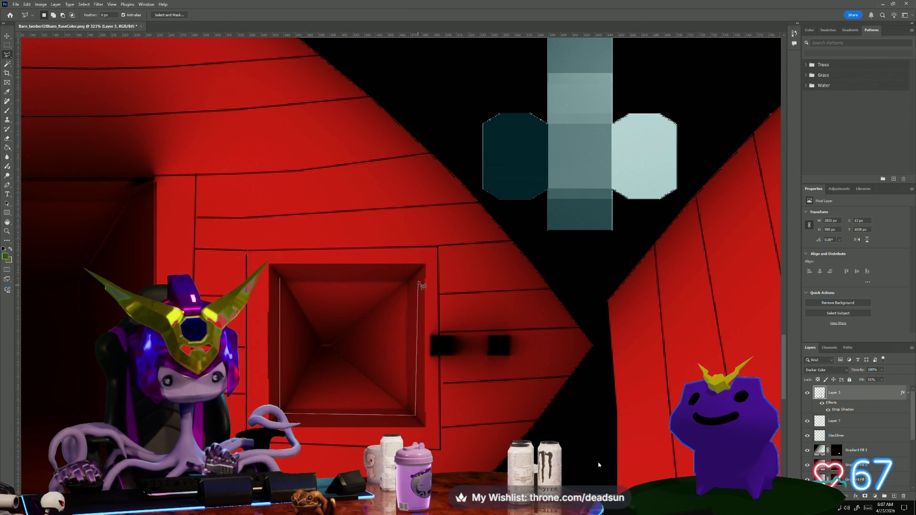
left_click(414, 275)
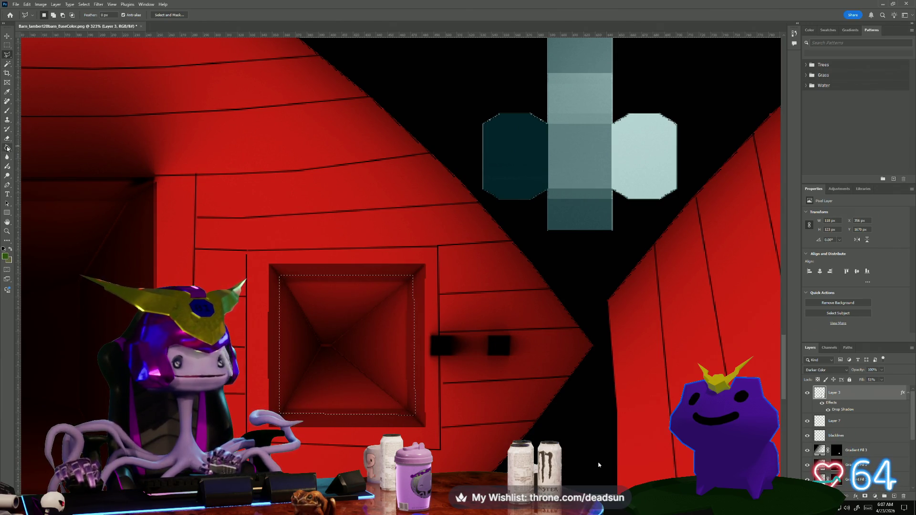
left_click(8, 147)
left_click(39, 148)
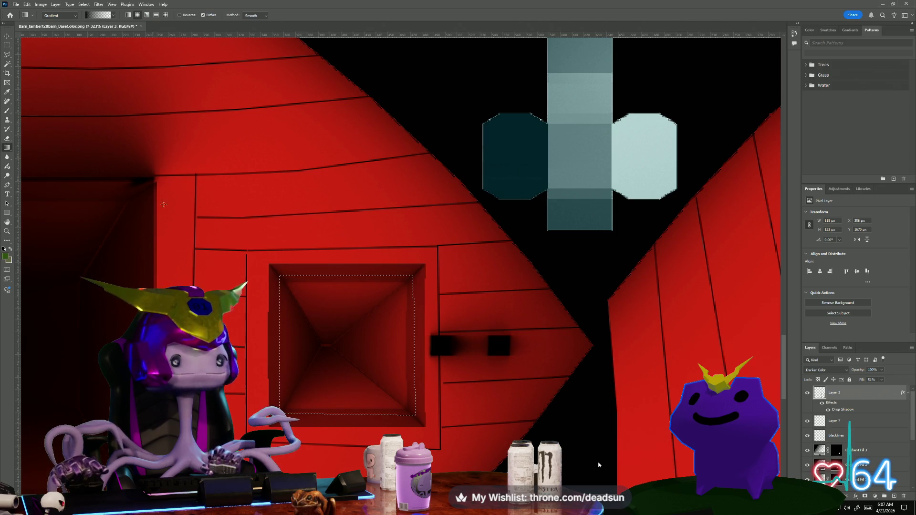
- Fill the window selection with a black radial gradient, removing the extra green colour stop
left_click_drag(330, 346, 457, 242)
left_click_drag(346, 333, 534, 236)
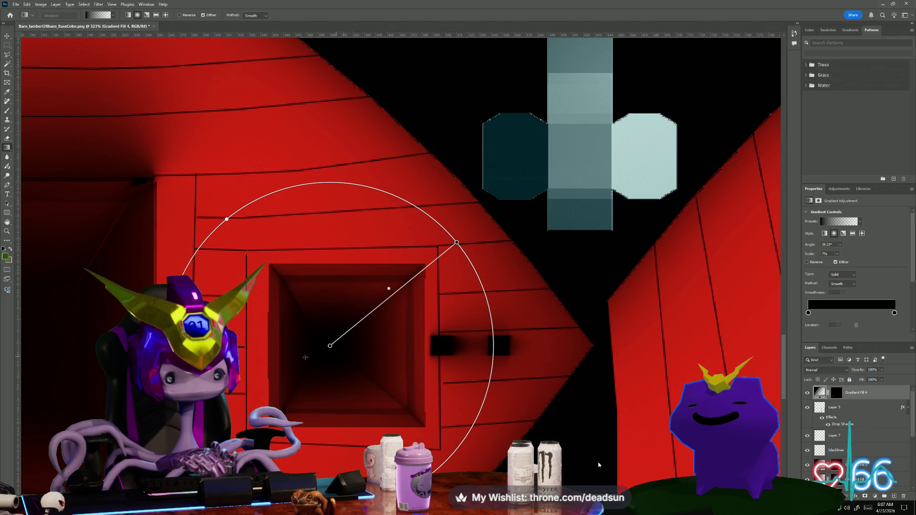
right_click(305, 357)
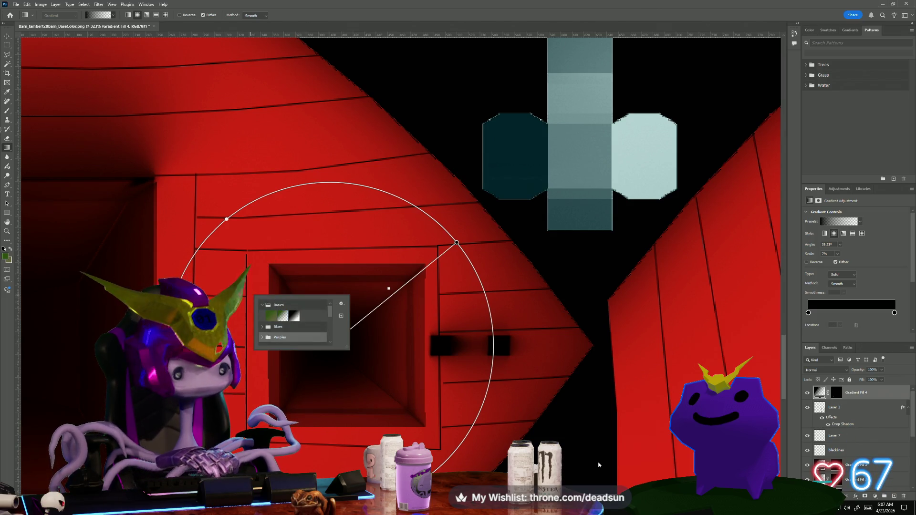
scroll("down", 3)
left_click(8, 36)
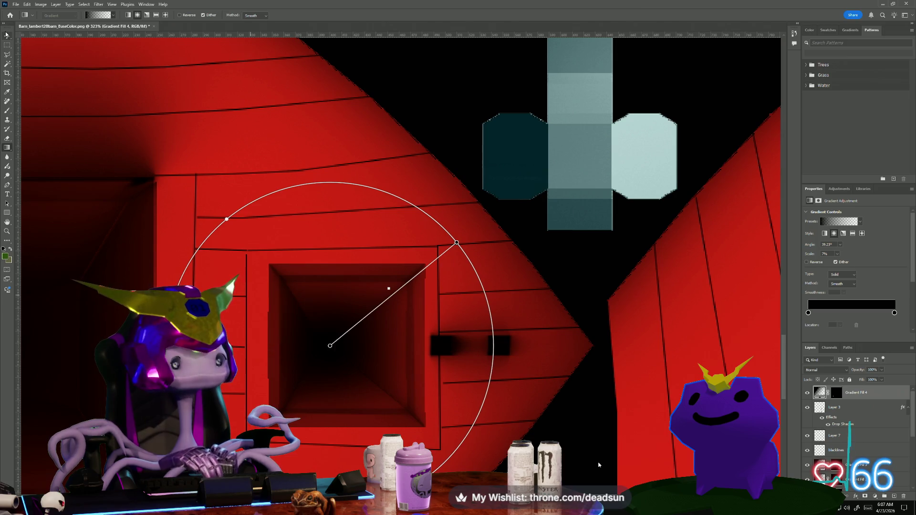
key("ctrl+0")
key("ctrl+plus")
key("ctrl+plus")
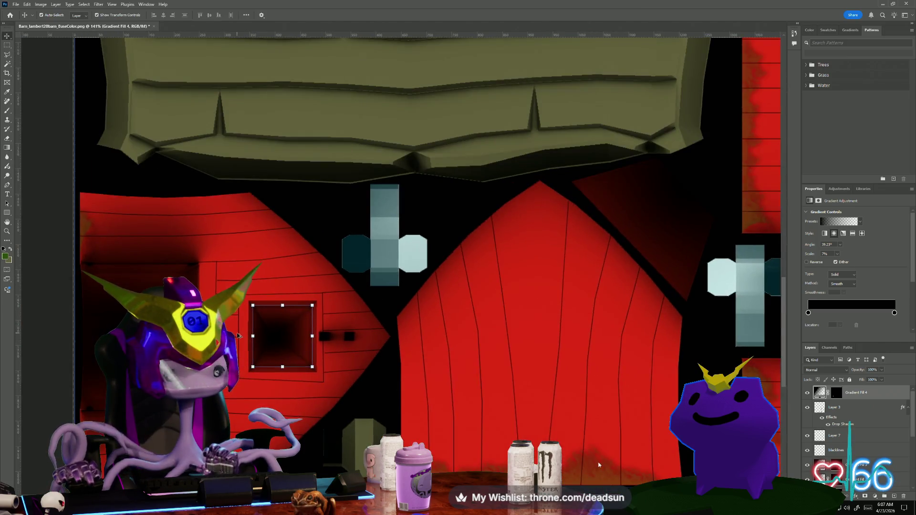
- On a new layer, draw a radial gradient out from the window centre
left_click(893, 497)
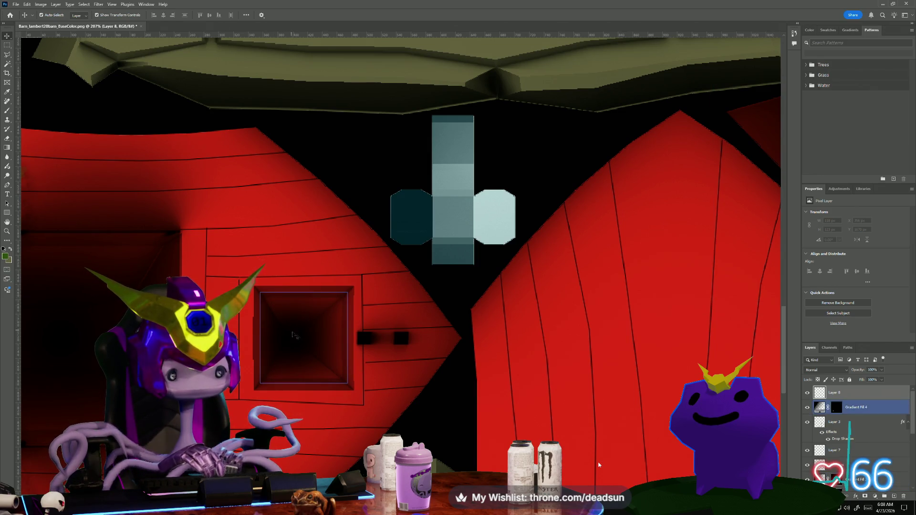
left_click(7, 149)
left_click_drag(300, 340, 416, 309)
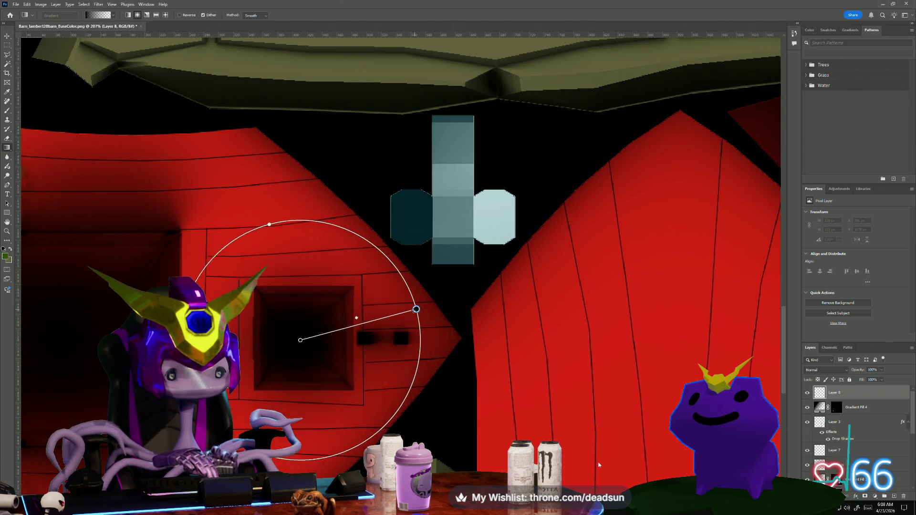
key("Return")
- Select the dark window opening, lay a wider radial gradient across it, and lower its fill
key("m")
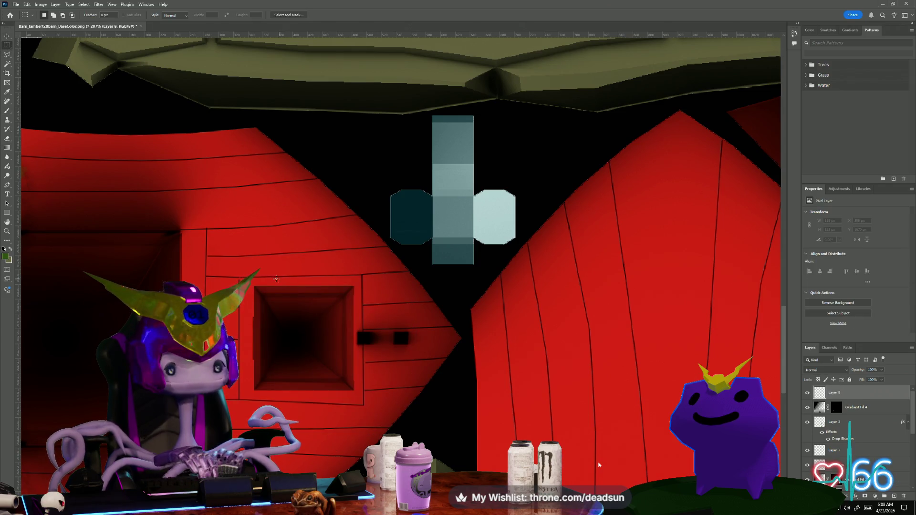
left_click_drag(261, 294, 347, 380)
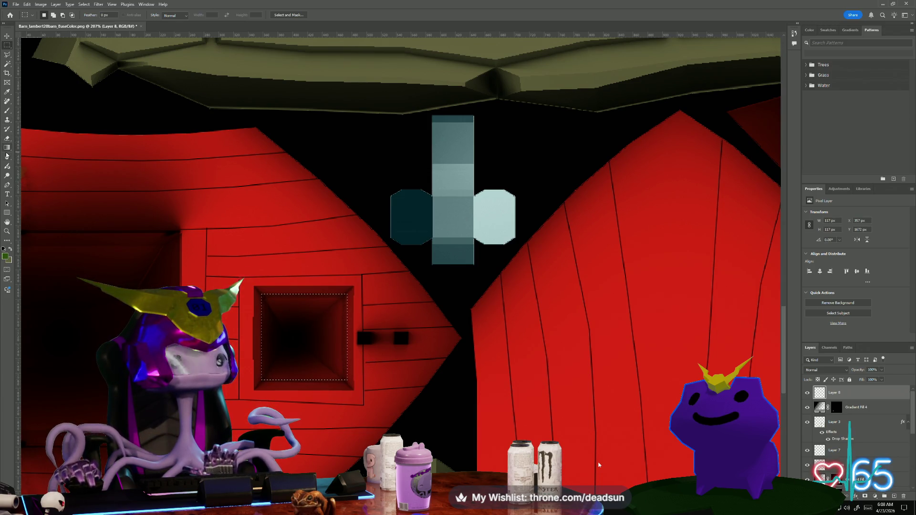
left_click(7, 148)
left_click_drag(302, 341, 617, 326)
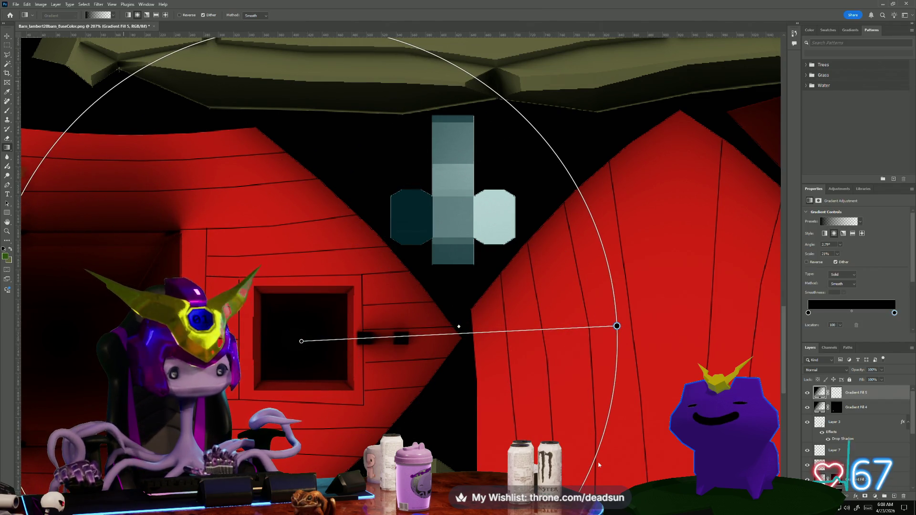
key("m")
scroll("down", 3)
scroll("up", 3)
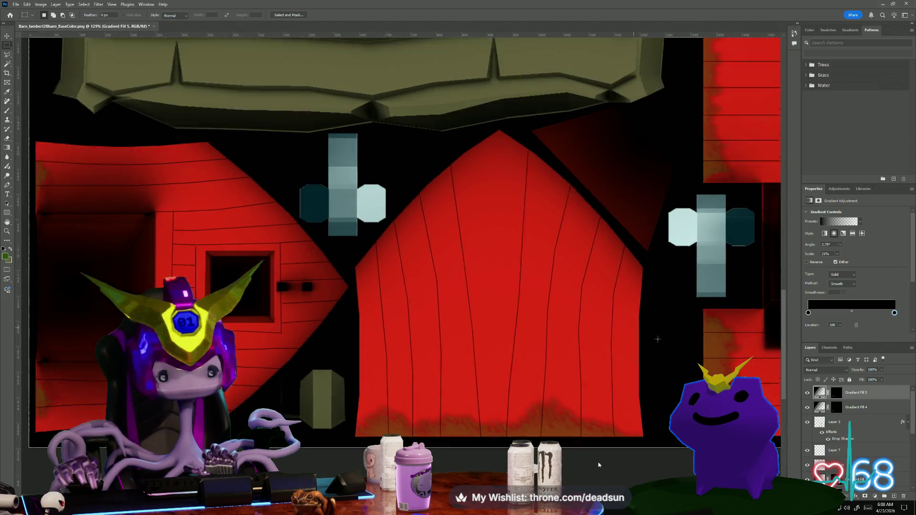
left_click(882, 380)
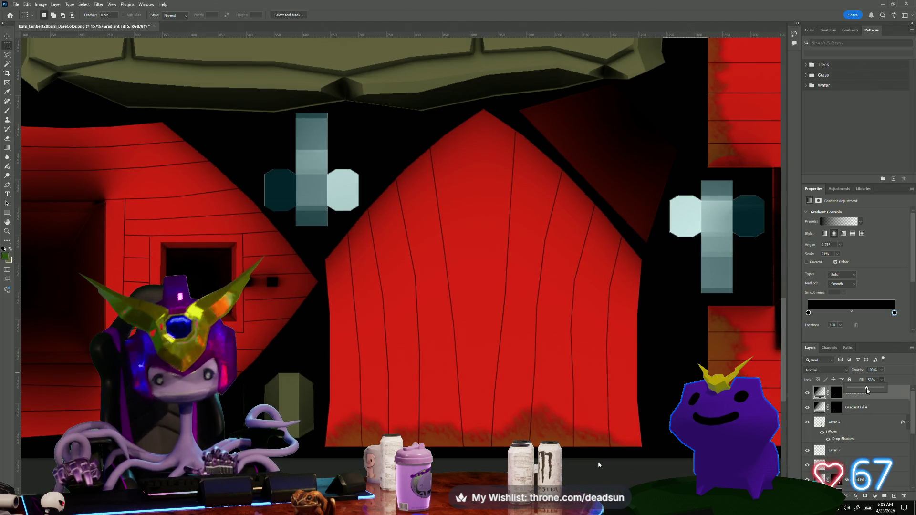
scroll("down", 3)
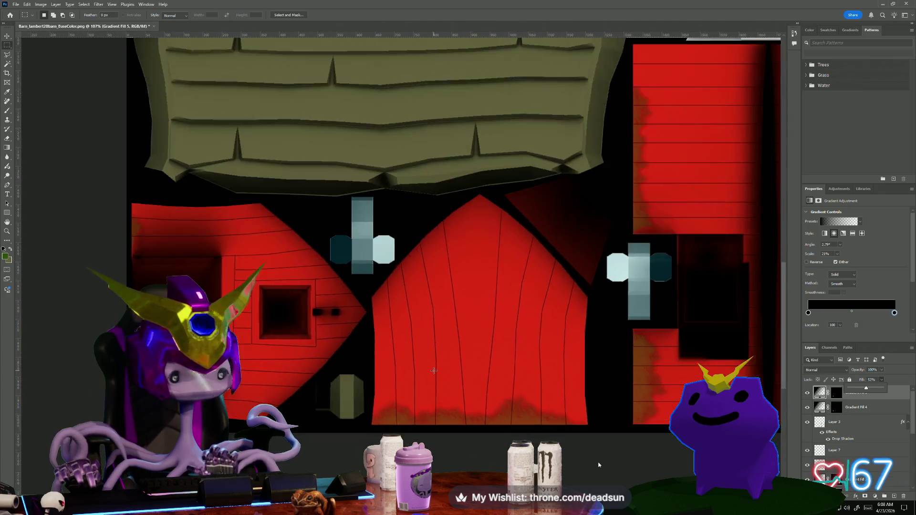
left_click(14, 4)
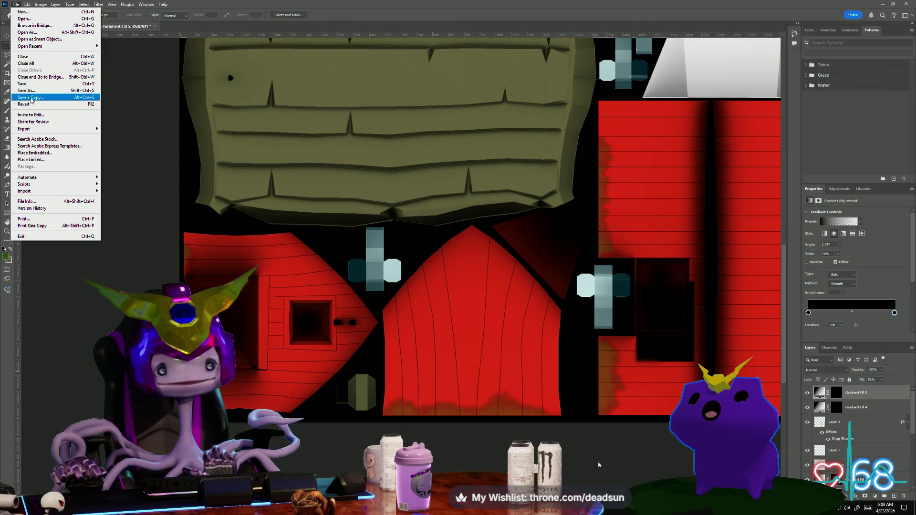
- Save a PNG copy over the existing Barn_BaseColor.png and switch to Maya
left_click(31, 98)
left_click(270, 180)
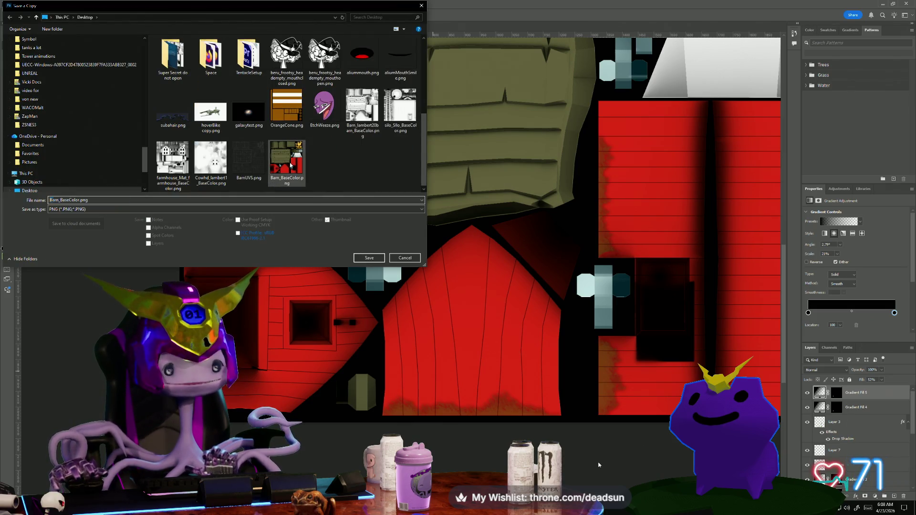
left_click(374, 257)
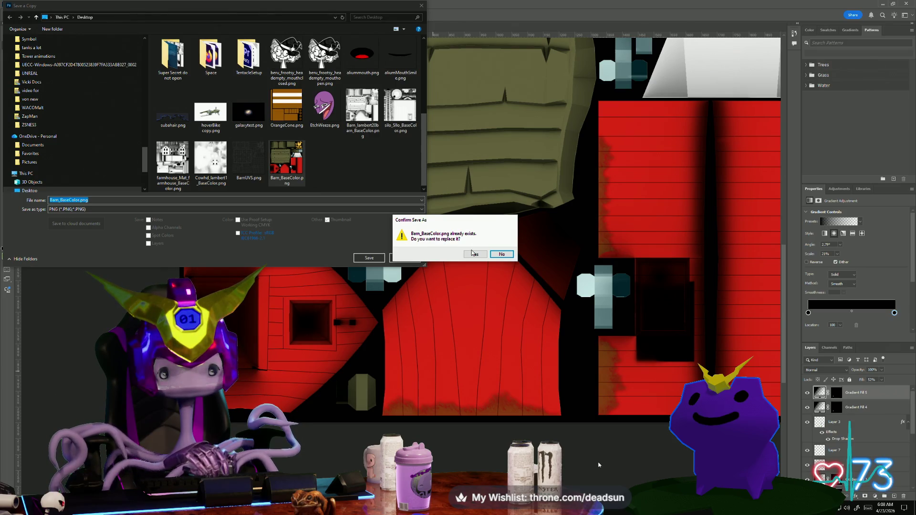
left_click(472, 253)
left_click(497, 154)
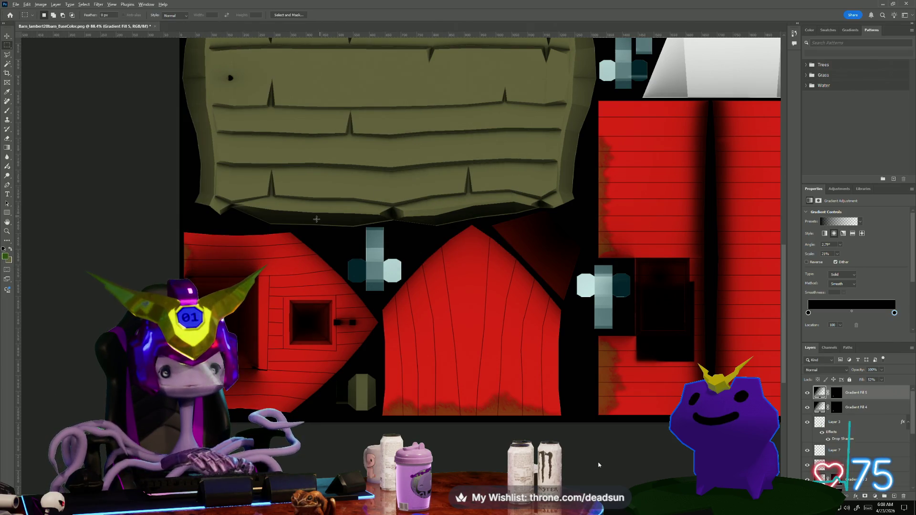
key("alt+Tab")
left_click_drag(276, 163, 305, 143)
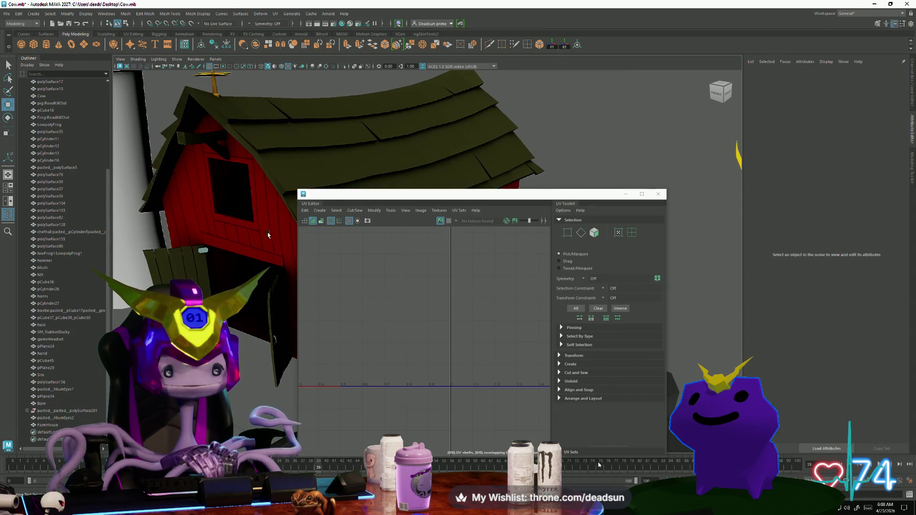
- In Maya, minimize the UV Editor and view the barn's retextured front and the farm scene
left_click(625, 194)
left_click_drag(477, 268, 306, 286)
left_click_drag(256, 336, 268, 328)
scroll("down", 3)
scroll("up", 3)
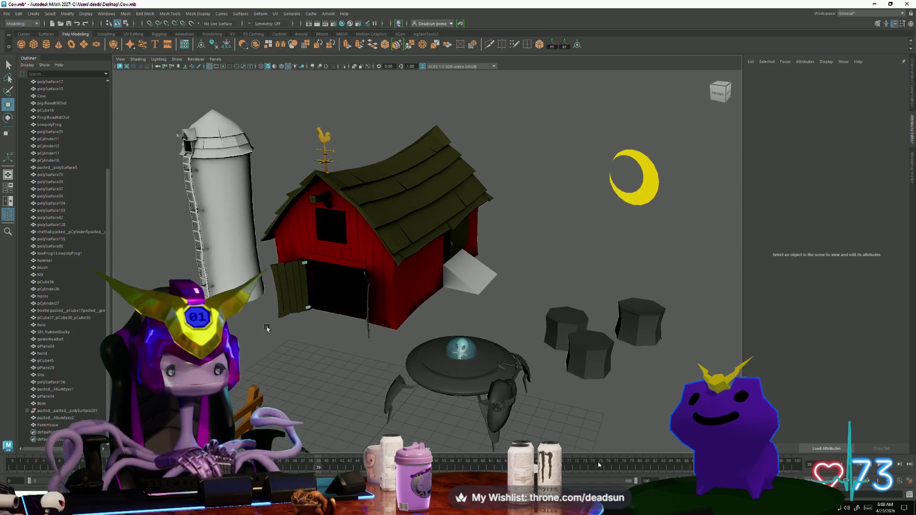
scroll("down", 3)
left_click_drag(327, 333, 294, 317)
scroll("up", 3)
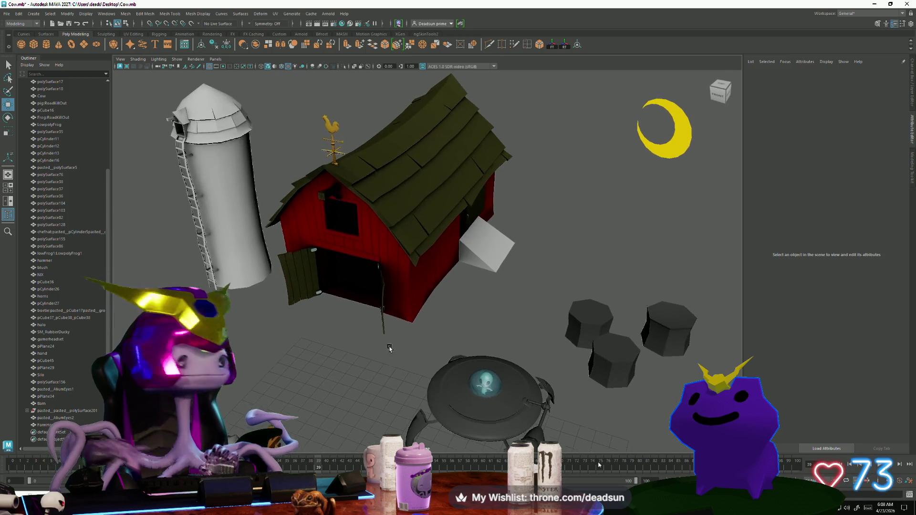
scroll("down", 3)
scroll("up", 3)
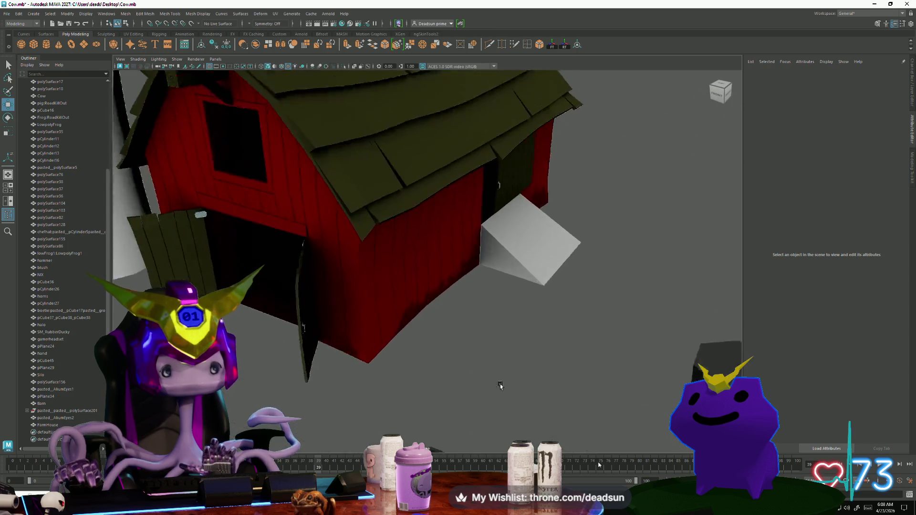
scroll("down", 3)
scroll("up", 3)
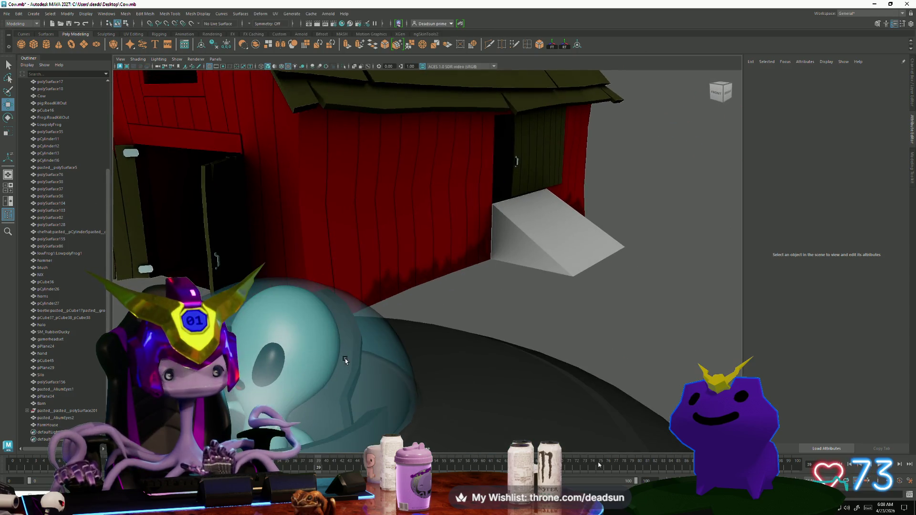
scroll("down", 3)
- Inspect the barn from the back and a wide front view, then return to Photoshop
left_click_drag(316, 361, 472, 322)
scroll("down", 3)
left_click_drag(454, 362, 339, 390)
scroll("up", 3)
scroll("down", 3)
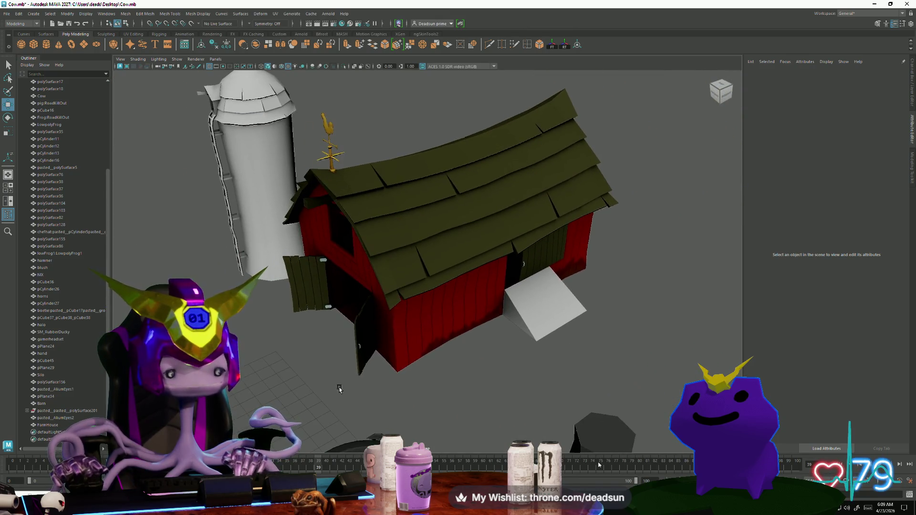
key("alt+Tab")
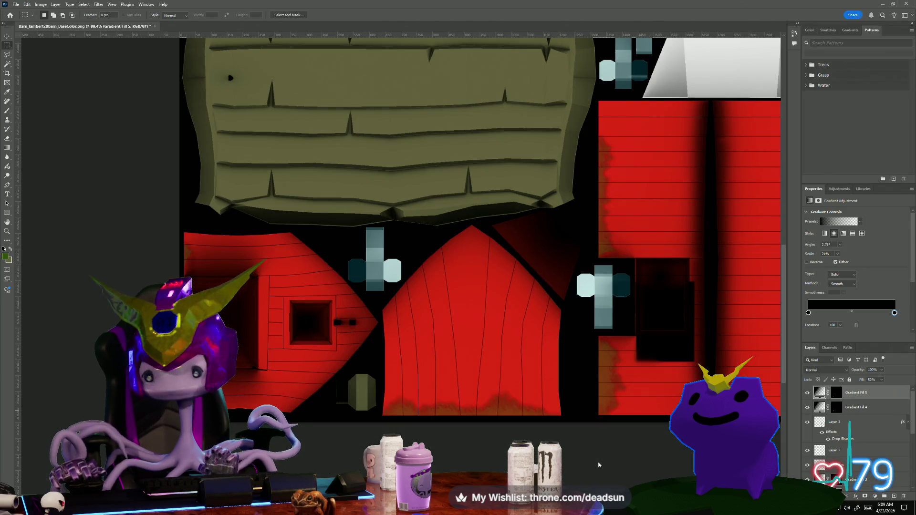
- Add a new layer above Layer 3 and set the foreground colour to pale yellow #d2c269
left_click(842, 424)
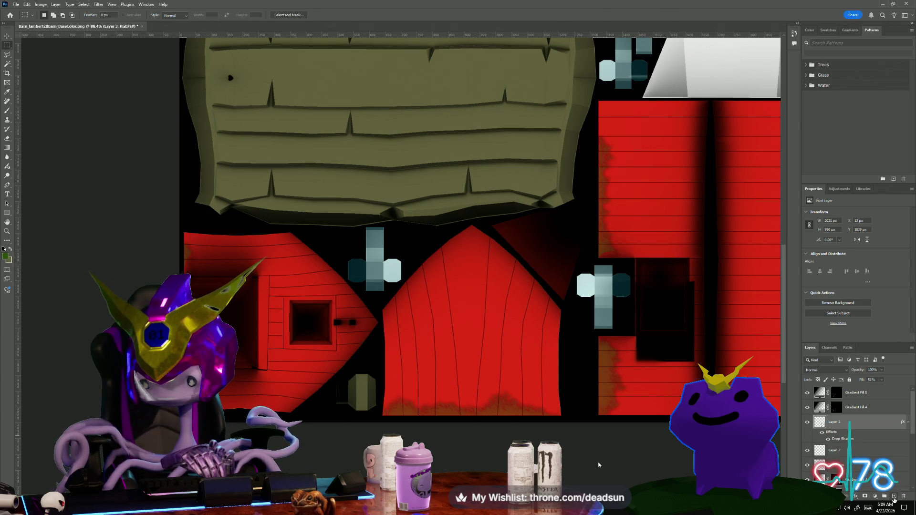
left_click(895, 497)
type("highlits")
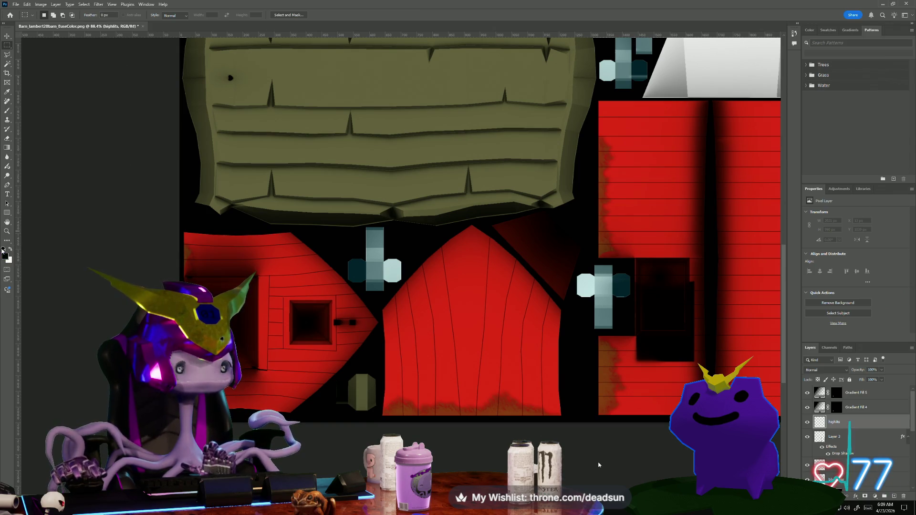
left_click(6, 256)
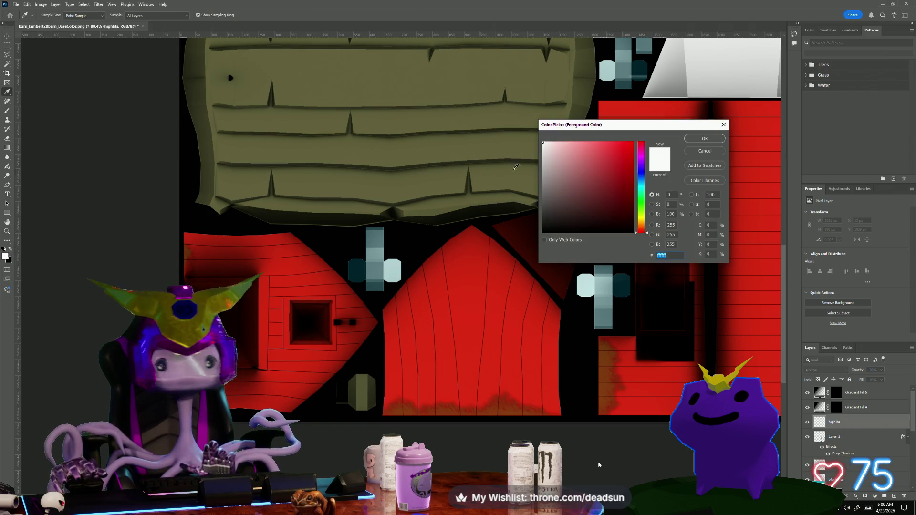
left_click(641, 220)
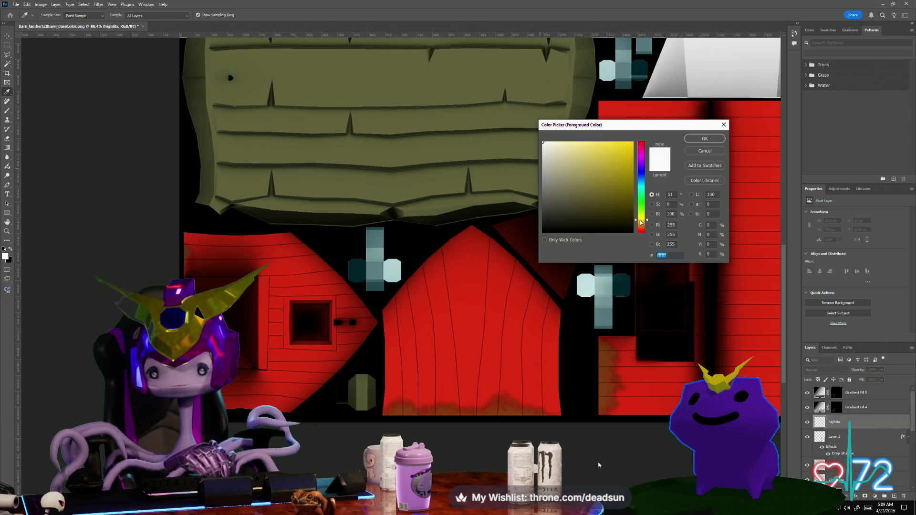
left_click(586, 157)
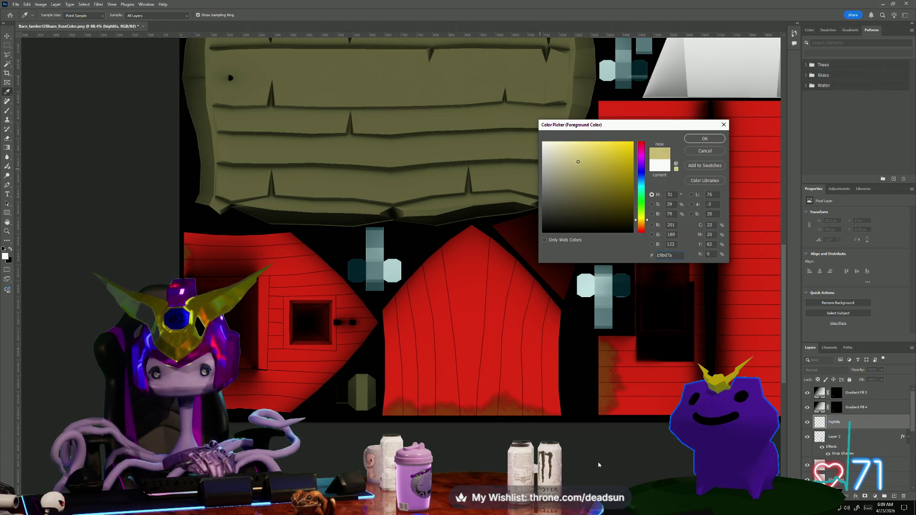
left_click_drag(581, 155, 589, 157)
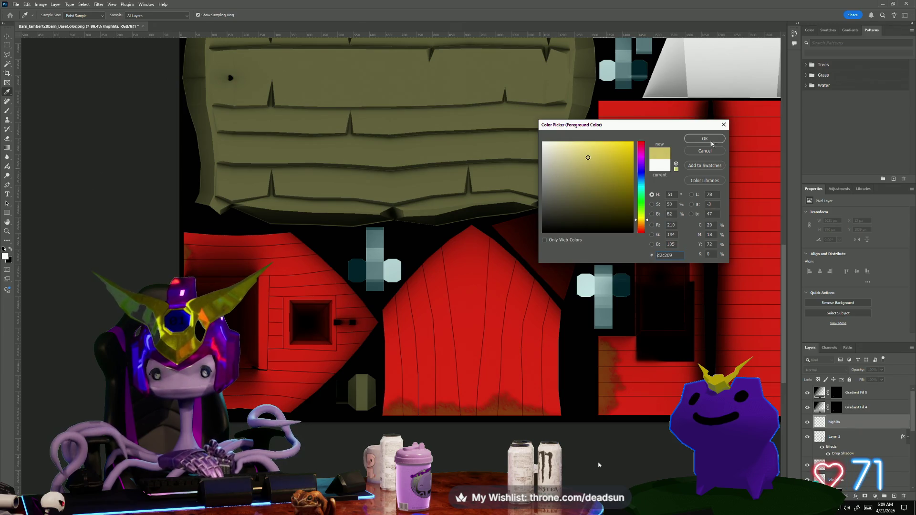
left_click(711, 142)
key("m")
scroll("up", 3)
- Frame the olive roof pieces, check the barn model in Maya, and return to the texture
left_click_drag(676, 133, 435, 442)
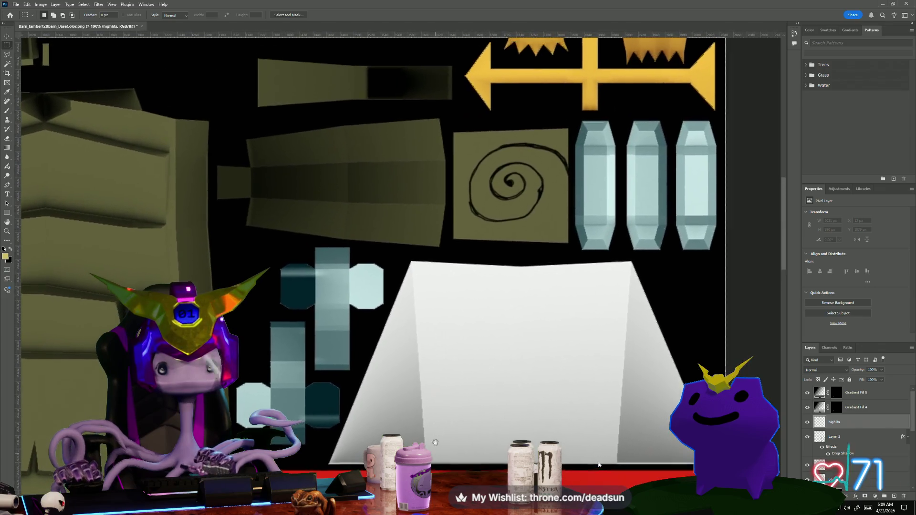
key("alt+Tab")
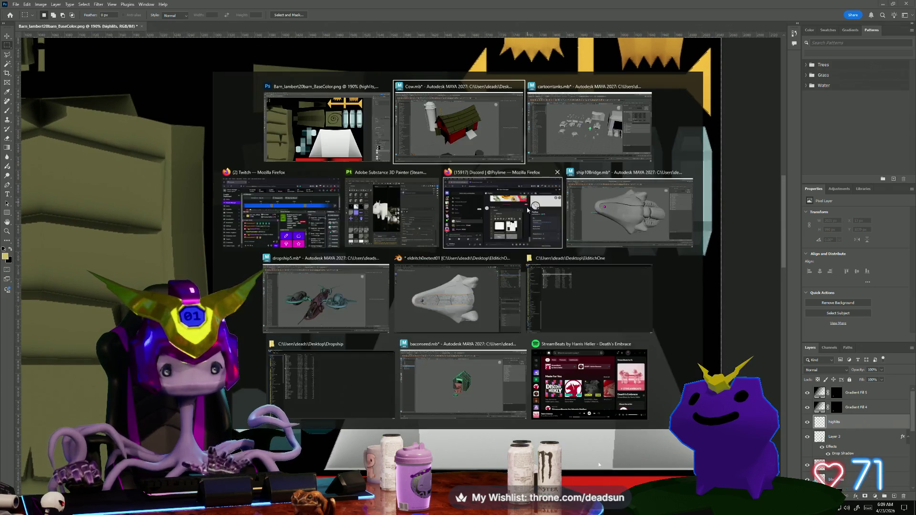
left_click_drag(525, 209, 525, 248)
scroll("up", 3)
scroll("down", 3)
left_click_drag(524, 279, 375, 353)
key("alt+Tab")
left_click(442, 133)
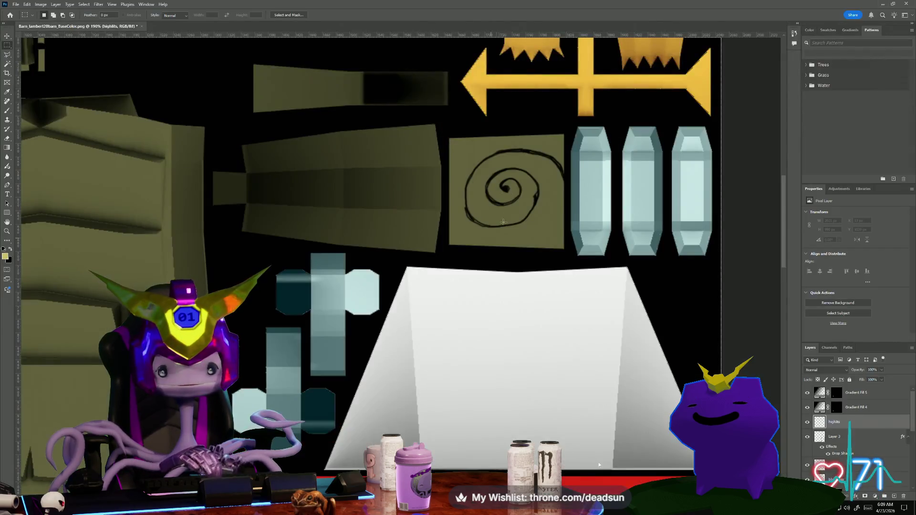
- Paint short pale yellow brush highlights at the spiral square's top-left and left edge
left_click(10, 110)
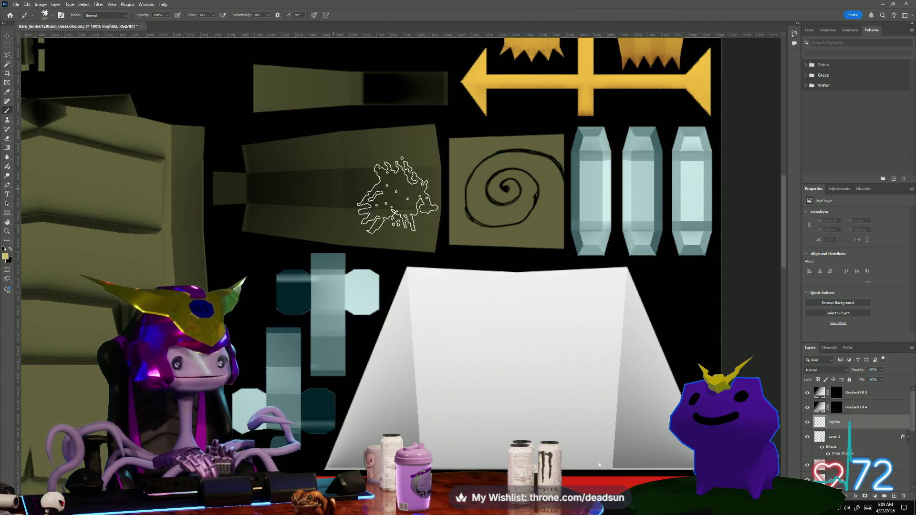
left_click(44, 17)
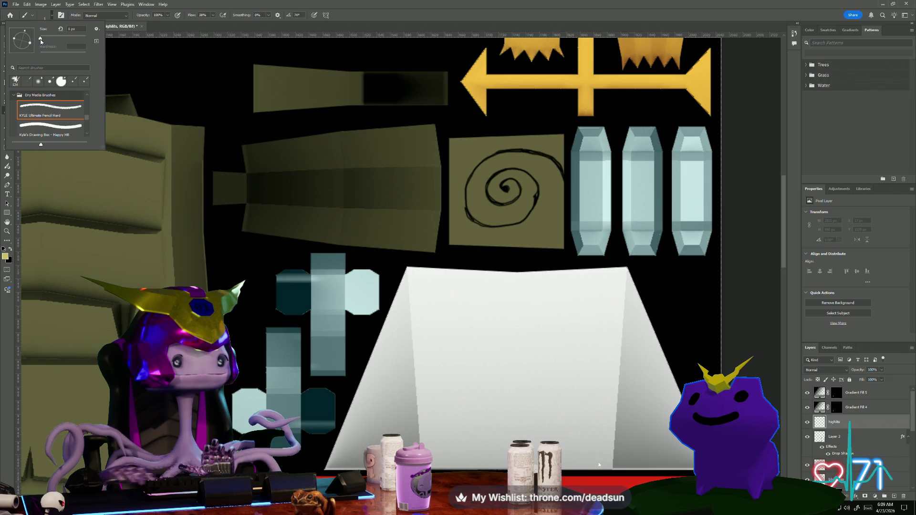
left_click(41, 39)
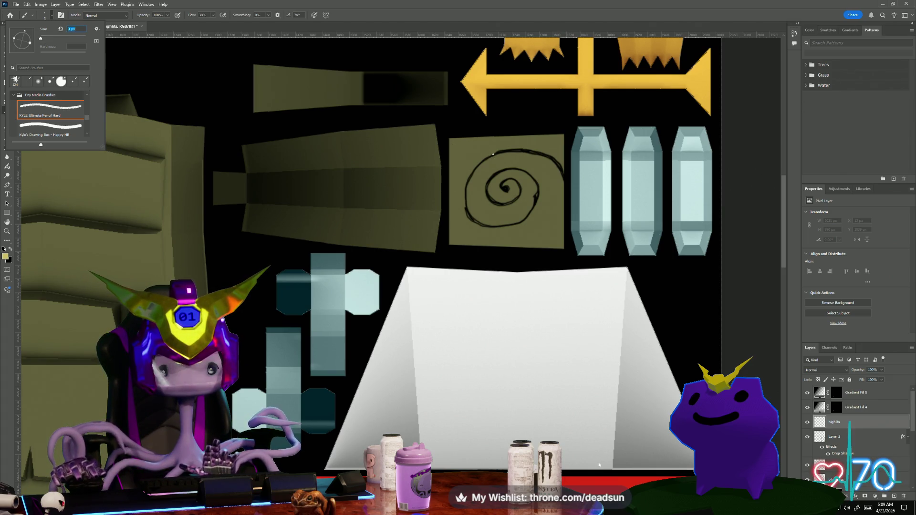
key("Return")
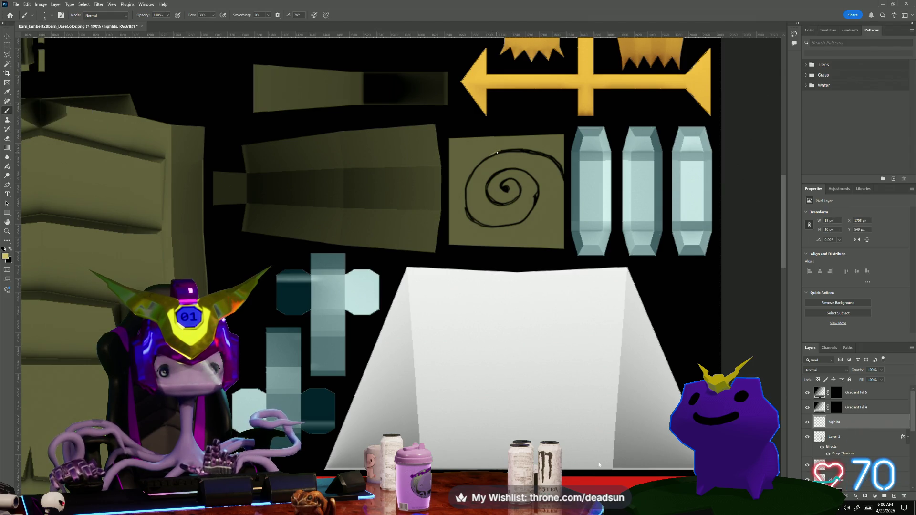
left_click_drag(476, 163, 477, 162)
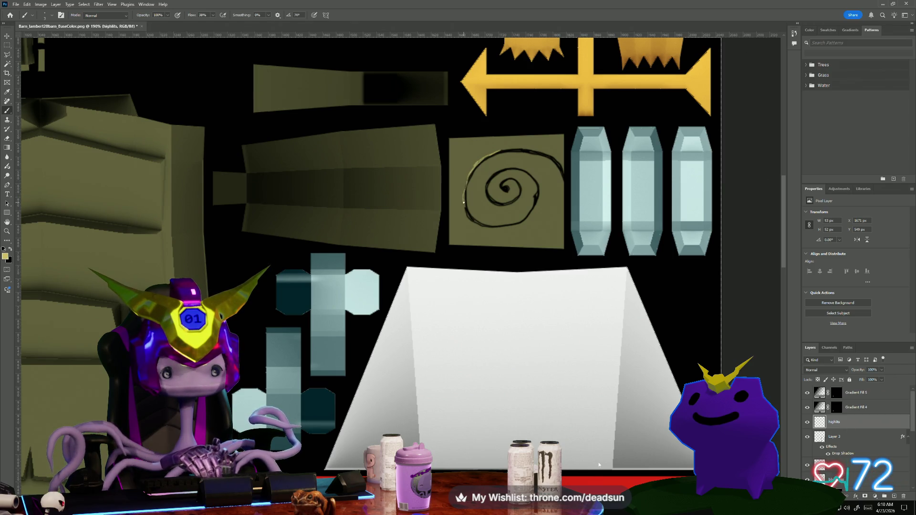
left_click_drag(468, 220, 476, 165)
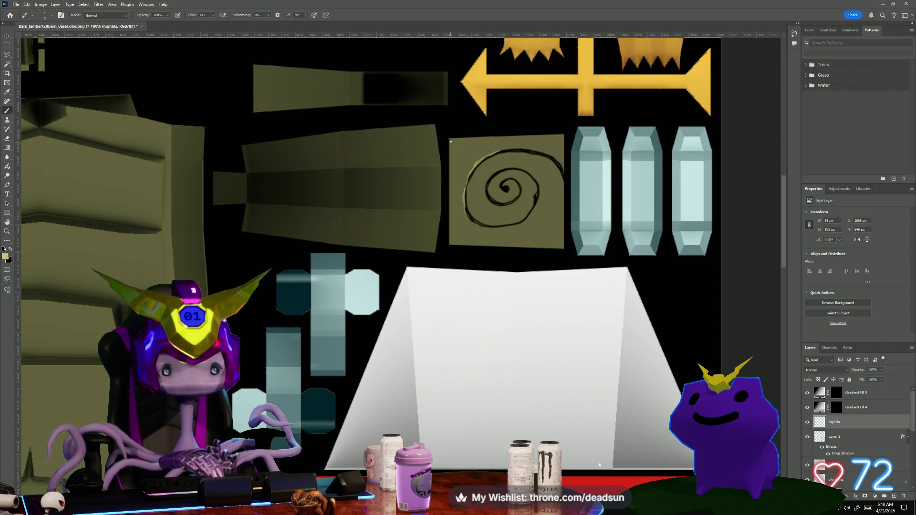
- Enlarge the brush to 9 px and highlight the spiral square's left and top edges
left_click(44, 18)
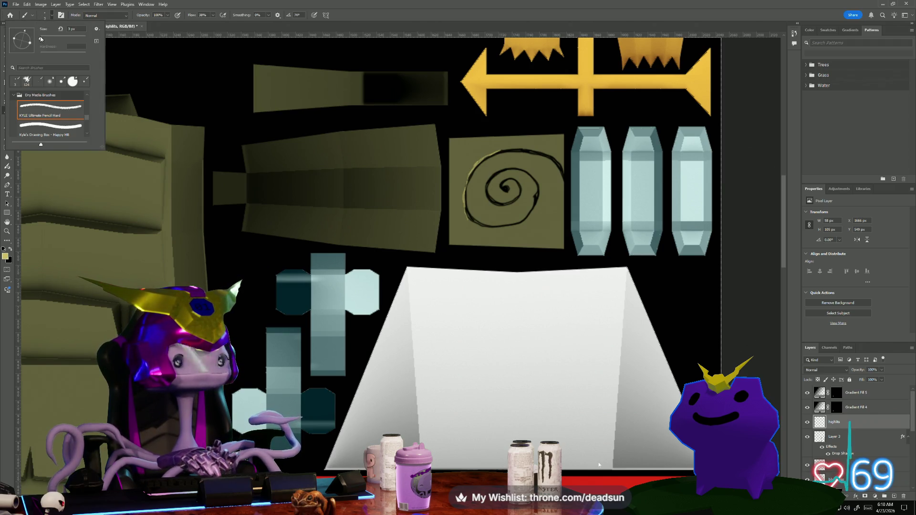
left_click_drag(42, 38, 43, 37)
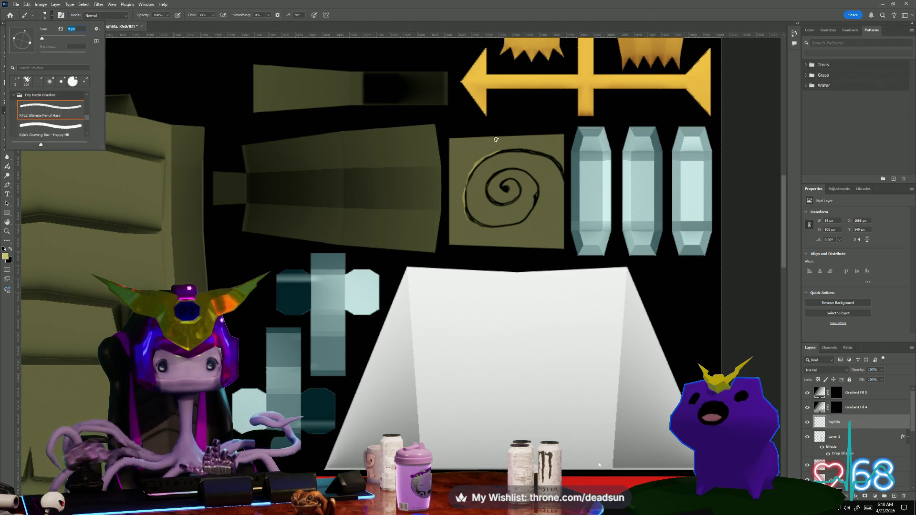
left_click(496, 139)
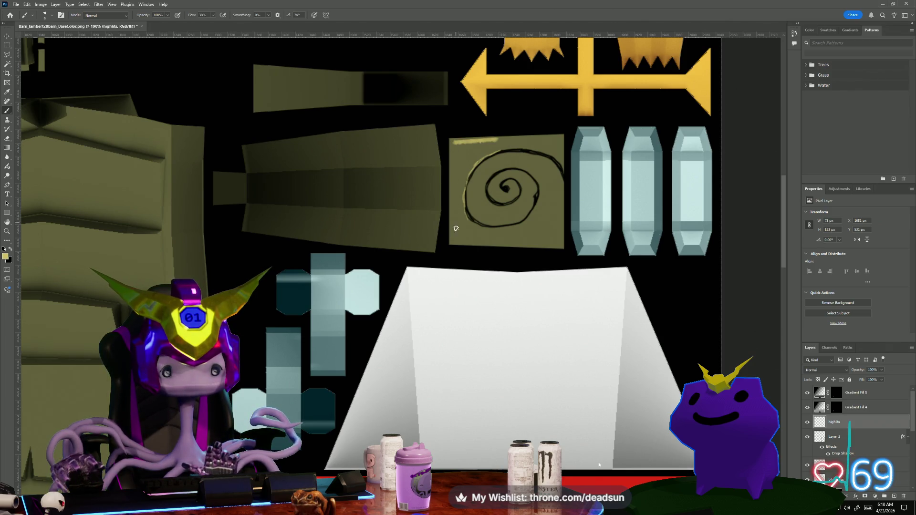
left_click(455, 237)
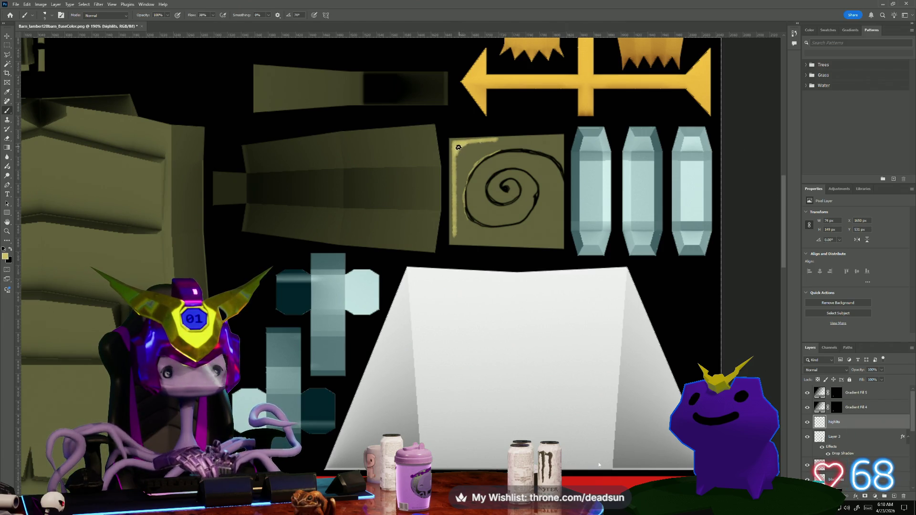
left_click_drag(465, 145, 491, 143)
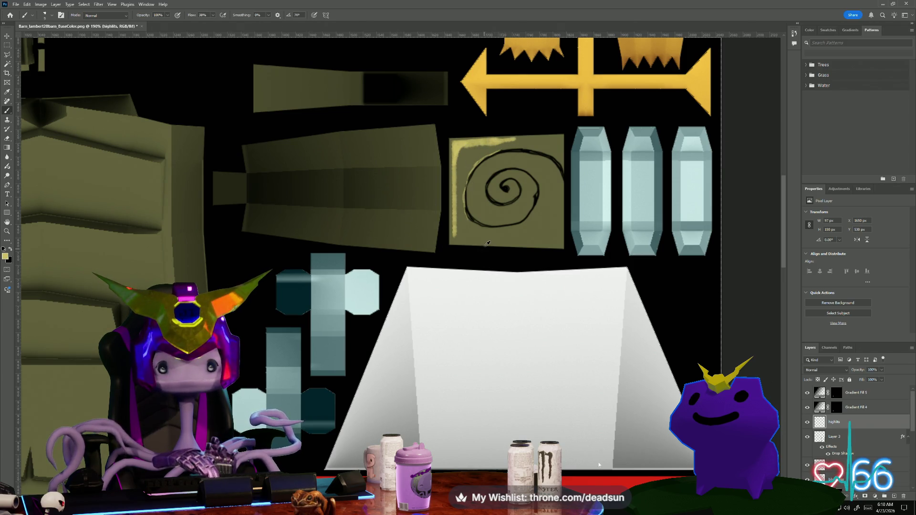
scroll("down", 3)
scroll("up", 3)
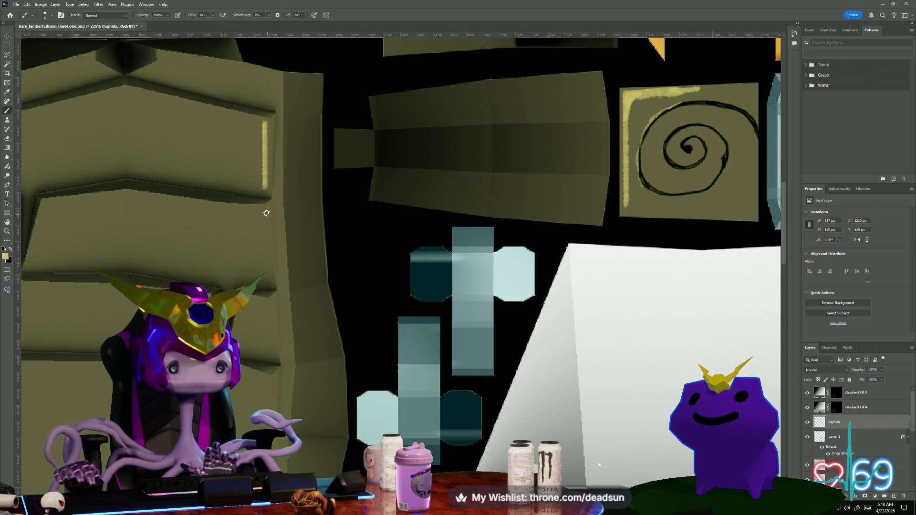
- Draw straight pale yellow highlights down plank edges, along a spike edge and a spike tip
left_click(272, 278)
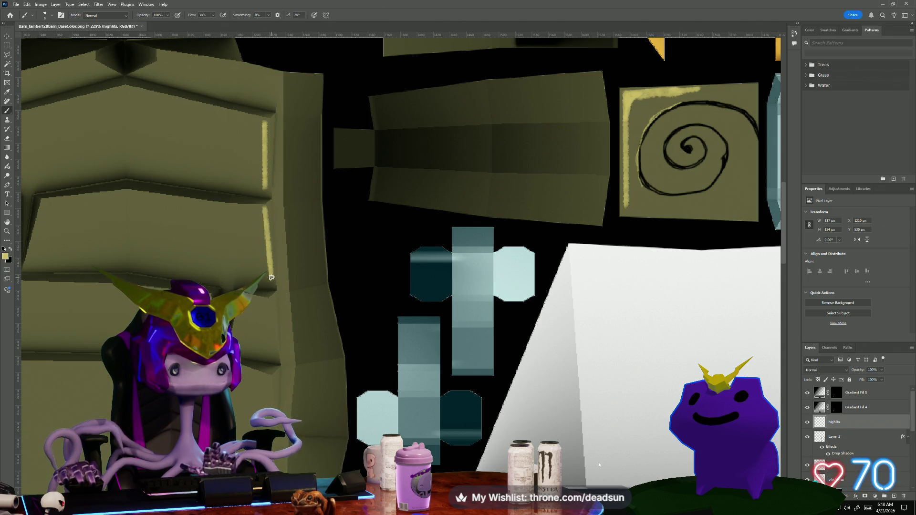
scroll("left", 3)
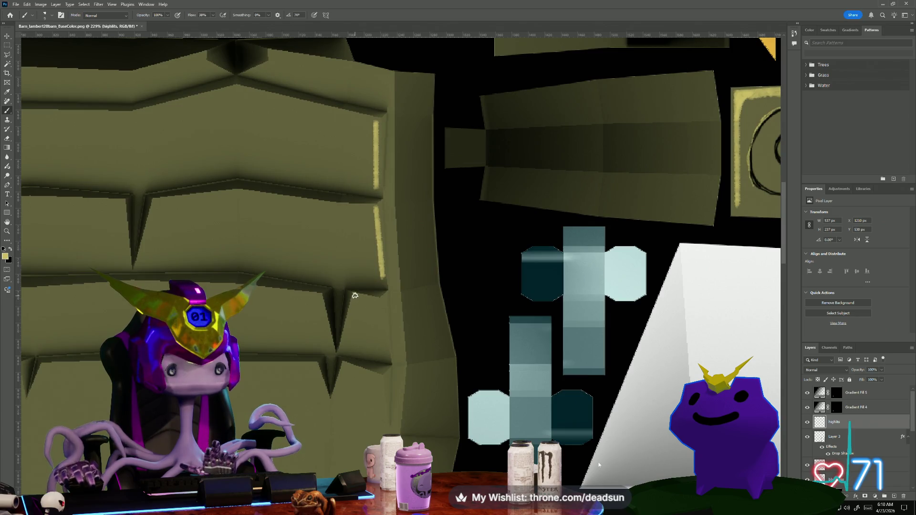
left_click(355, 295)
left_click(346, 335)
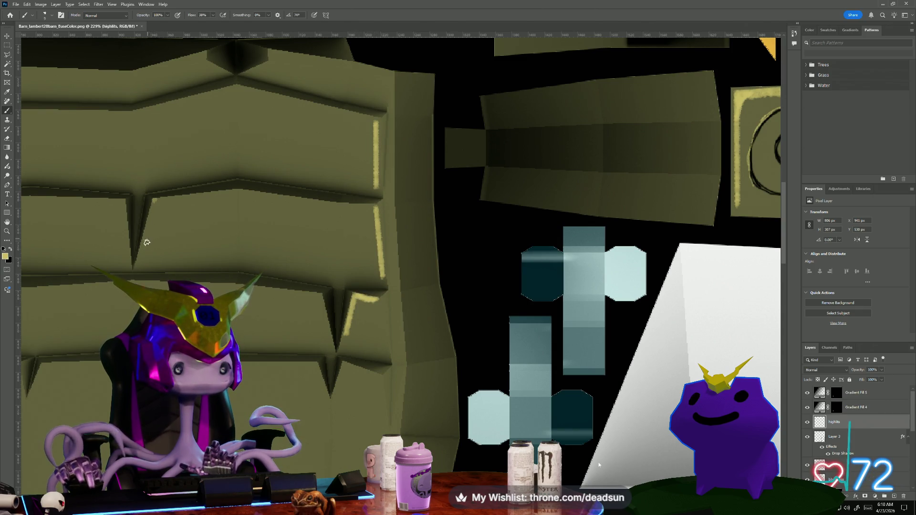
left_click(140, 258)
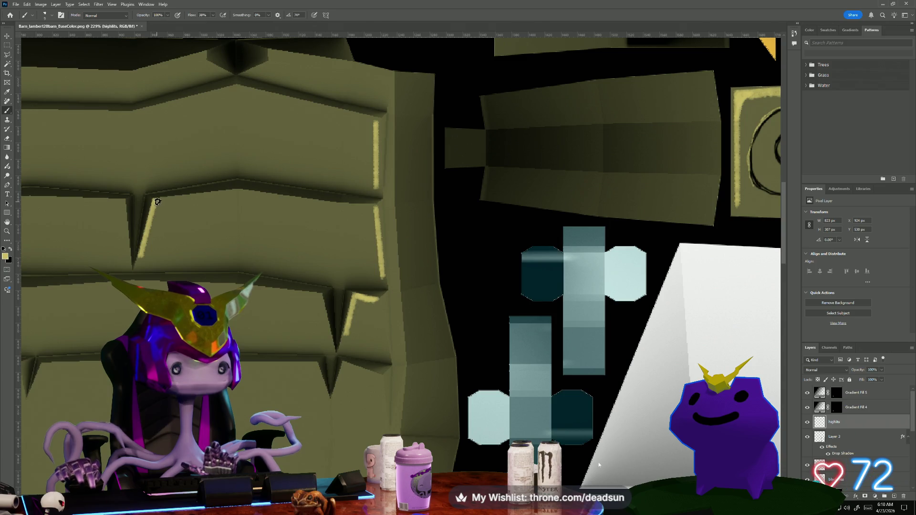
scroll("down", 3)
left_click_drag(338, 273, 317, 195)
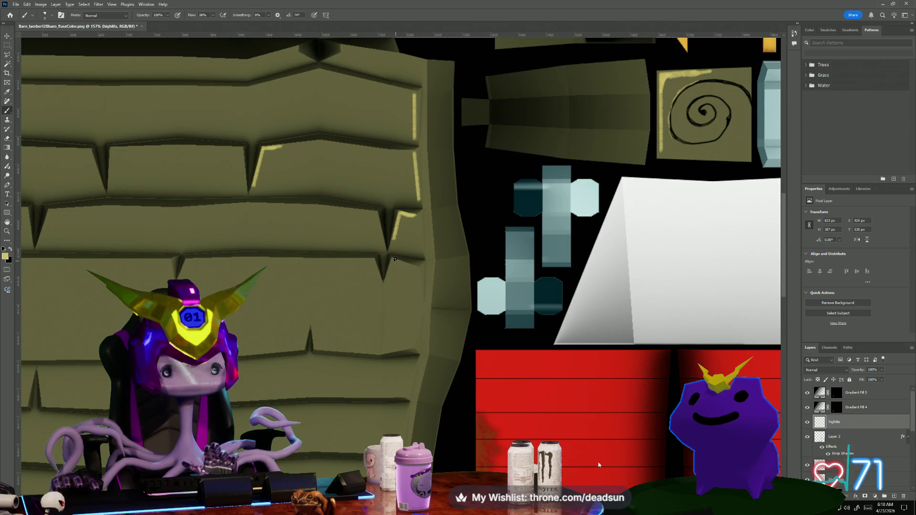
left_click_drag(393, 260, 396, 261)
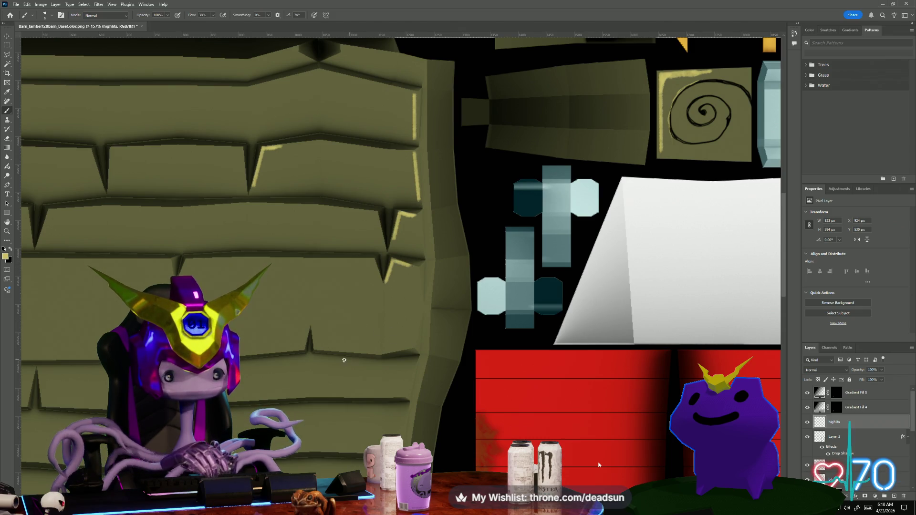
- Highlight a spike's left edge, the top ledge and the ledge peak of the upper planks
left_click_drag(310, 325, 353, 317)
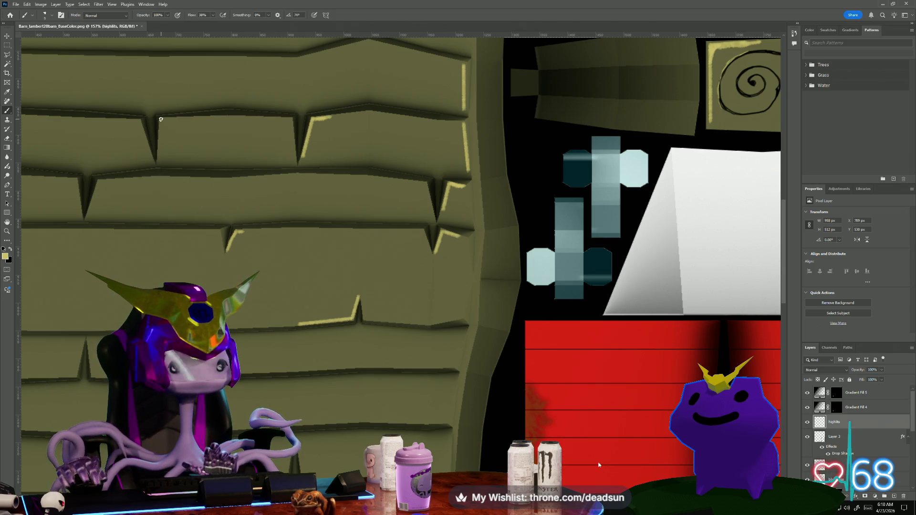
left_click_drag(158, 163, 161, 119)
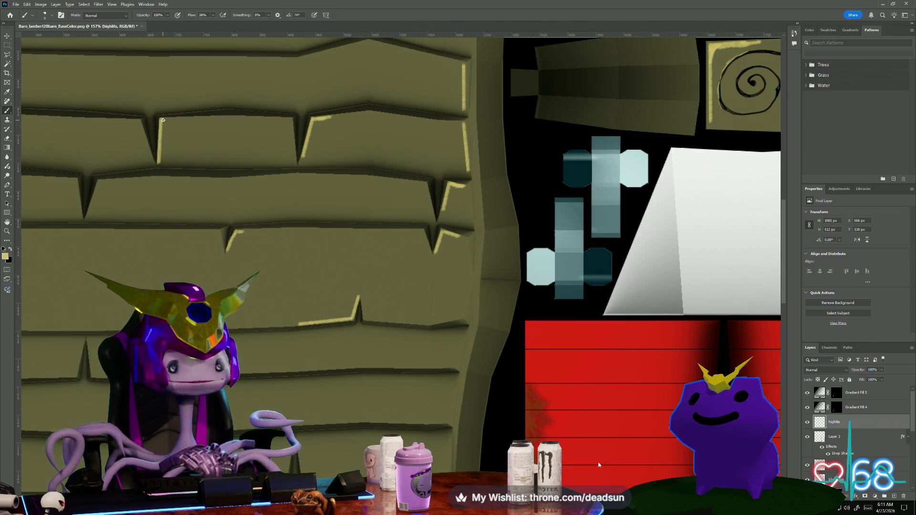
left_click(208, 119)
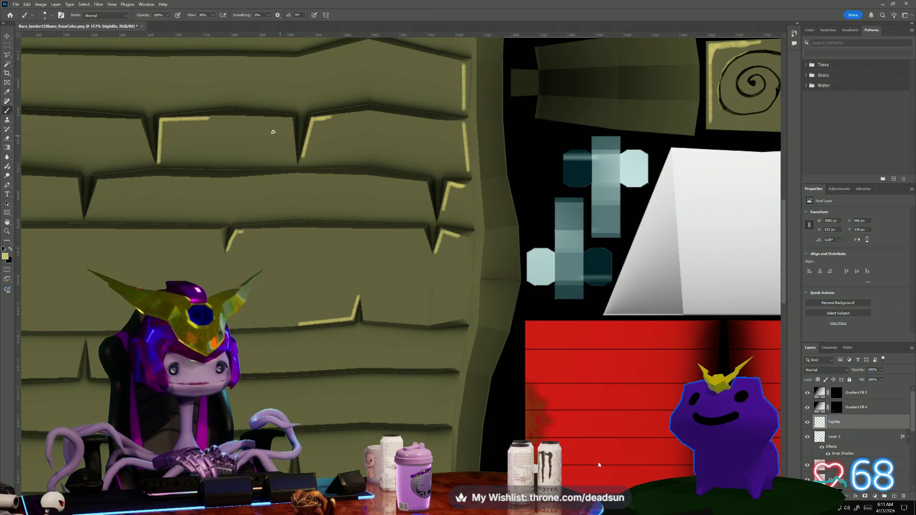
left_click_drag(239, 117, 440, 190)
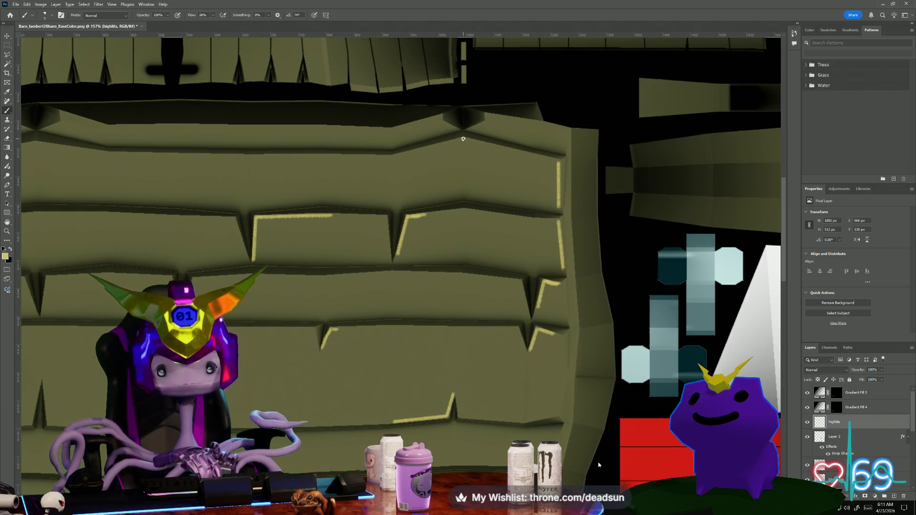
left_click(463, 139)
left_click(396, 156)
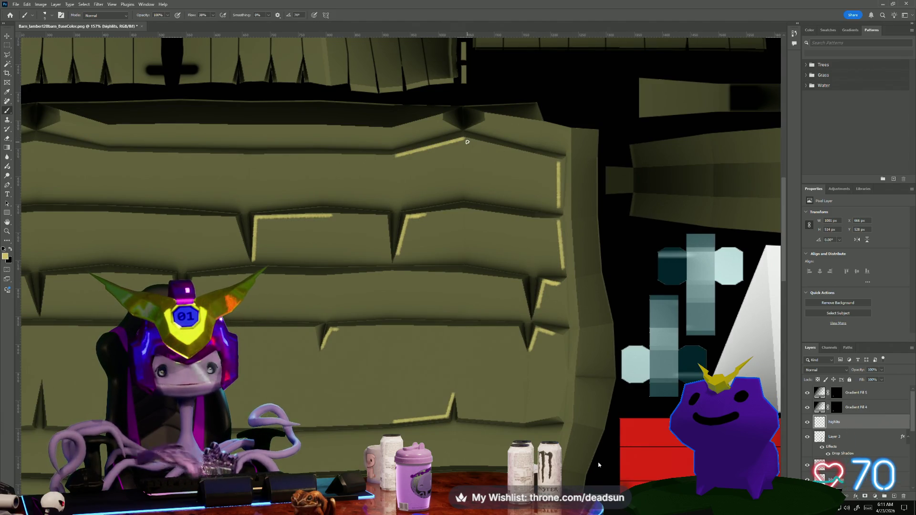
left_click_drag(313, 242, 389, 415)
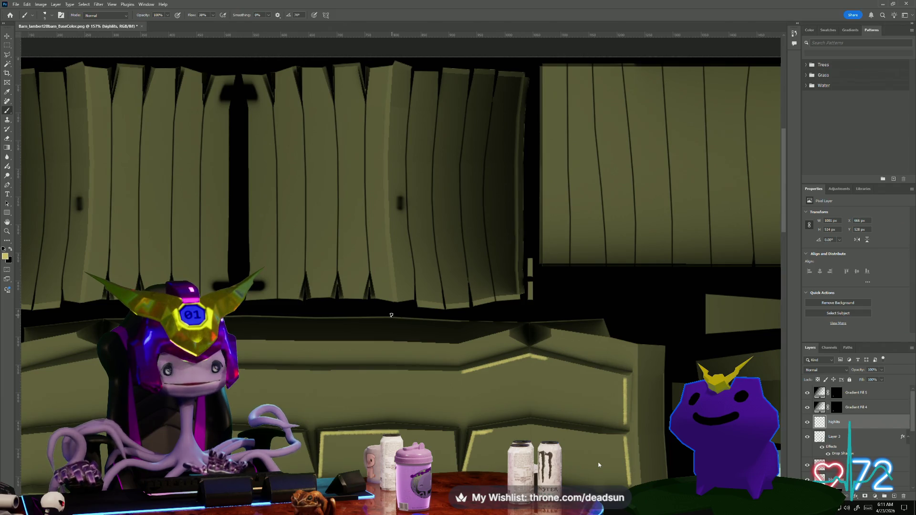
- Paint pale yellow highlights along the lower edges of the vertical olive planks
scroll("down", 3)
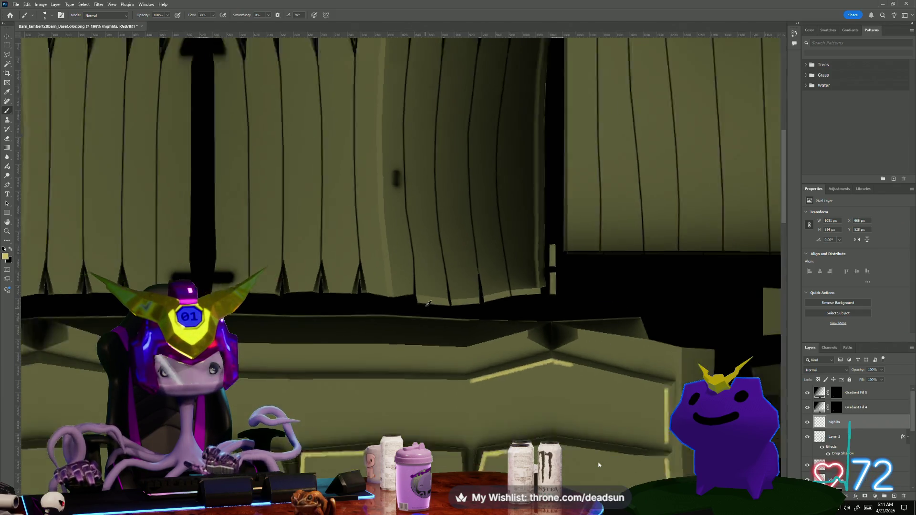
scroll("up", 3)
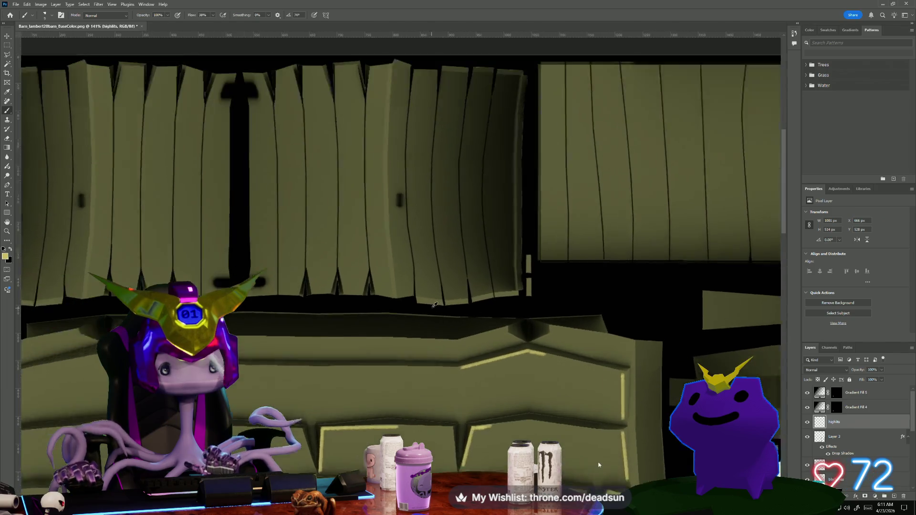
left_click_drag(364, 273, 416, 281)
left_click_drag(504, 274, 604, 261)
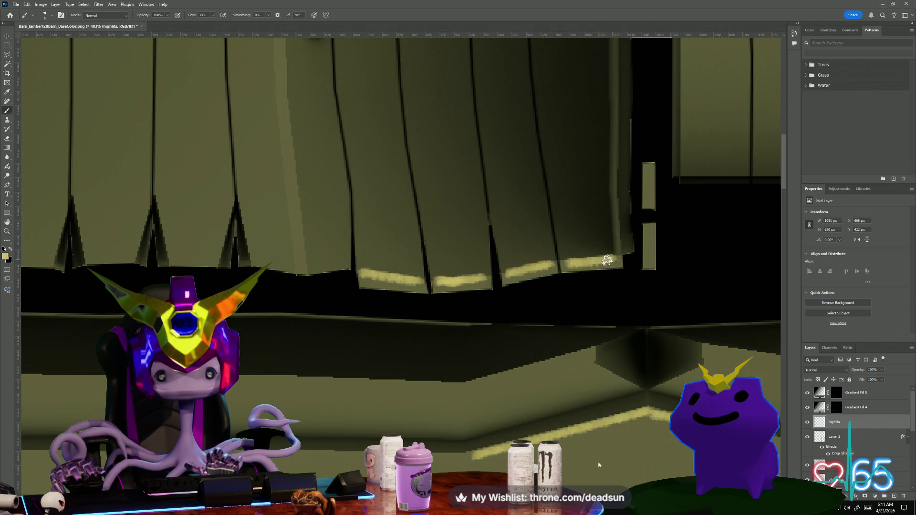
scroll("down", 3)
left_click_drag(245, 180, 783, 334)
left_click_drag(389, 327, 420, 314)
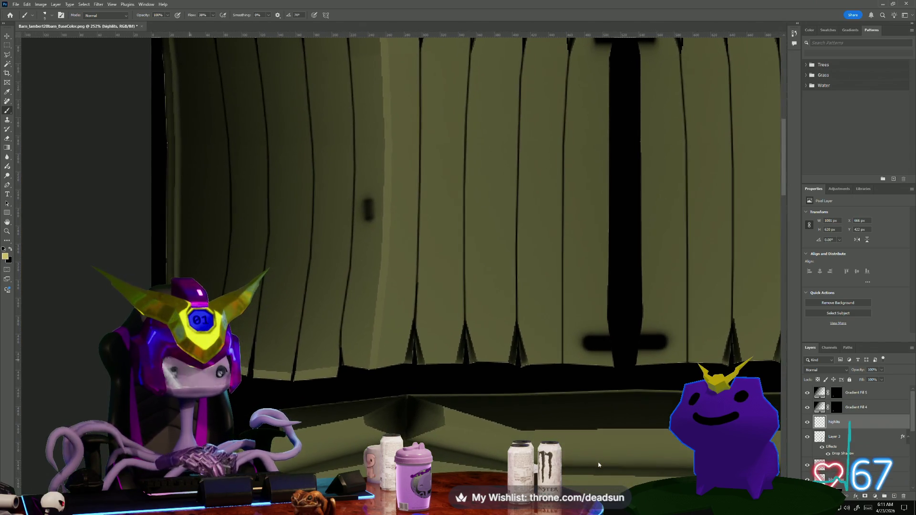
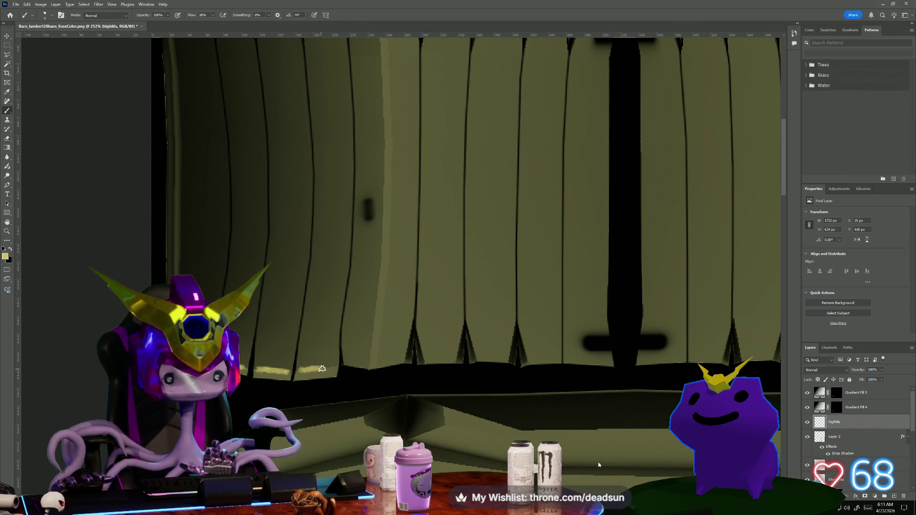
- Paint pale yellow highlight strokes and dabs along more of the green planks' bottom edges
left_click_drag(301, 369, 330, 369)
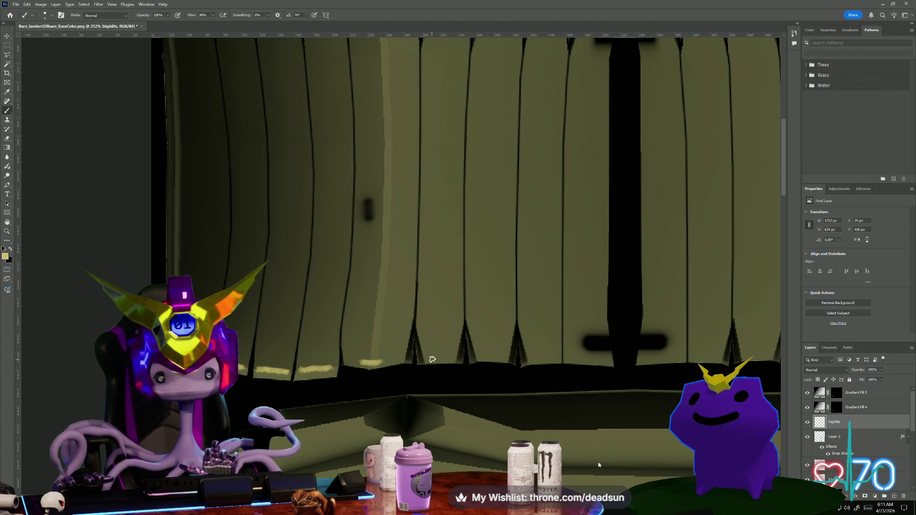
left_click_drag(562, 333, 325, 387)
scroll("down", 3)
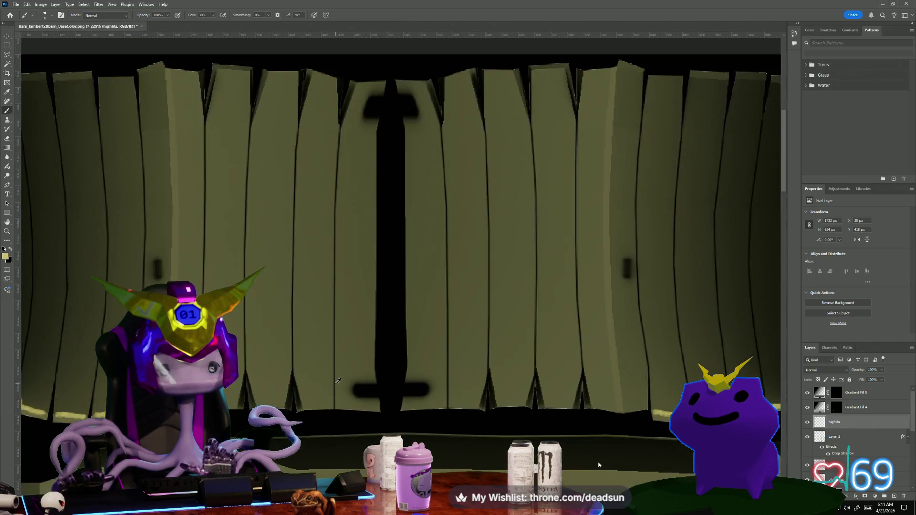
scroll("down", 3)
scroll("up", 3)
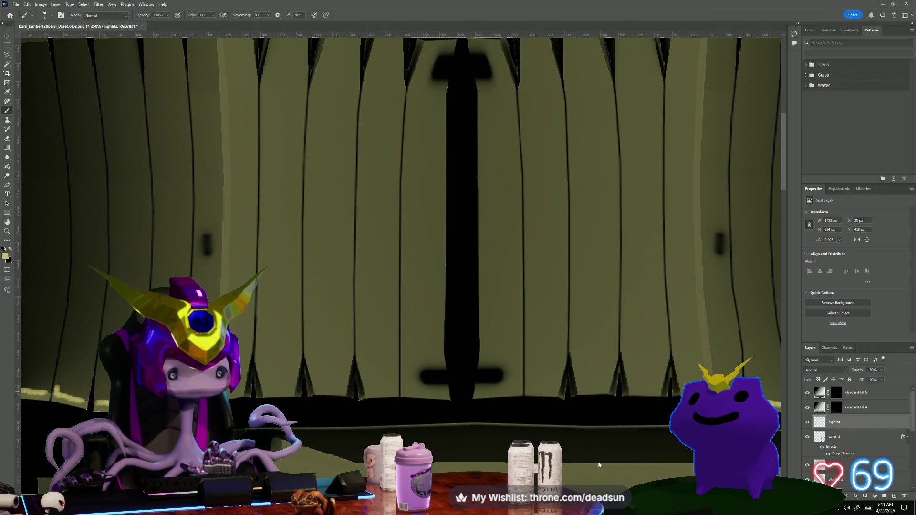
left_click(401, 414)
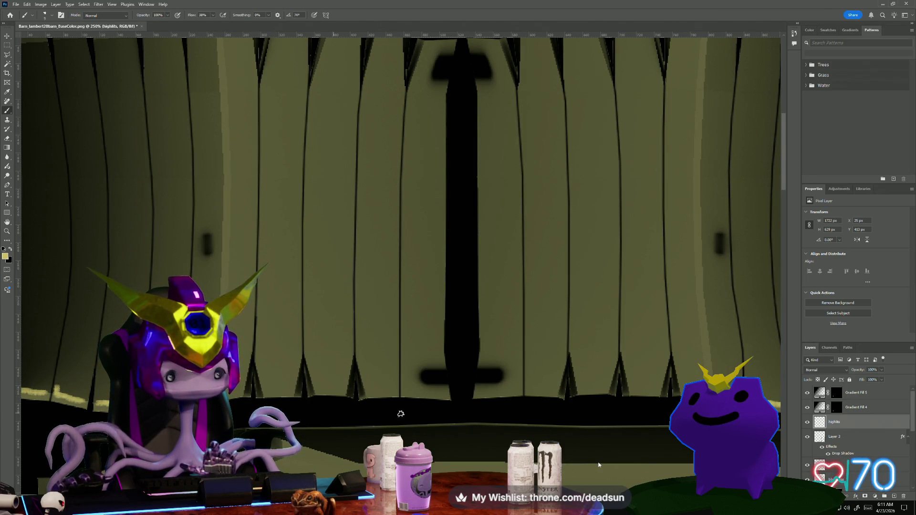
scroll("down", 3)
left_click_drag(301, 421, 301, 170)
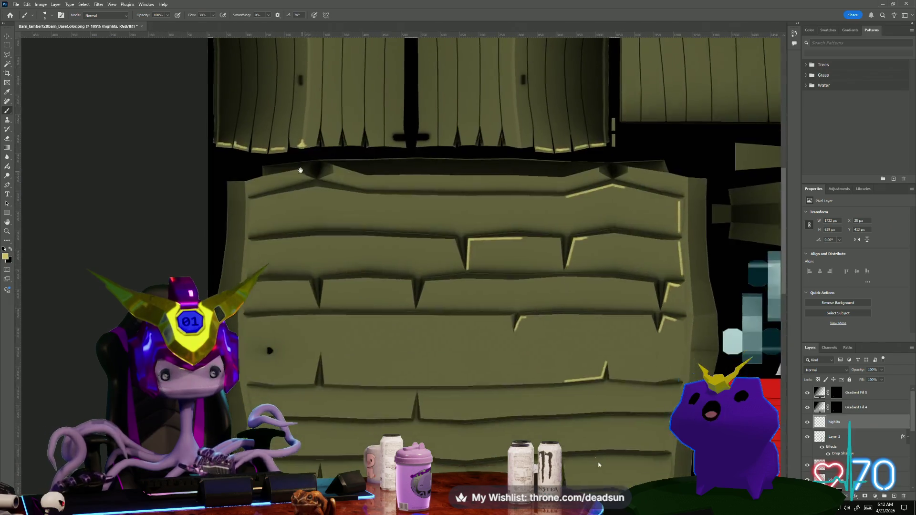
- Paint short pale yellow highlights on a wall ledge and on both sides of the spikes
scroll("up", 3)
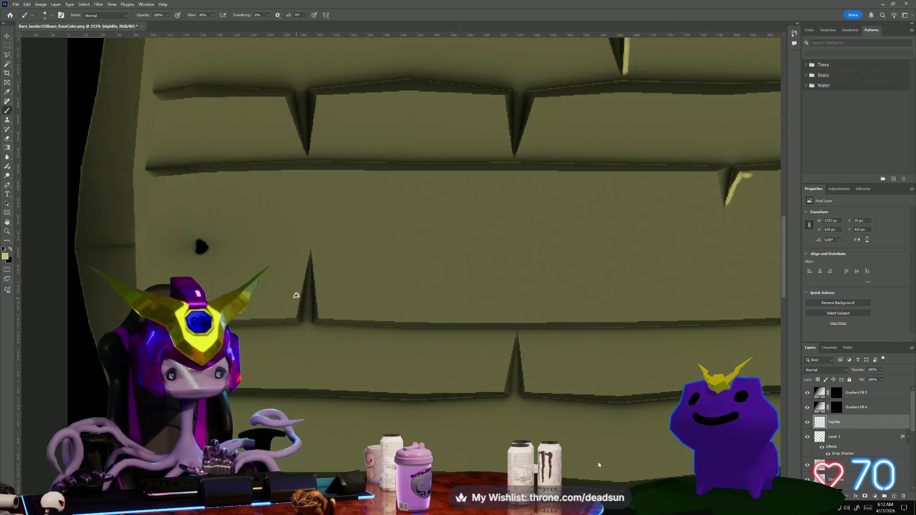
left_click_drag(296, 296, 289, 314)
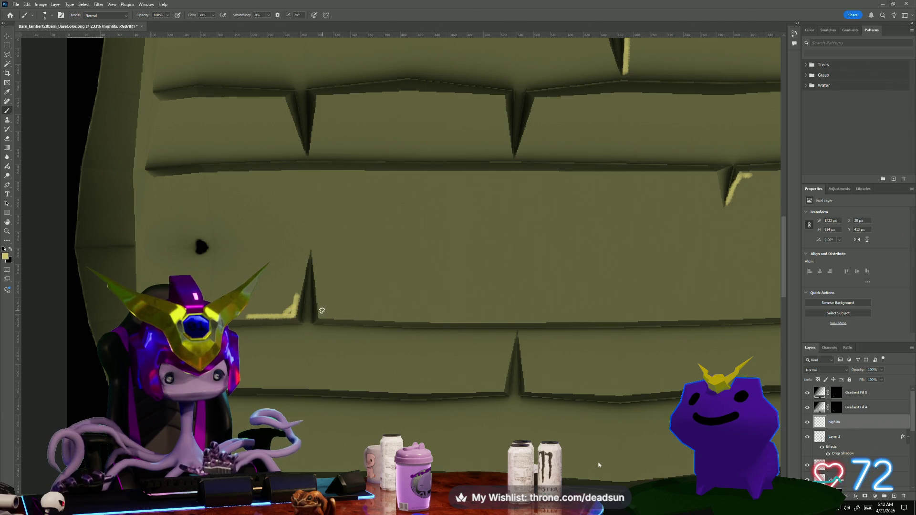
left_click_drag(322, 311, 321, 303)
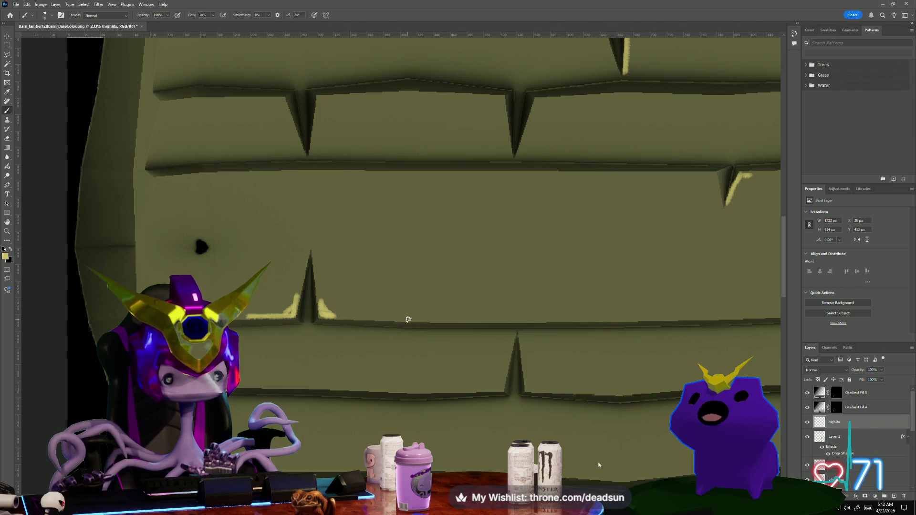
scroll("down", 3)
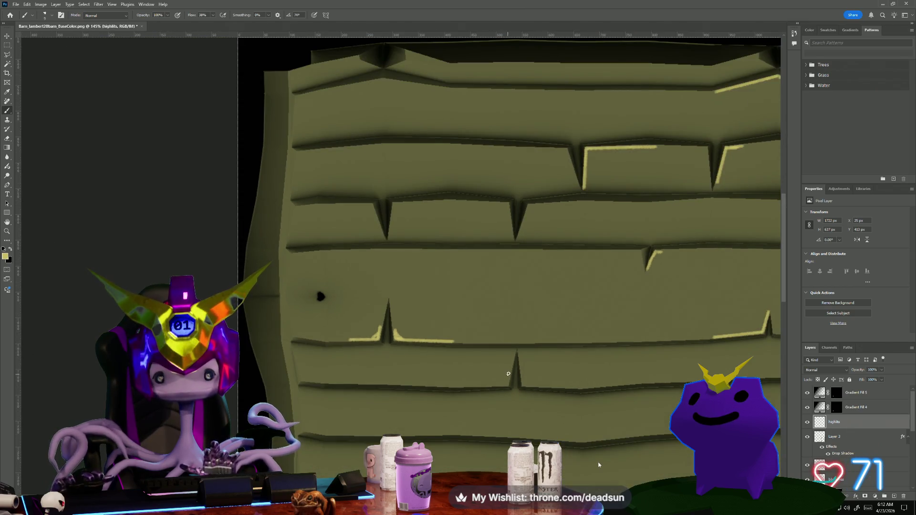
left_click_drag(509, 375, 508, 383)
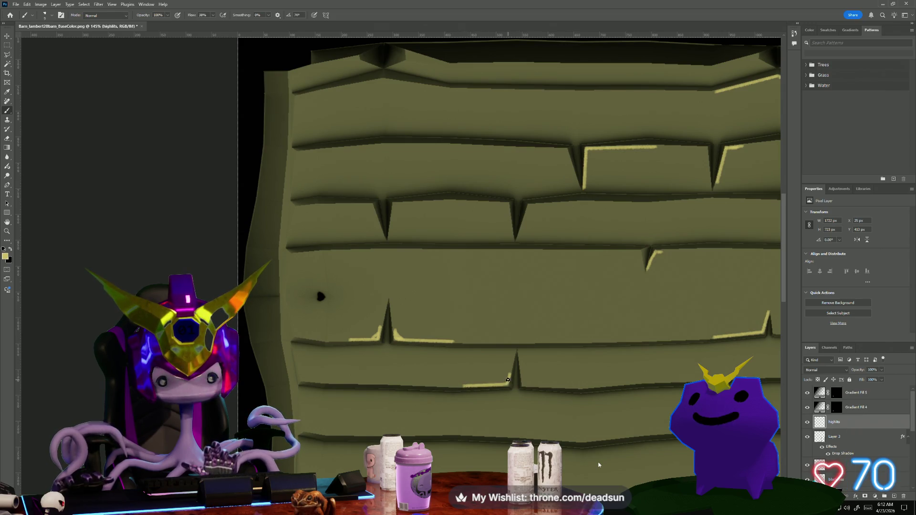
scroll("up", 3)
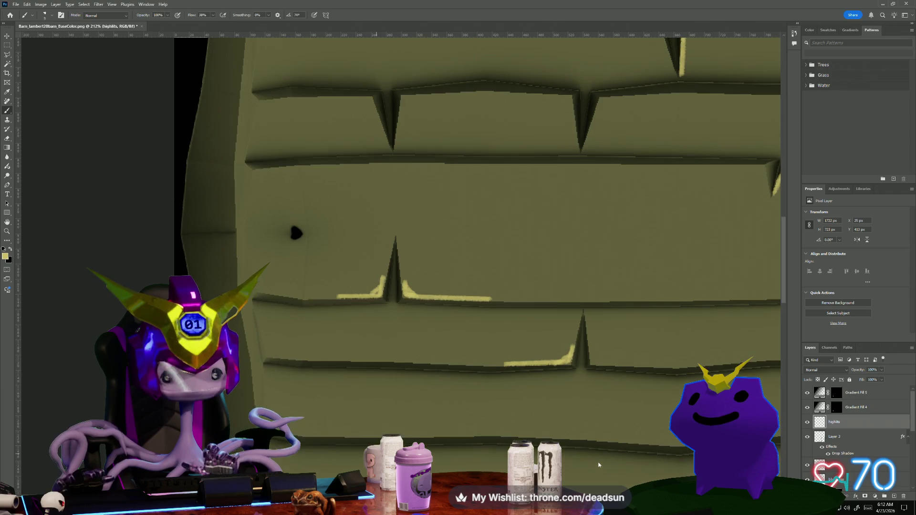
left_click_drag(369, 436, 389, 329)
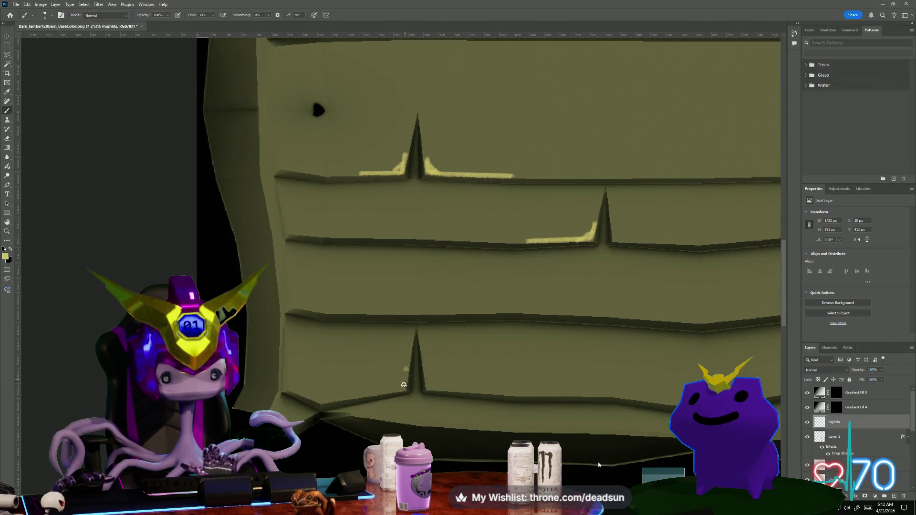
left_click_drag(406, 369, 320, 399)
- Draw straight highlight lines along the next ledge and down a plank's left edge
left_click(293, 305)
left_click(327, 313)
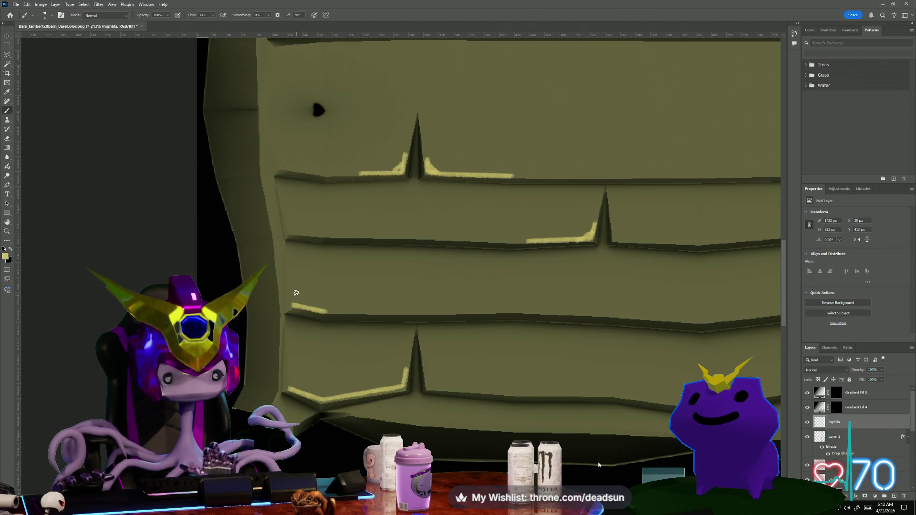
left_click(289, 259)
left_click(293, 303)
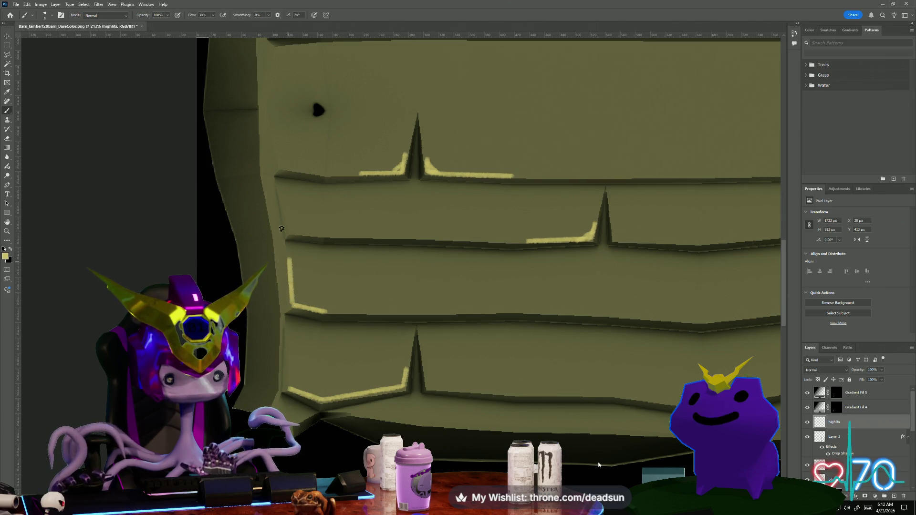
left_click(292, 230)
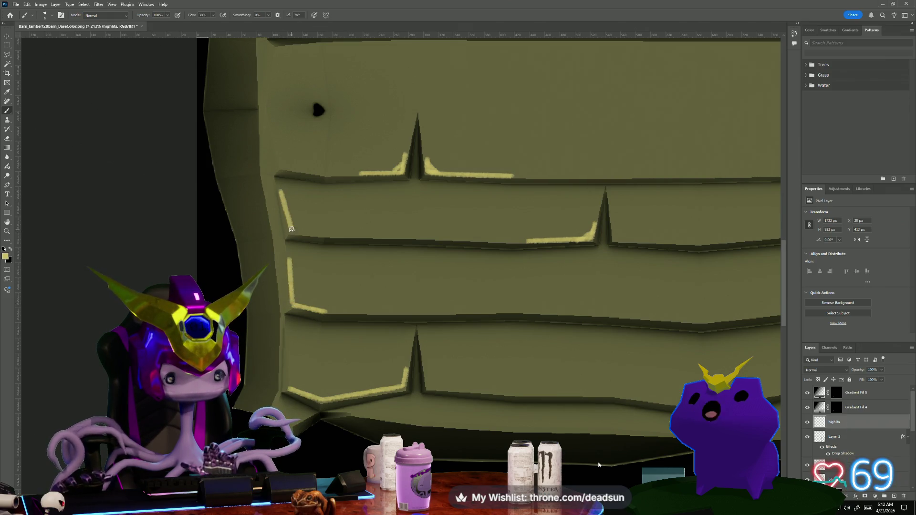
left_click(325, 234)
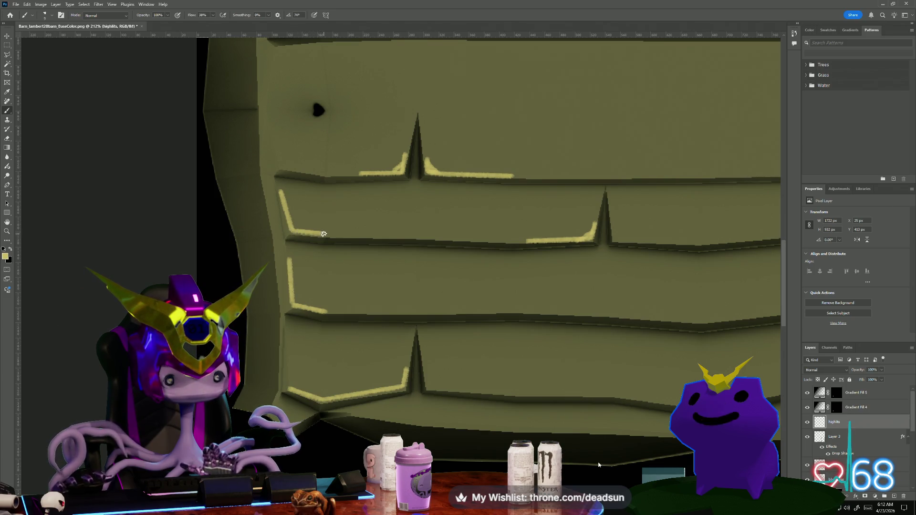
left_click_drag(273, 141, 280, 166)
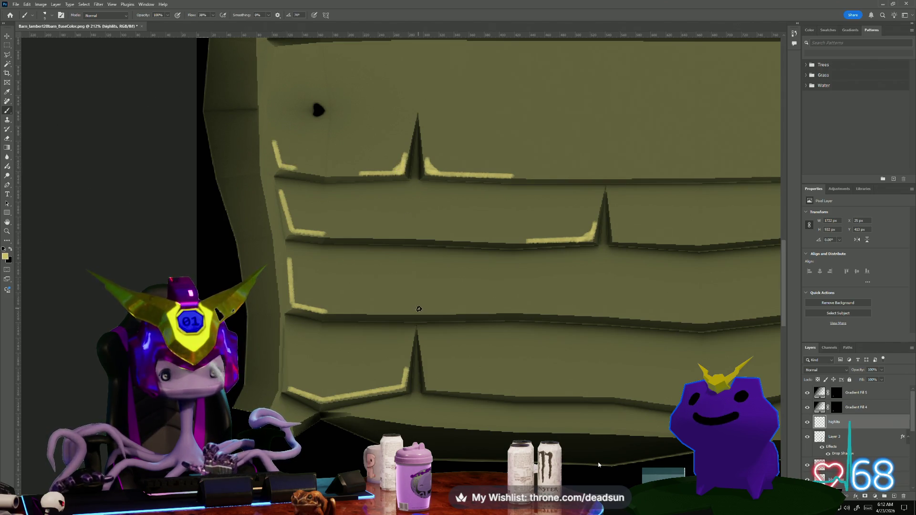
scroll("down", 3)
- Draw straight highlights along the ledge to the central spike, then brighten and widen the spike's left-face highlight
scroll("up", 3)
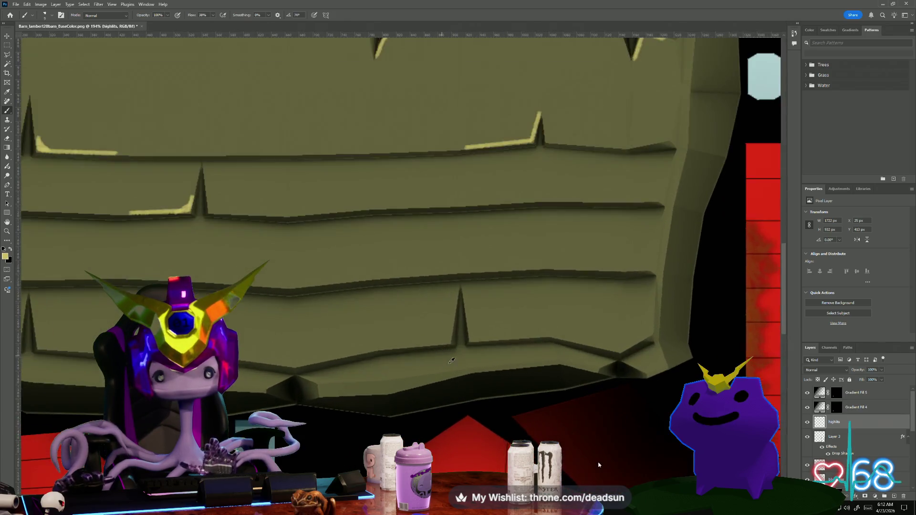
scroll("up", 3)
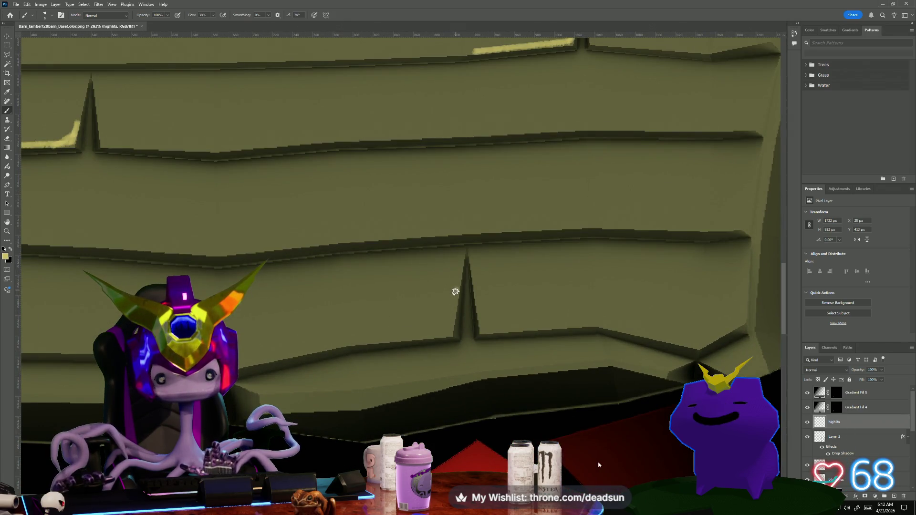
left_click(448, 331)
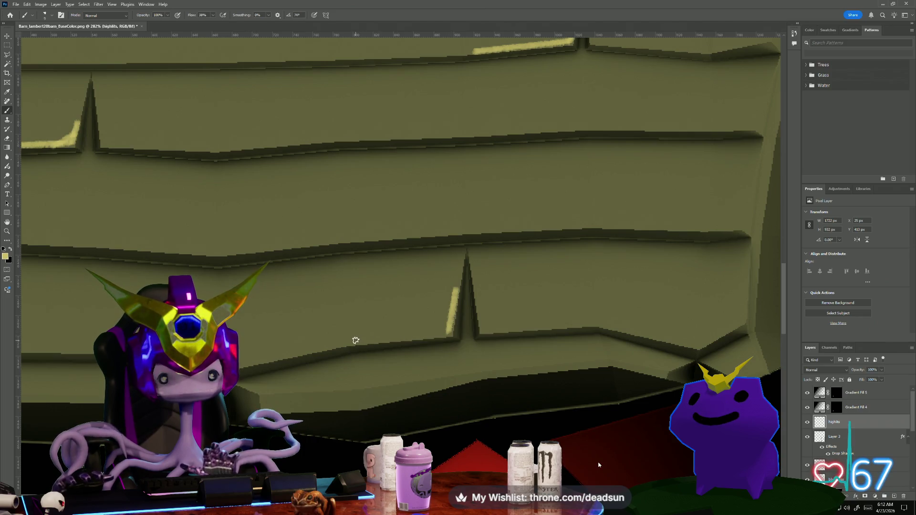
left_click(356, 340)
left_click(312, 348)
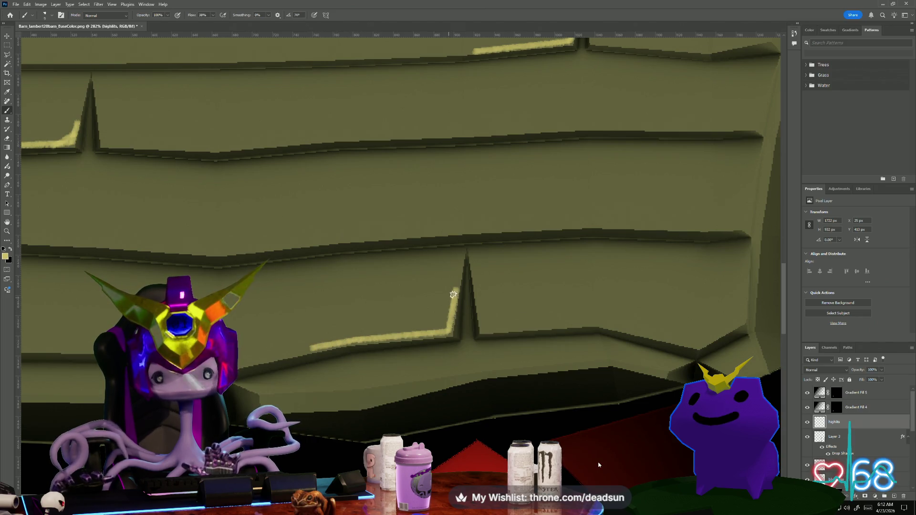
left_click_drag(458, 282, 446, 324)
scroll("down", 3)
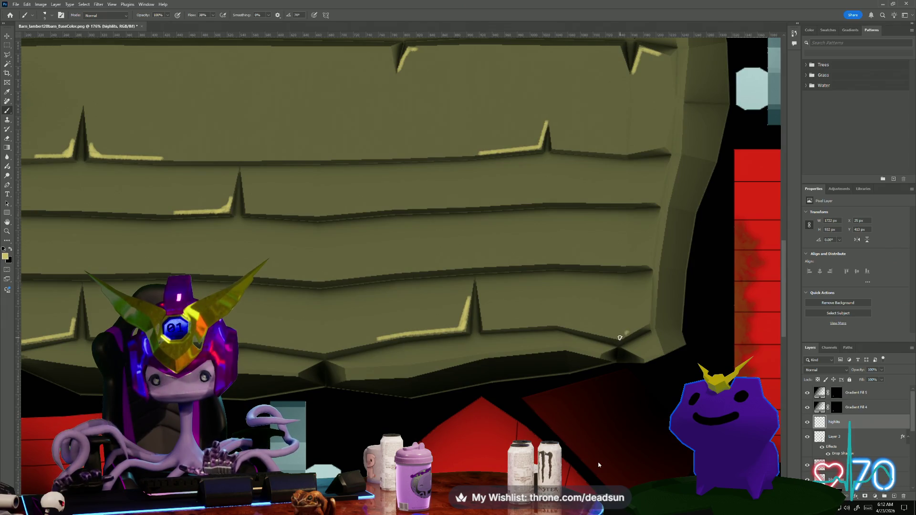
scroll("down", 3)
scroll("up", 3)
scroll("up", 3)
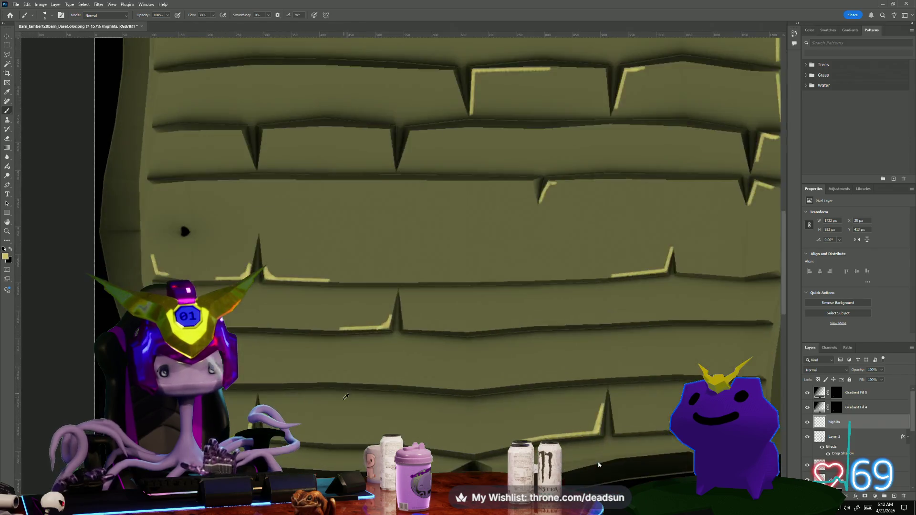
scroll("down", 3)
scroll("up", 3)
left_click_drag(285, 354, 278, 272)
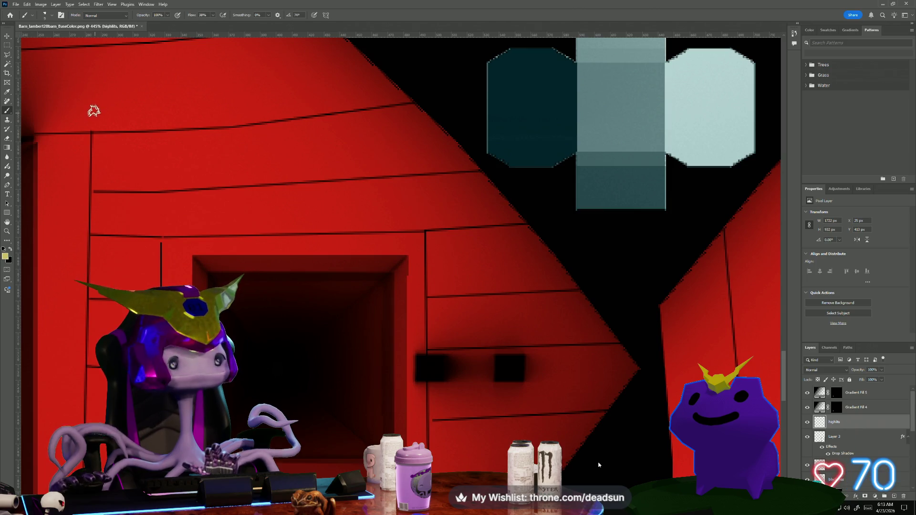
- Reduce the brush size to 3 px
left_click(45, 15)
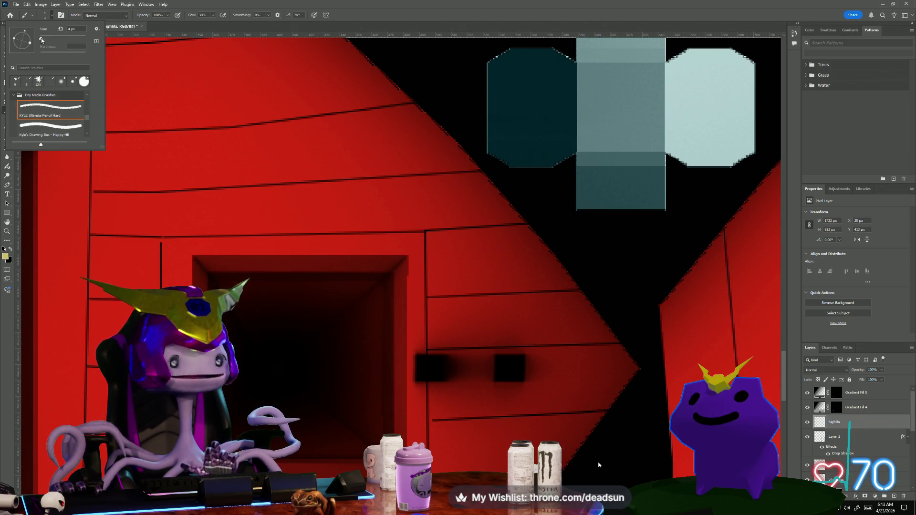
left_click_drag(41, 40, 41, 40)
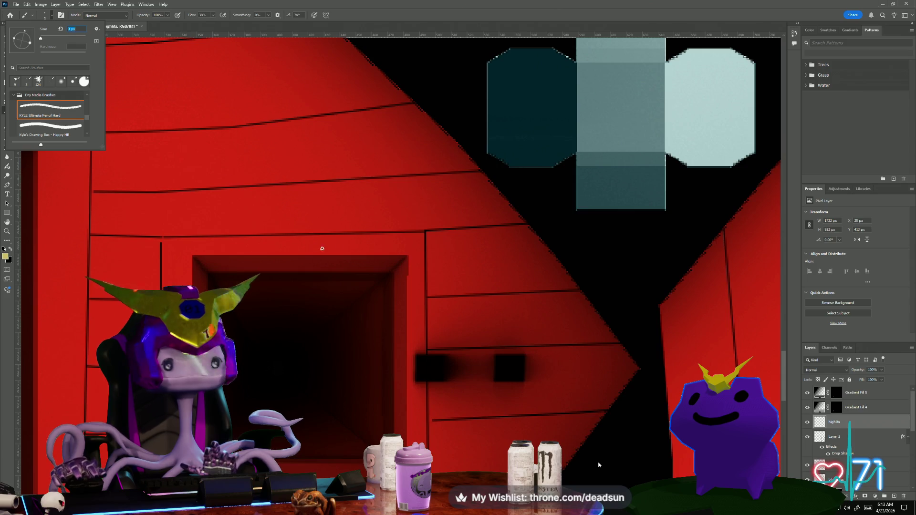
key("Return")
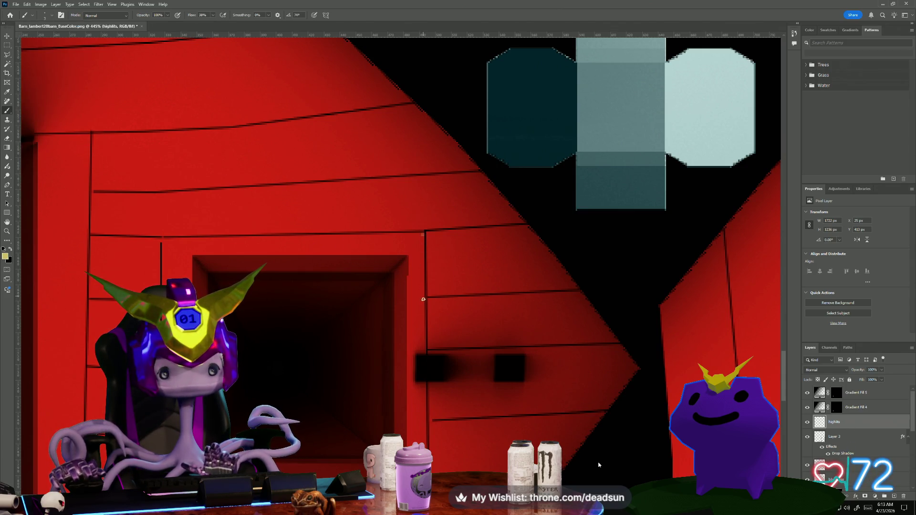
- Paint thin pale highlights along the frame's left, right and bottom edges
left_click_drag(423, 351, 423, 235)
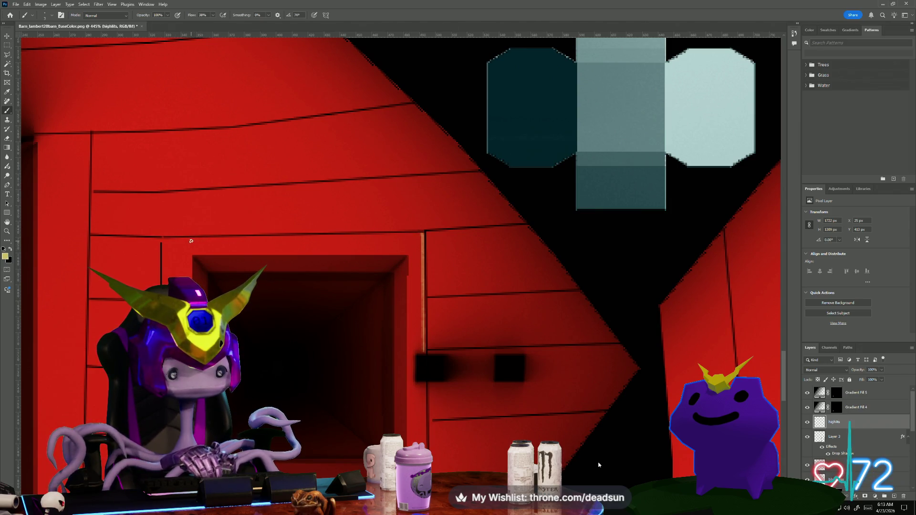
left_click_drag(396, 385, 340, 232)
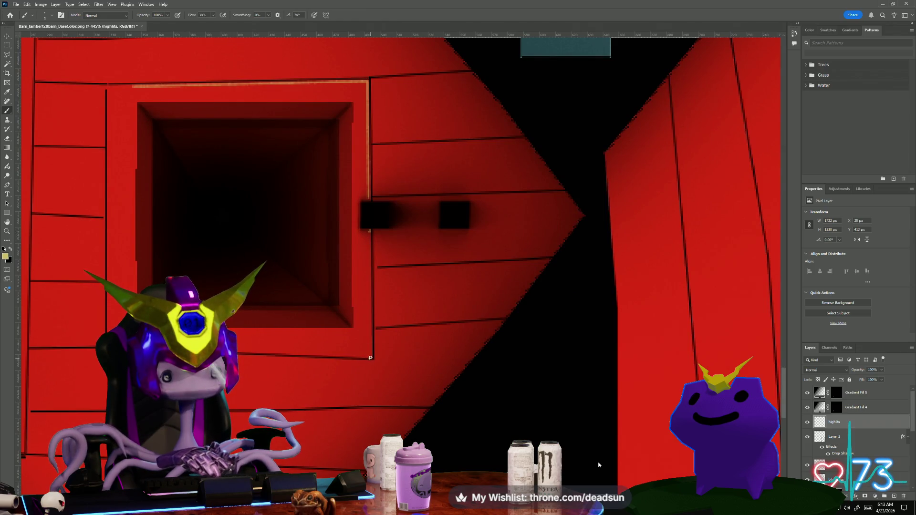
left_click(370, 356)
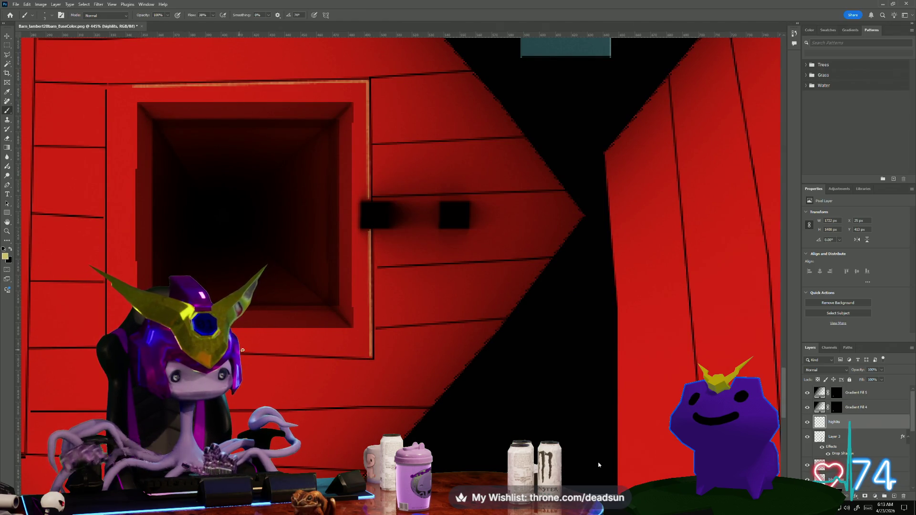
left_click(276, 356)
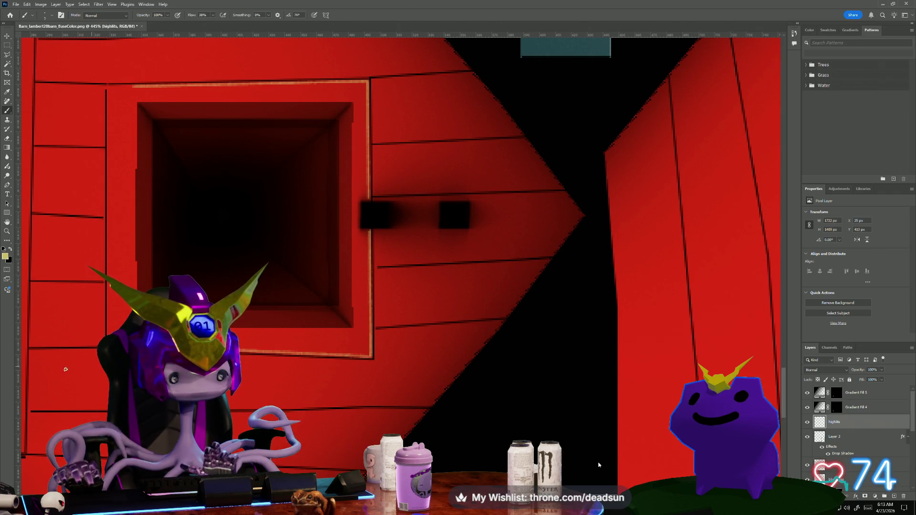
scroll("down", 3)
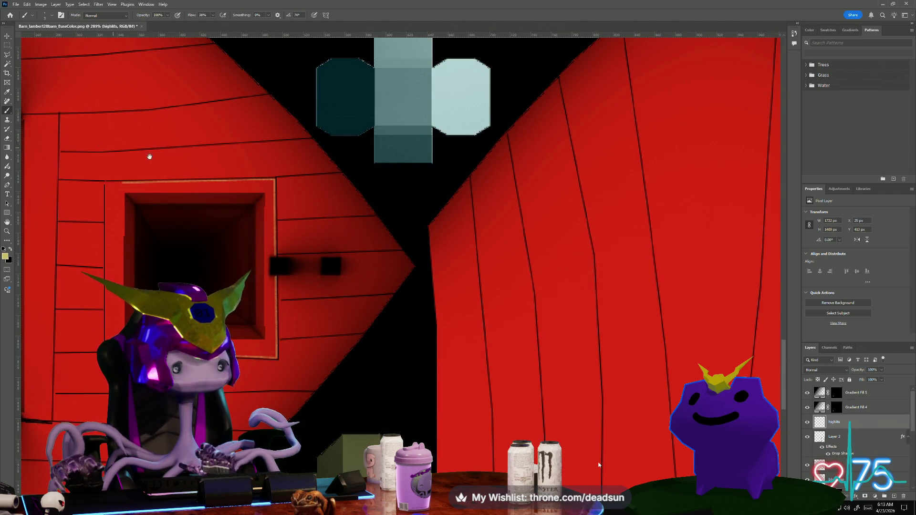
- Highlight the top plank edge and the left edges of the outer and inner window frame
left_click_drag(150, 156, 302, 182)
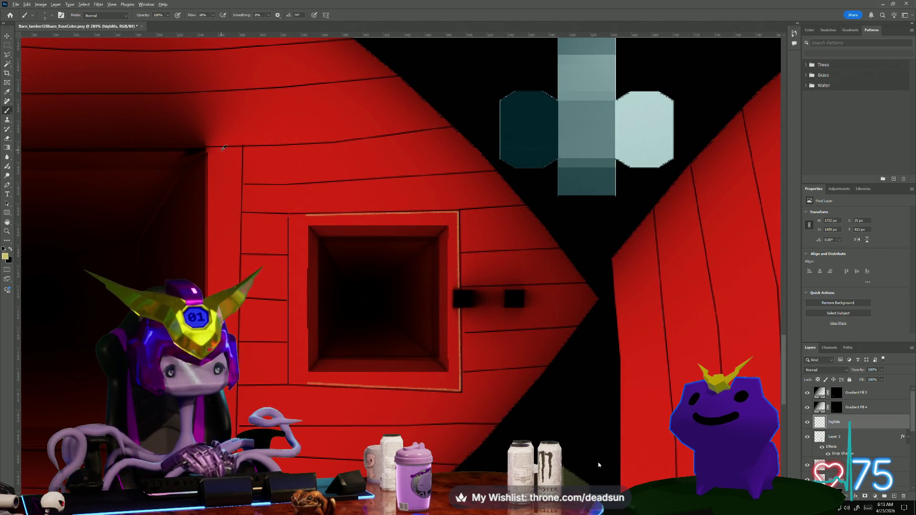
scroll("up", 3)
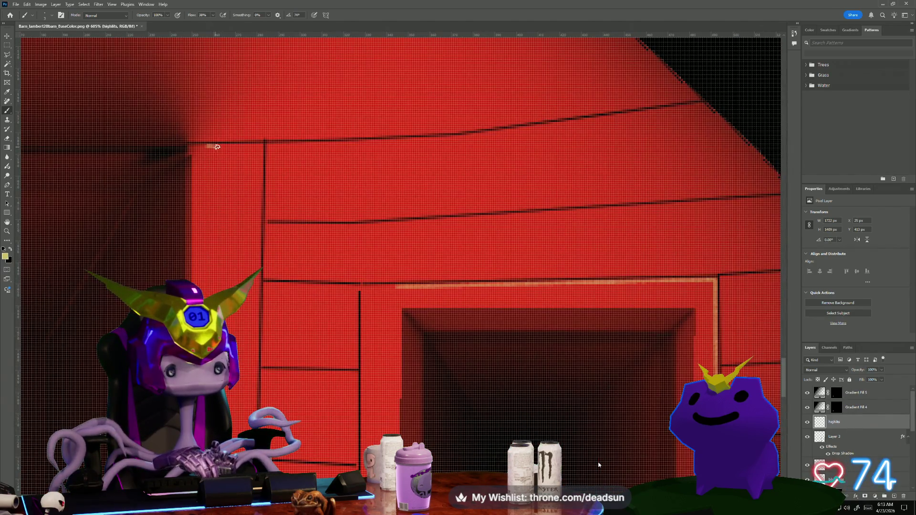
left_click_drag(193, 145, 260, 145)
scroll("down", 3)
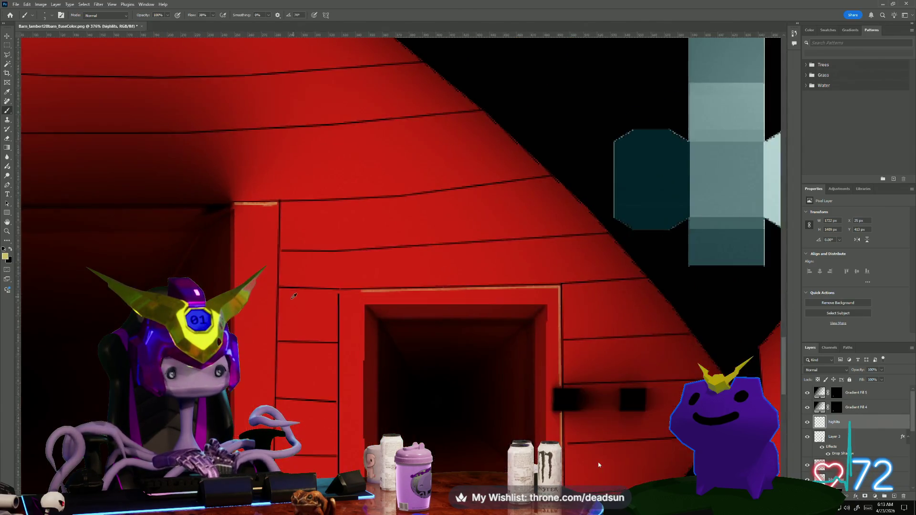
scroll("down", 3)
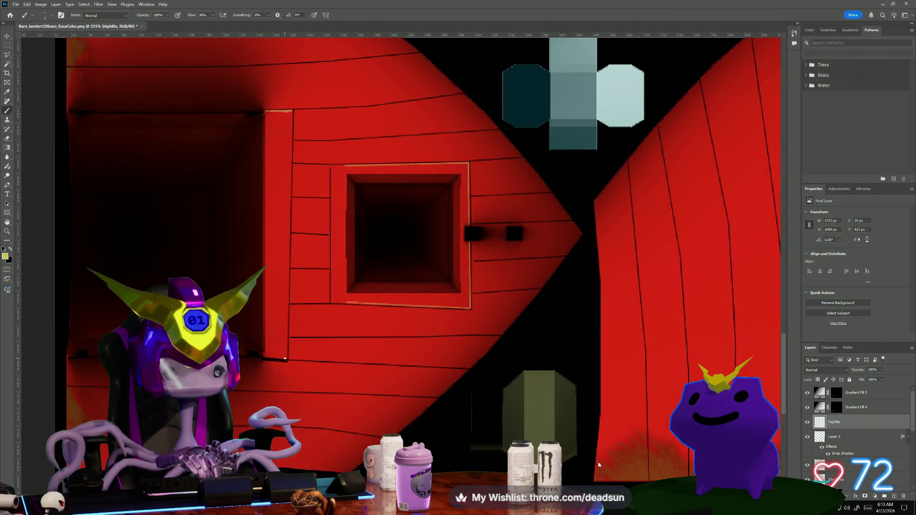
left_click(286, 358)
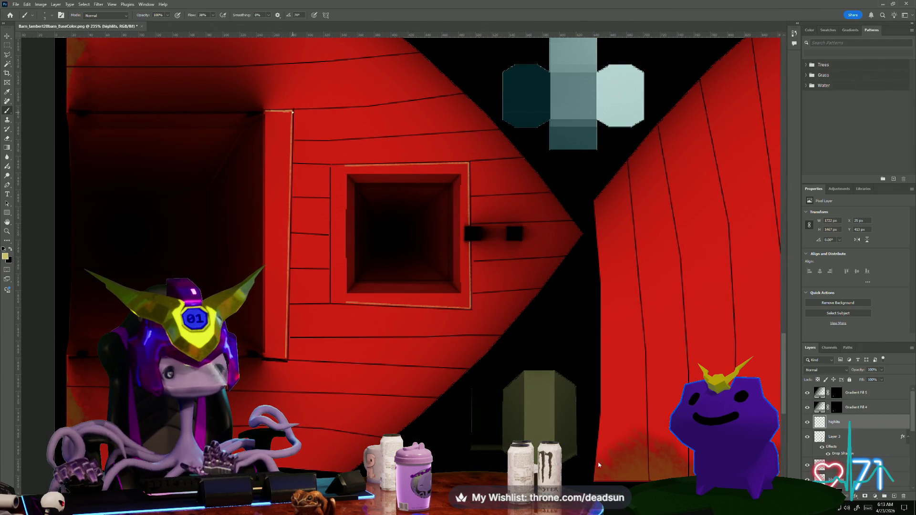
left_click(281, 358)
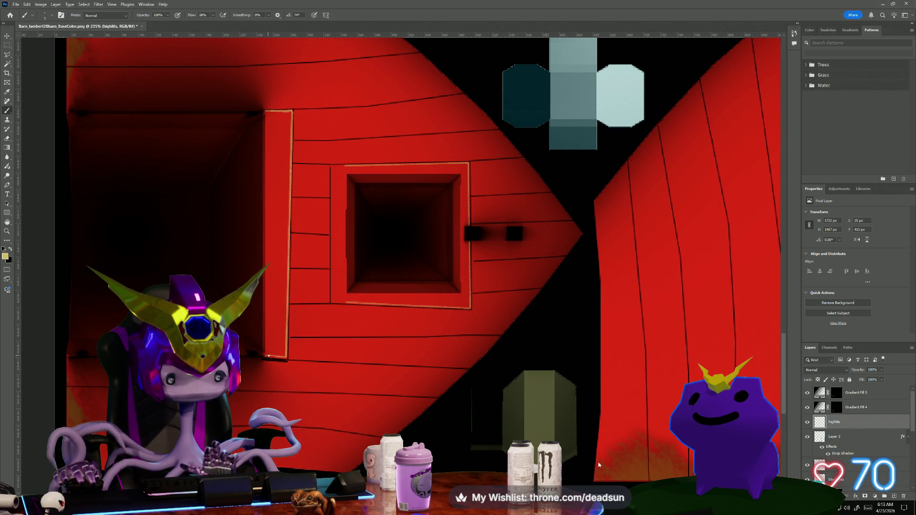
scroll("down", 3)
scroll("up", 3)
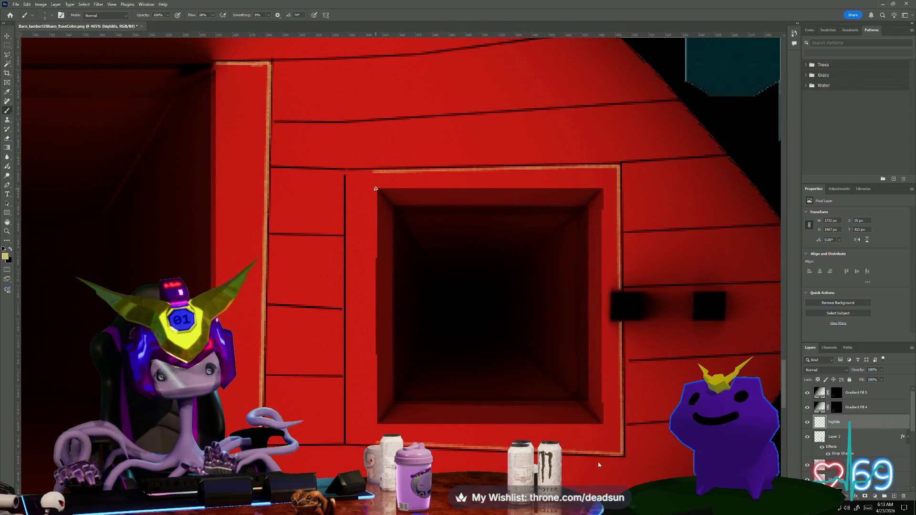
left_click(376, 423)
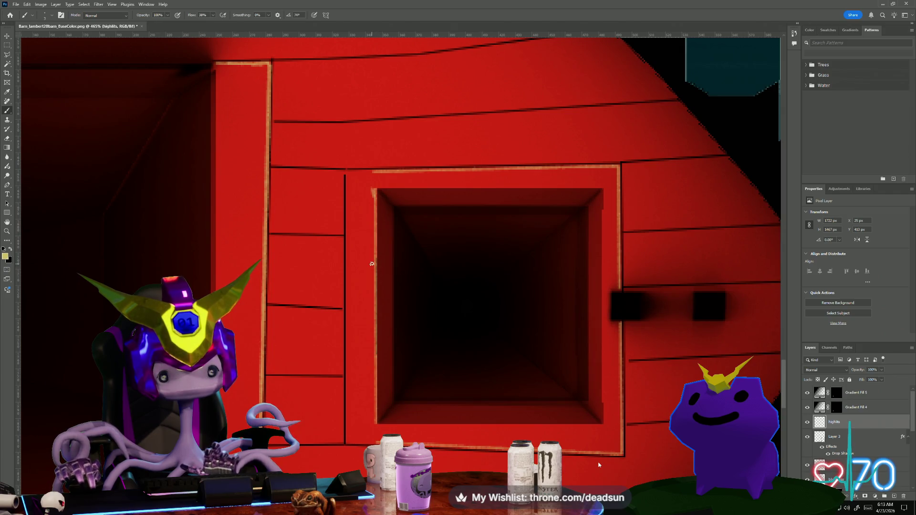
left_click_drag(375, 198, 375, 297)
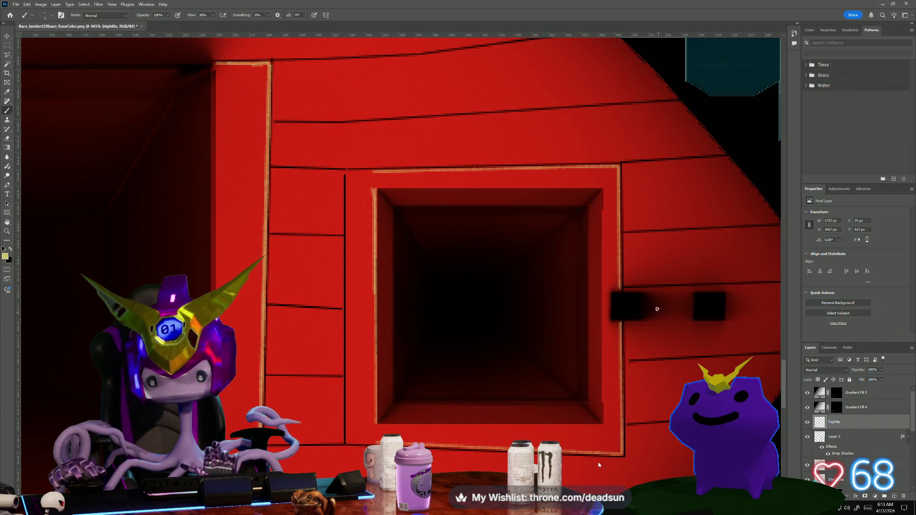
- Draw highlights along the board seam beside the window, the upper board seam, and a plank line below
scroll("down", 3)
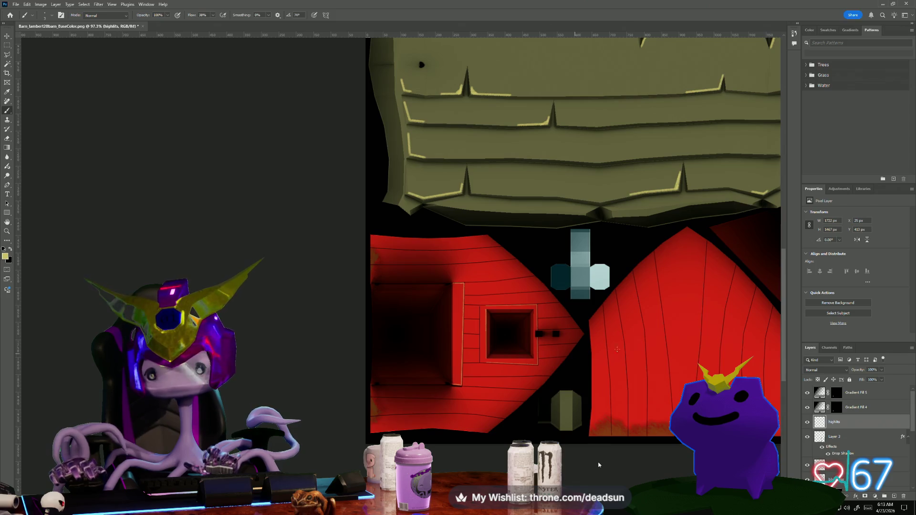
scroll("right", 3)
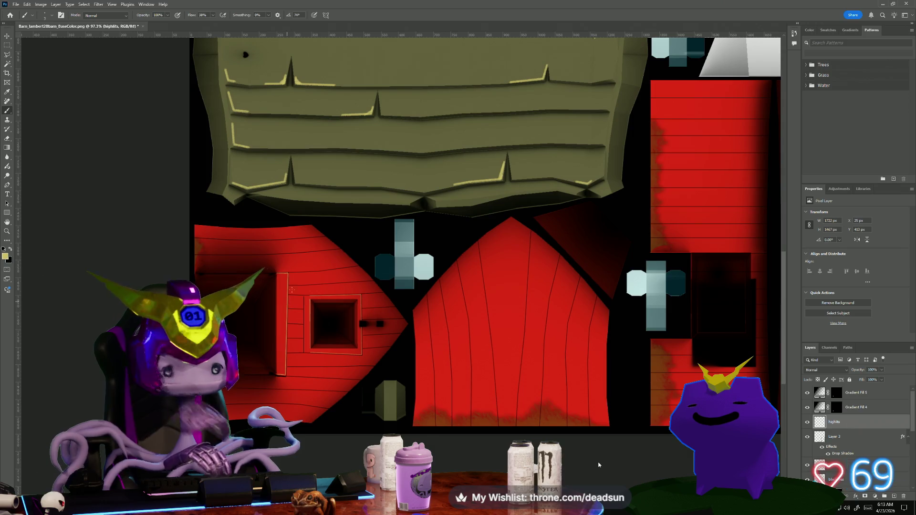
scroll("up", 3)
scroll("up", 3)
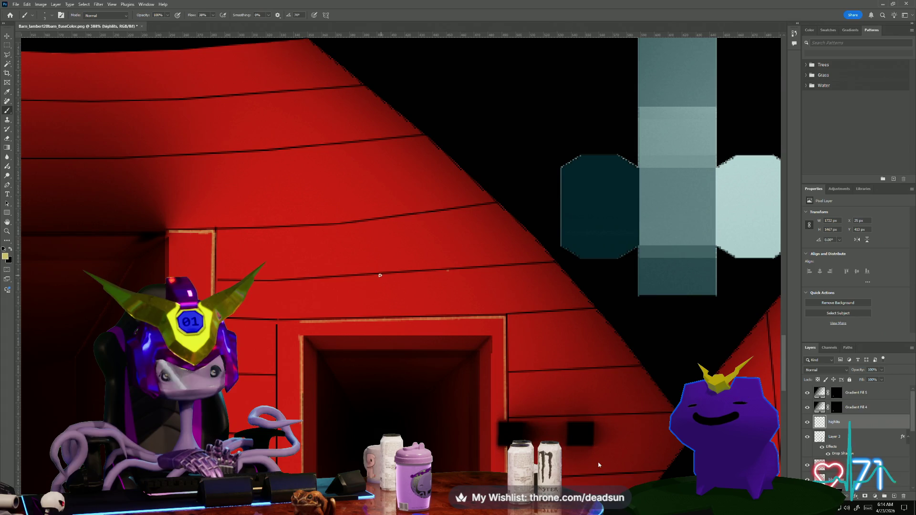
left_click(379, 275)
left_click(340, 276)
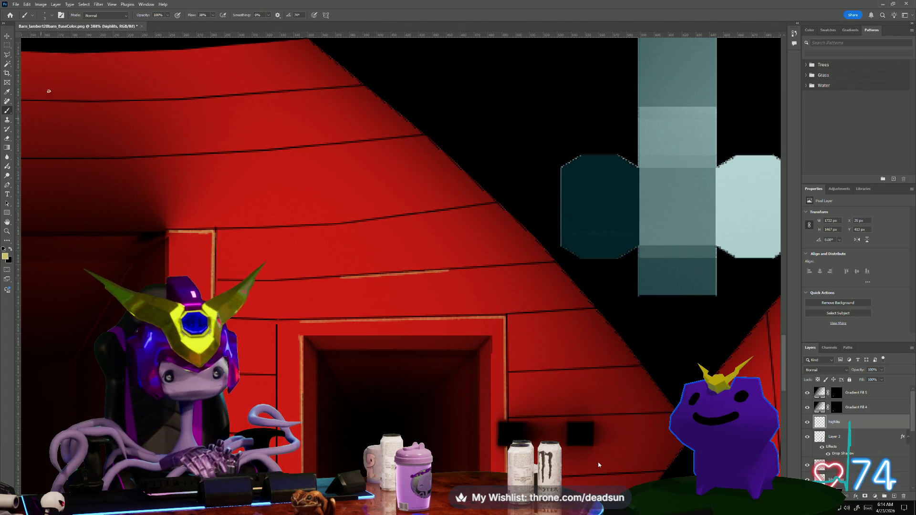
left_click(331, 146)
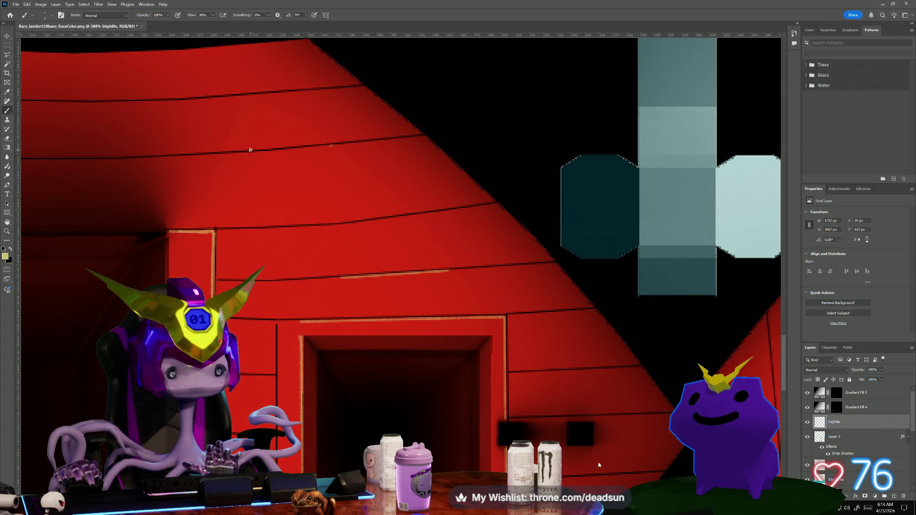
left_click(250, 149)
left_click(168, 158)
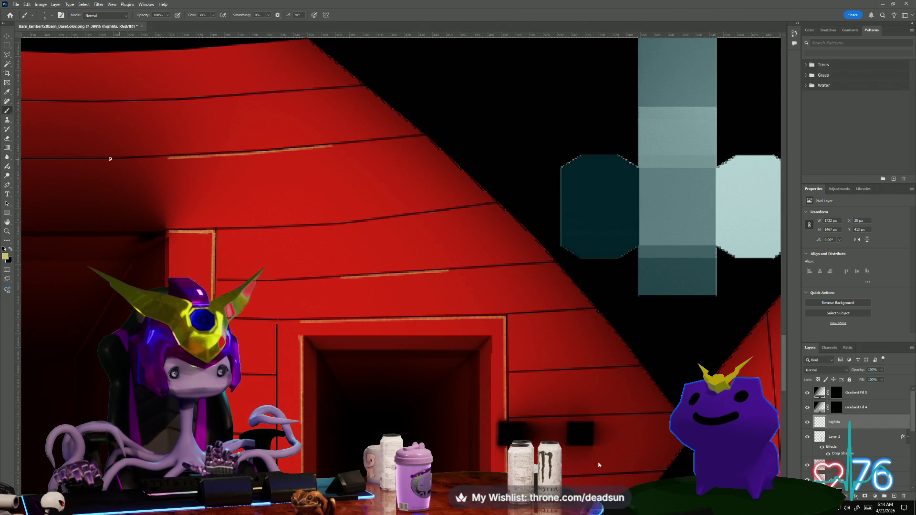
left_click(88, 161)
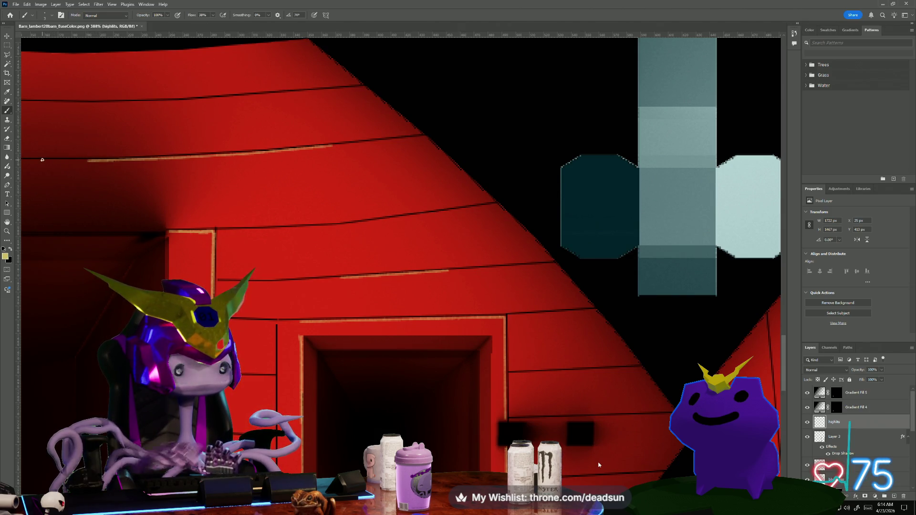
scroll("down", 3)
left_click_drag(249, 355, 298, 289)
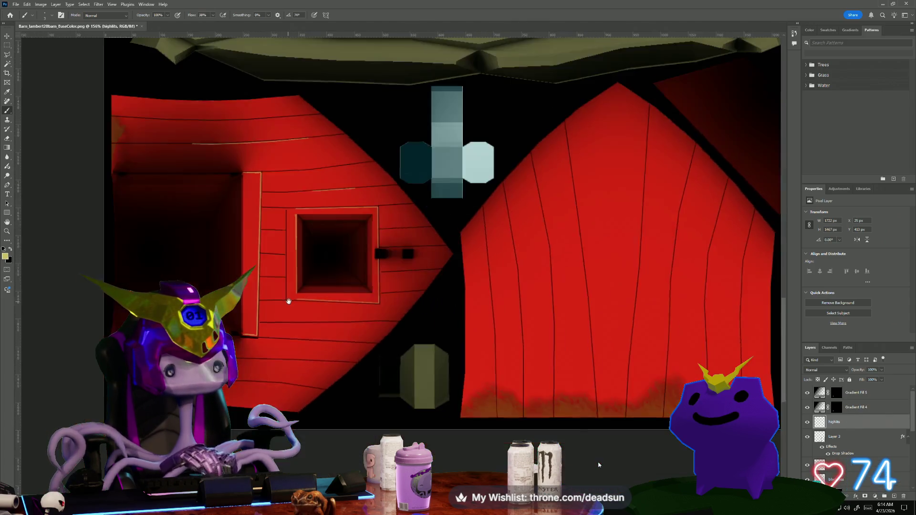
scroll("up", 3)
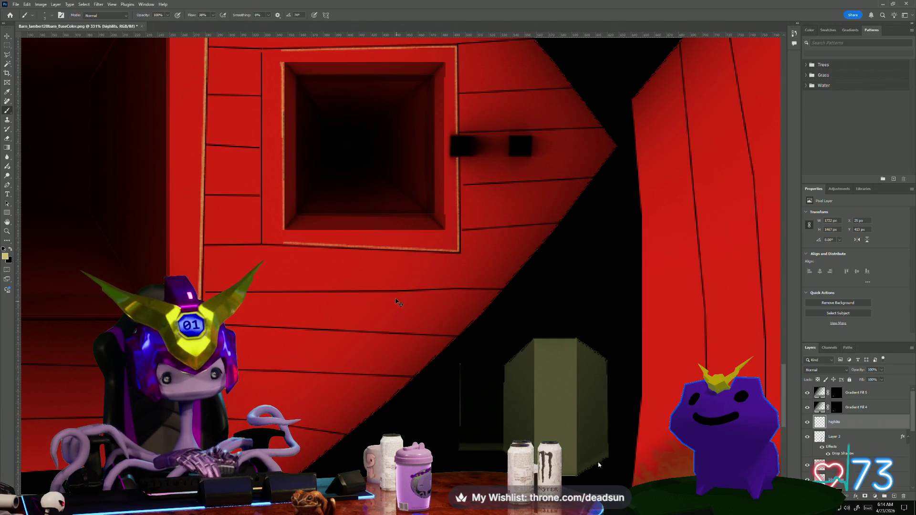
left_click(321, 292)
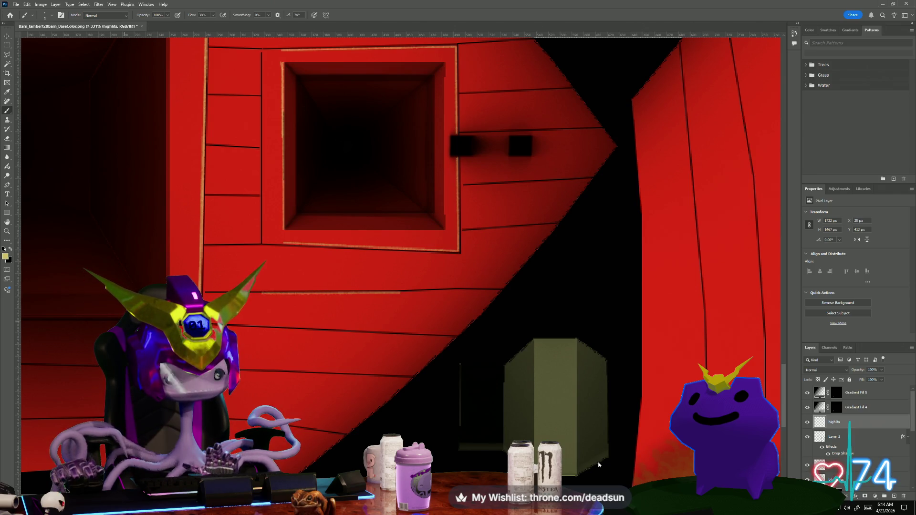
- Highlight the long plank seam on the side wall, undoing a misplaced stroke and repainting it higher
left_click_drag(174, 328, 332, 309)
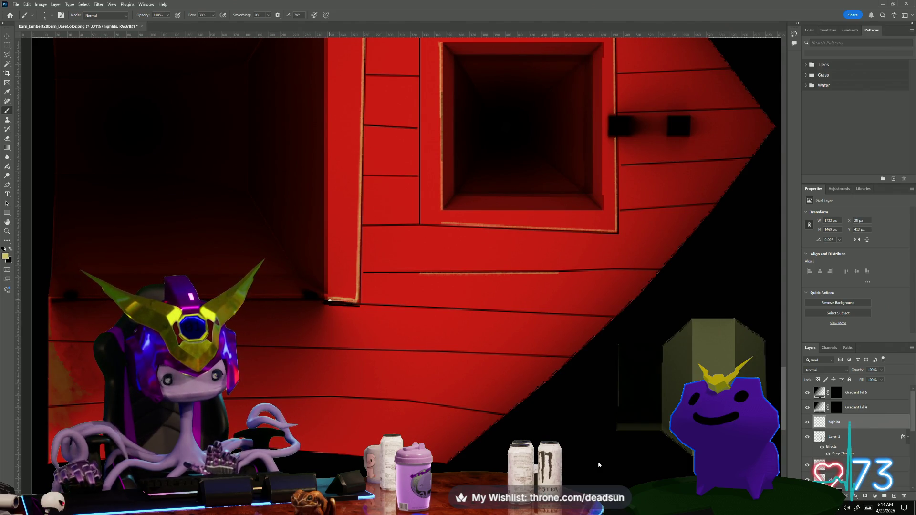
scroll("down", 3)
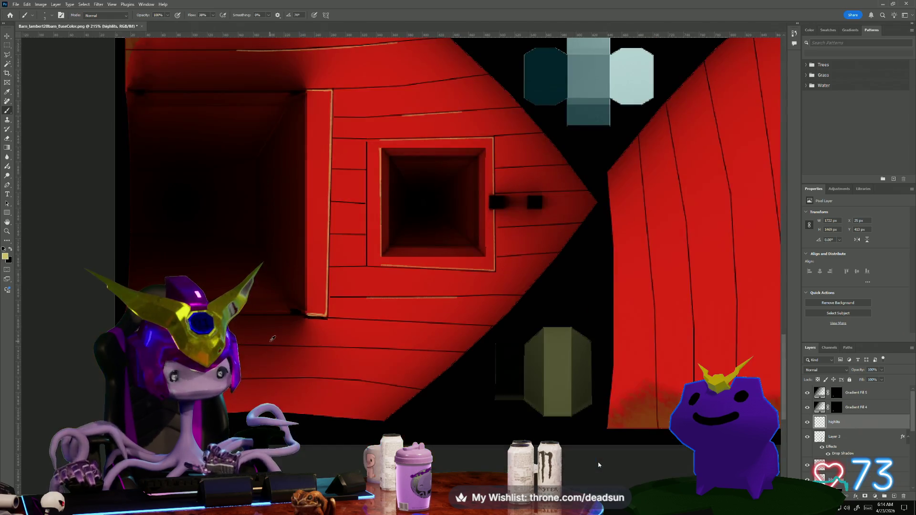
scroll("down", 3)
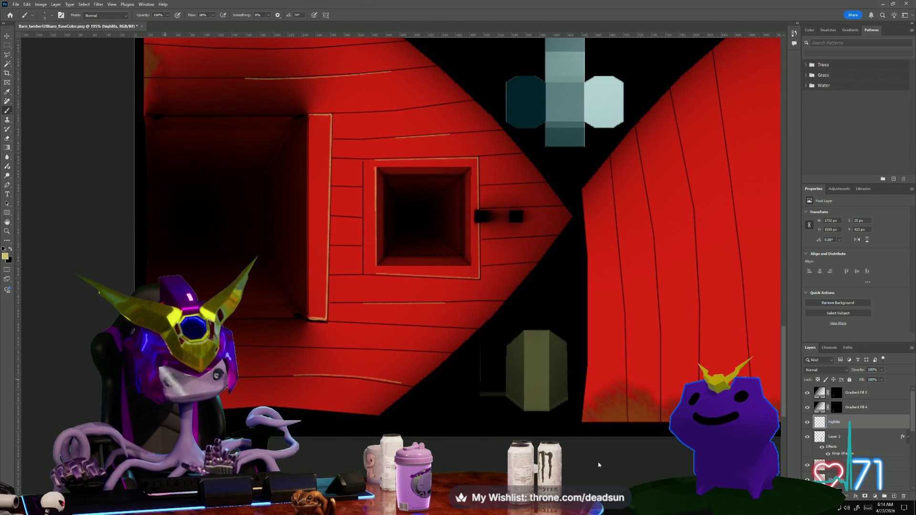
scroll("down", 3)
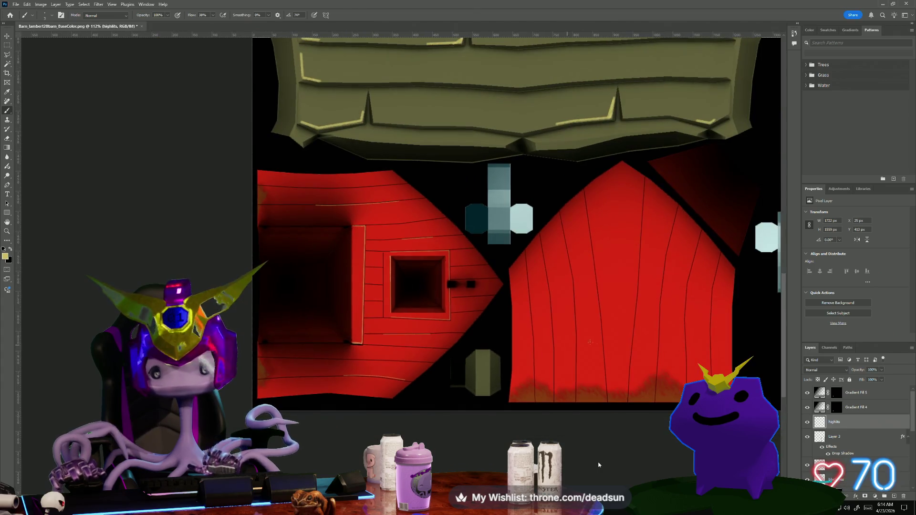
scroll("up", 3)
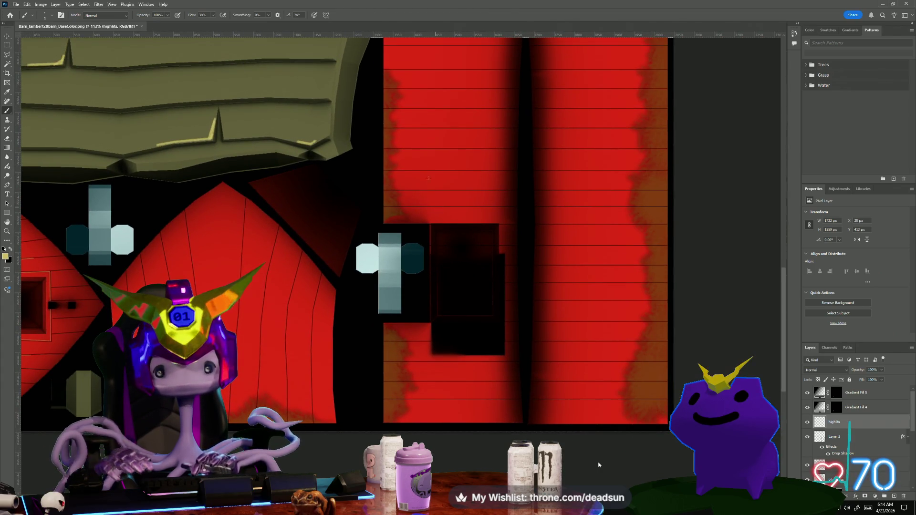
scroll("up", 3)
scroll("up", 3)
scroll("up", 3)
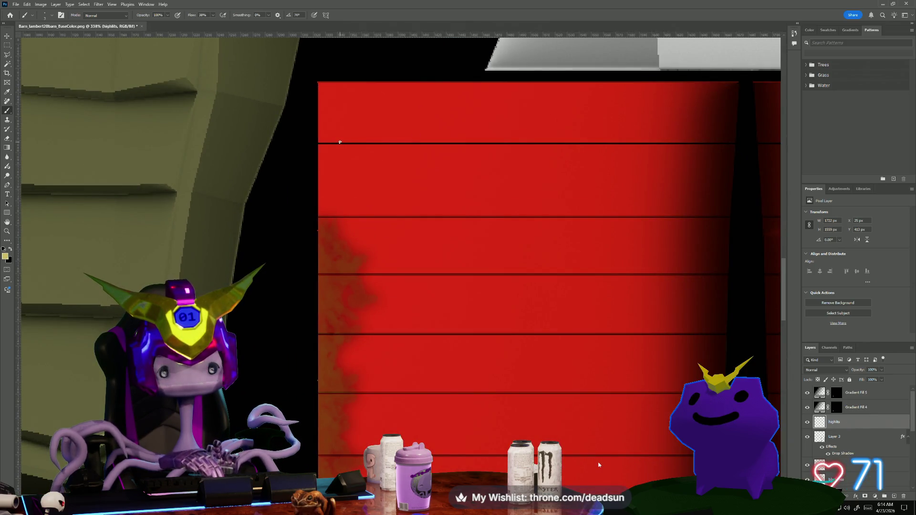
left_click(684, 143)
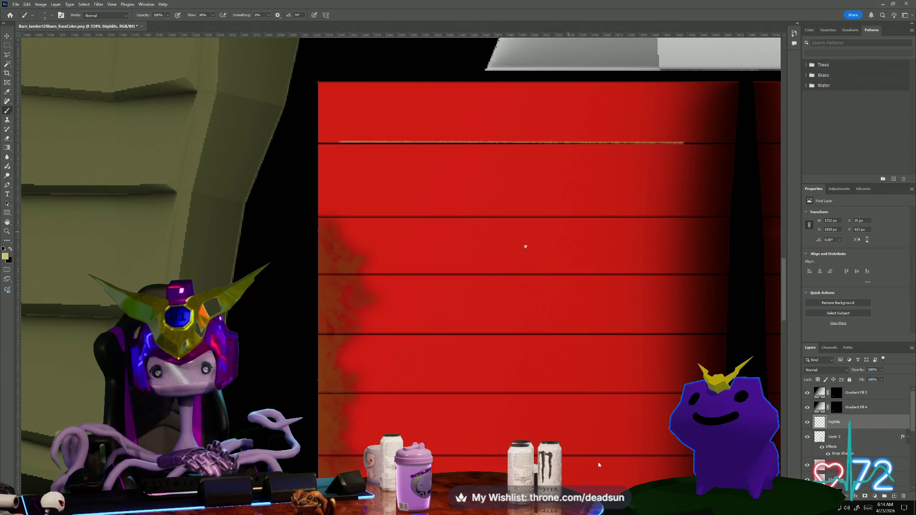
key("ctrl+z")
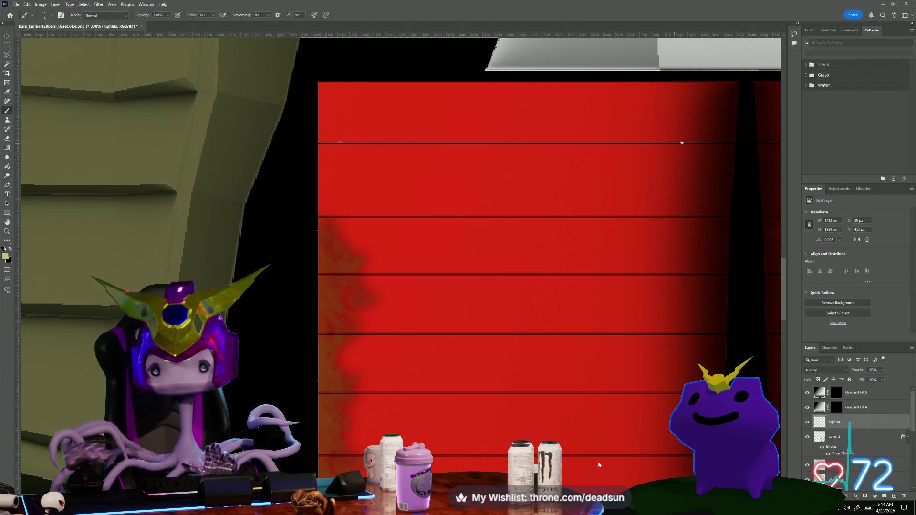
left_click(341, 140)
scroll("down", 3)
left_click_drag(625, 219, 409, 71)
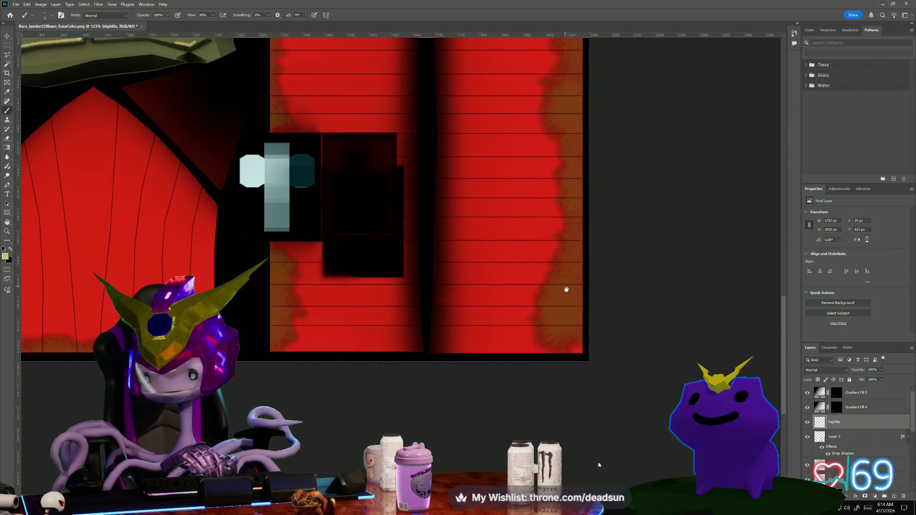
scroll("up", 3)
scroll("down", 3)
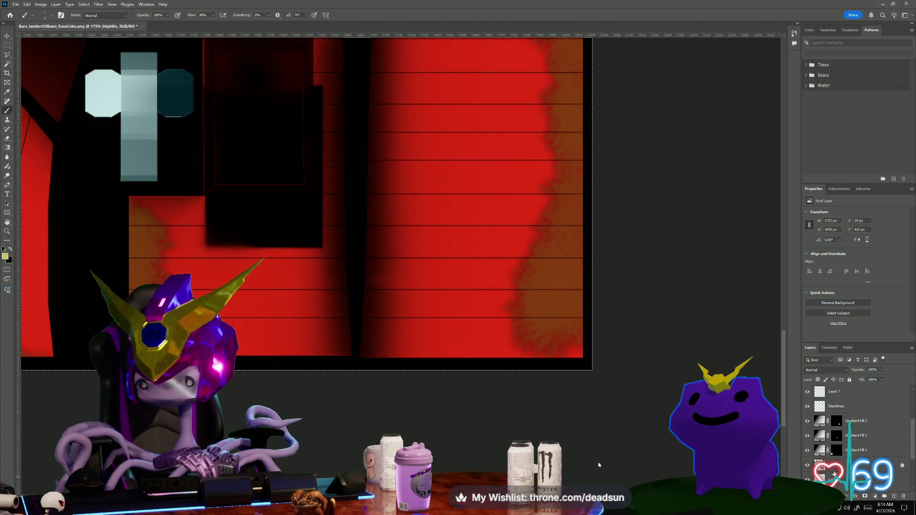
- Compare Layer 3's grunge visibility, then erase some orange grunge at the lower right planks
scroll("up", 3)
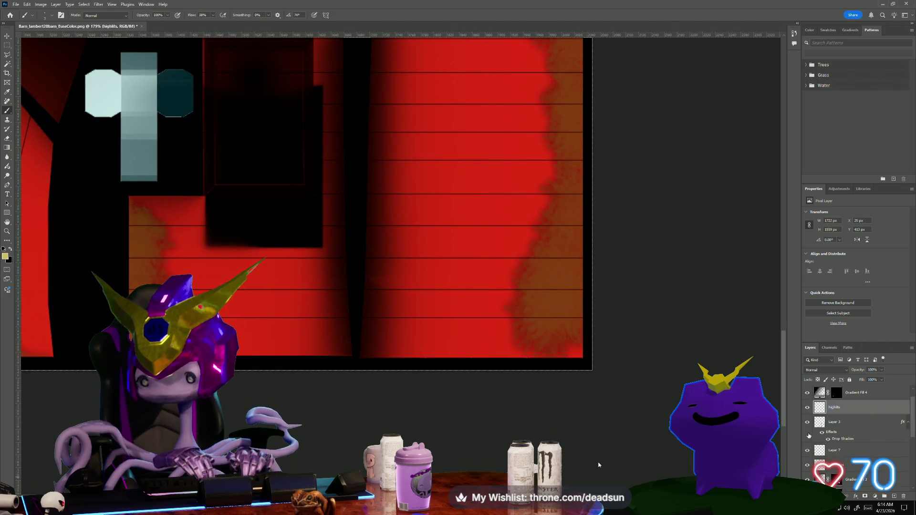
left_click(807, 422)
left_click(807, 423)
left_click(840, 422)
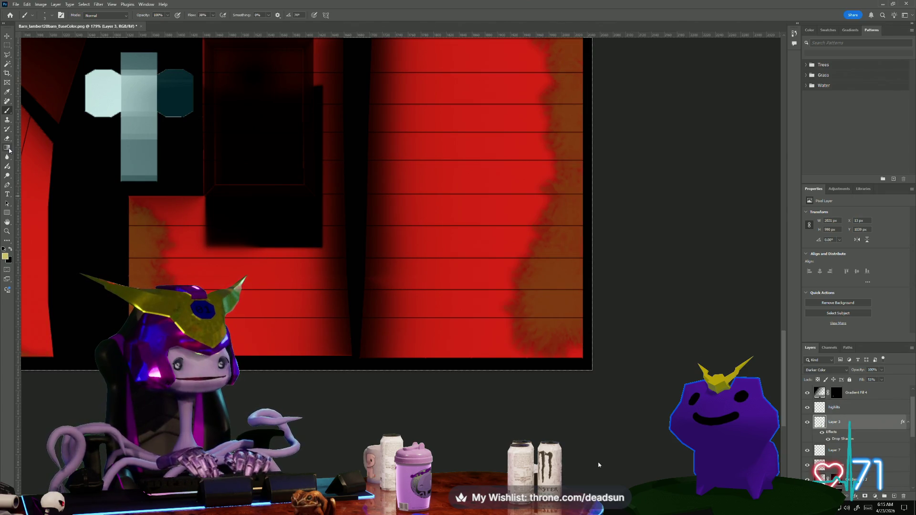
left_click(7, 138)
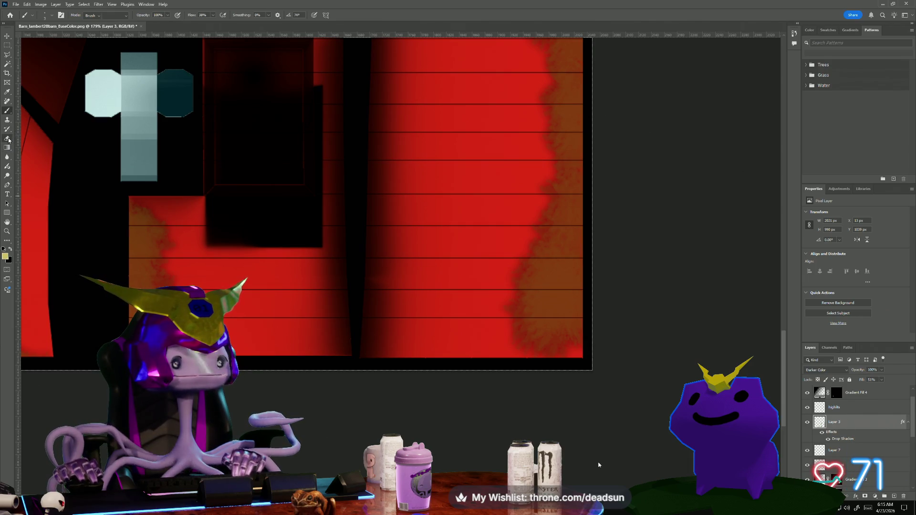
left_click_drag(520, 311, 478, 299)
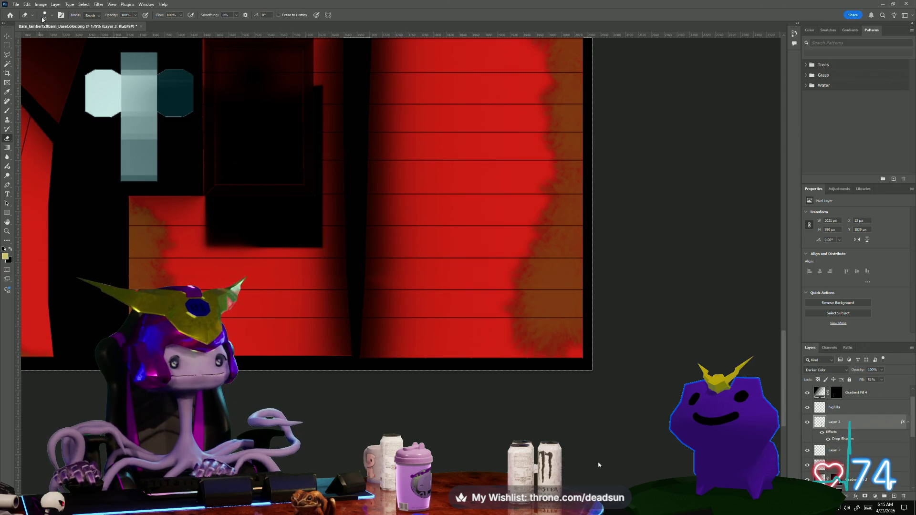
- Repaint rough grunge along the lower right plank edge with a 28 px KYLE Ultimate Pencil Hard brush
left_click(43, 16)
left_click_drag(45, 39, 49, 39)
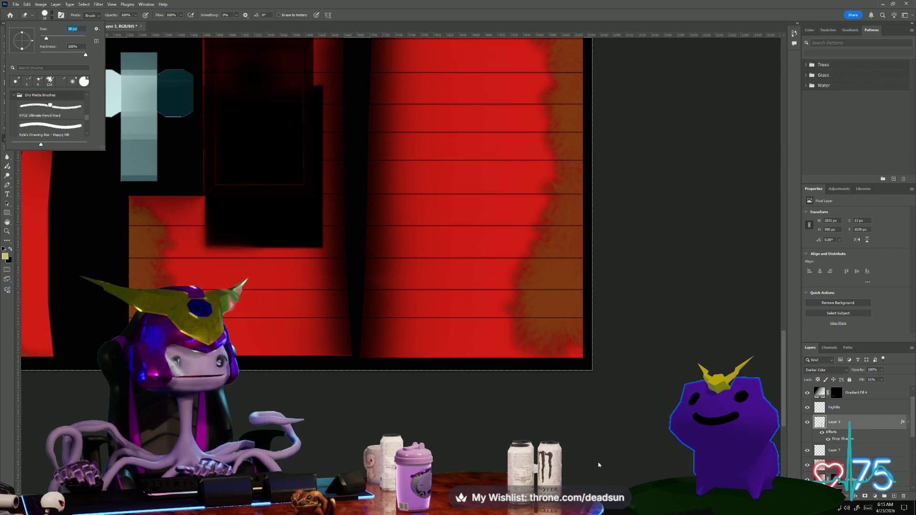
left_click(50, 104)
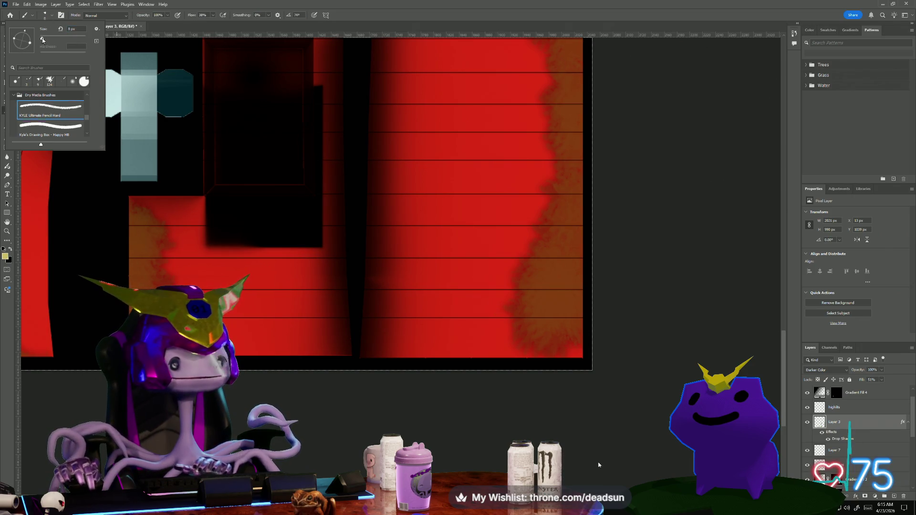
key("Return")
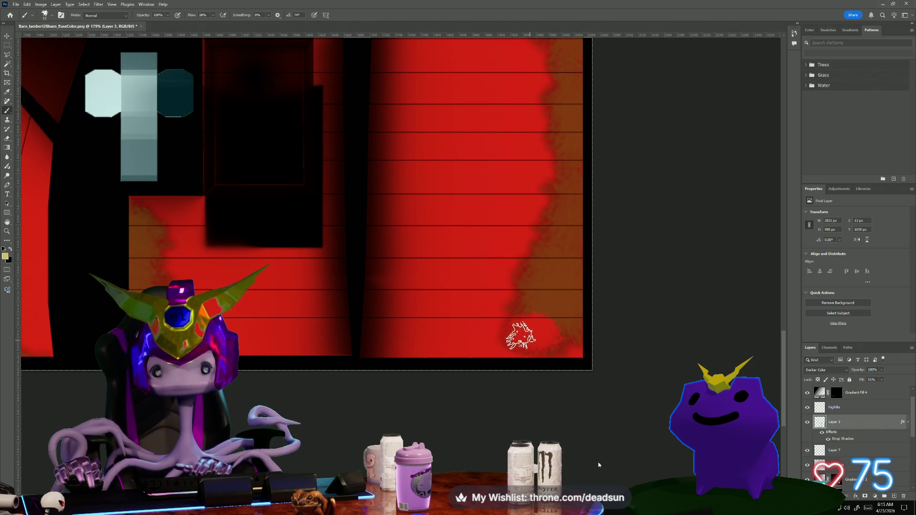
left_click_drag(540, 350, 522, 205)
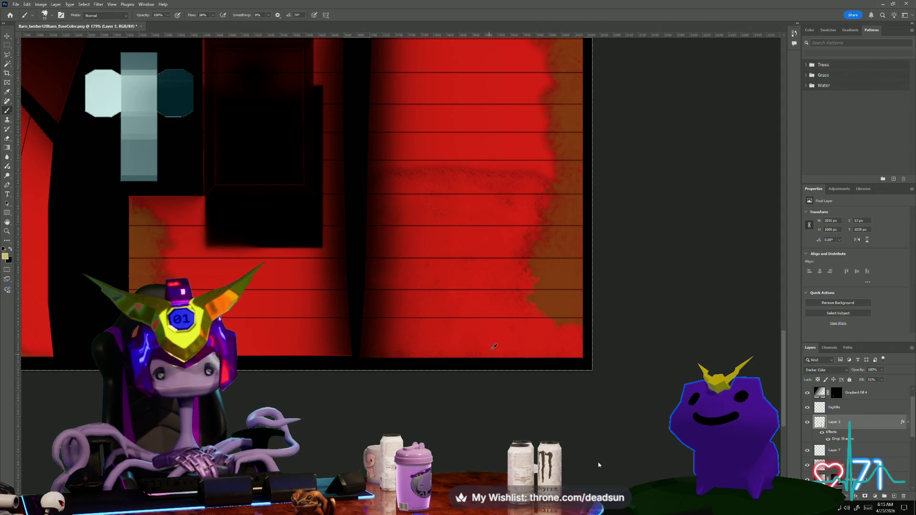
scroll("down", 3)
scroll("up", 3)
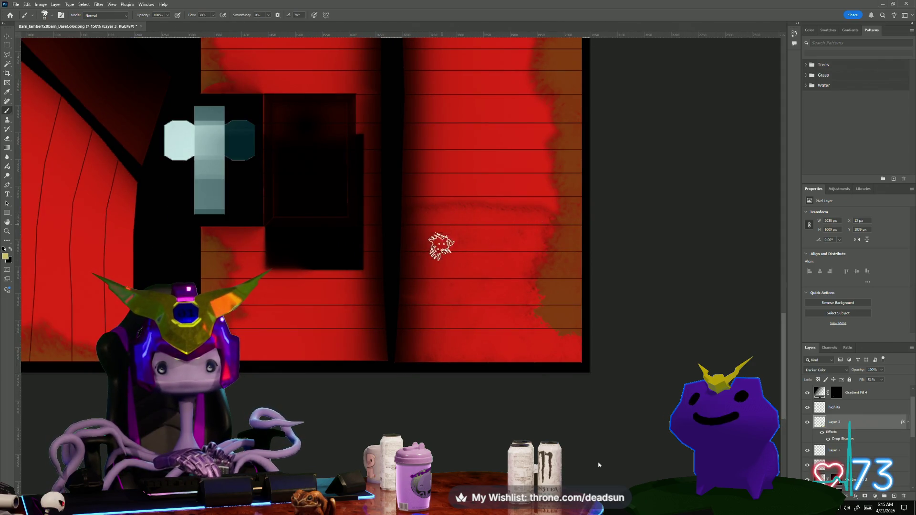
scroll("up", 3)
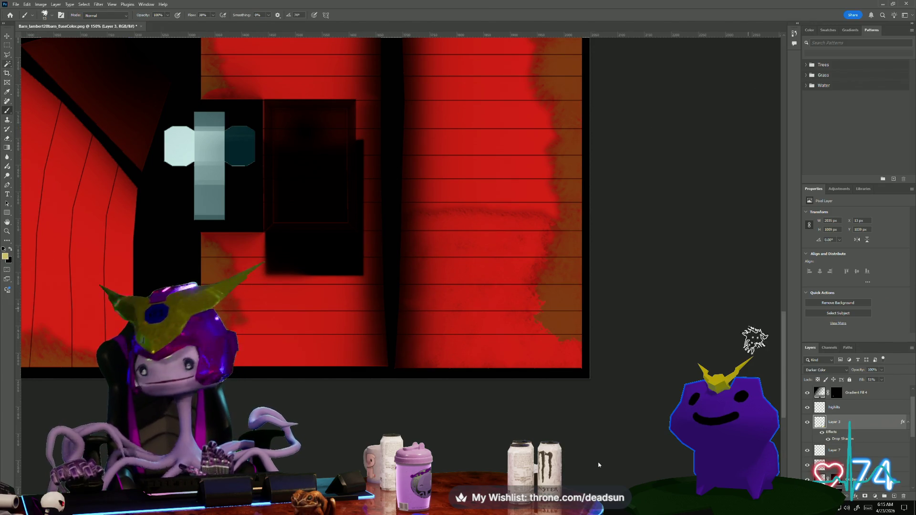
scroll("up", 3)
left_click(830, 423)
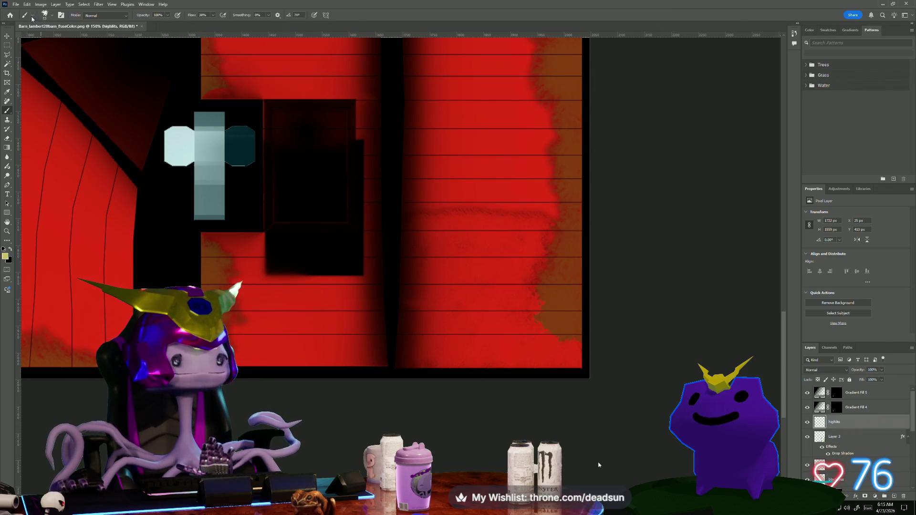
- Shrink the brush to 1 px
left_click(44, 18)
left_click_drag(52, 36, 40, 38)
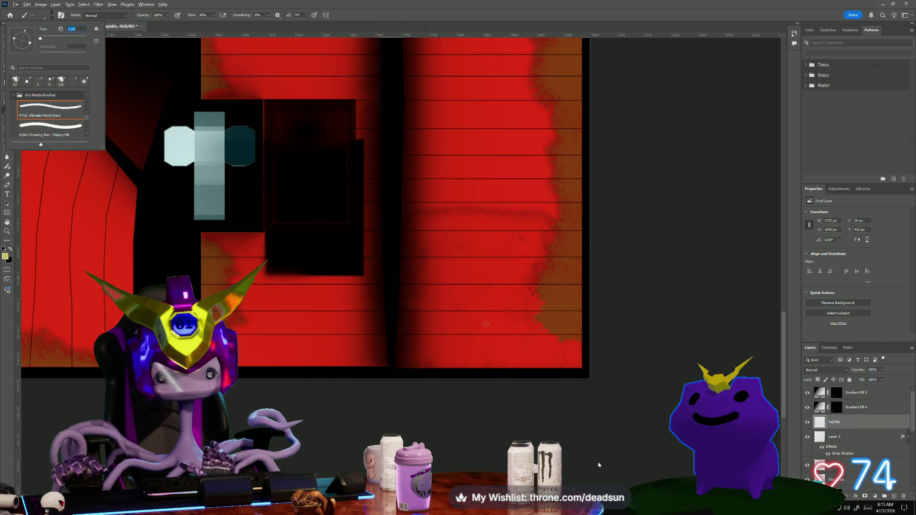
key("Return")
scroll("up", 3)
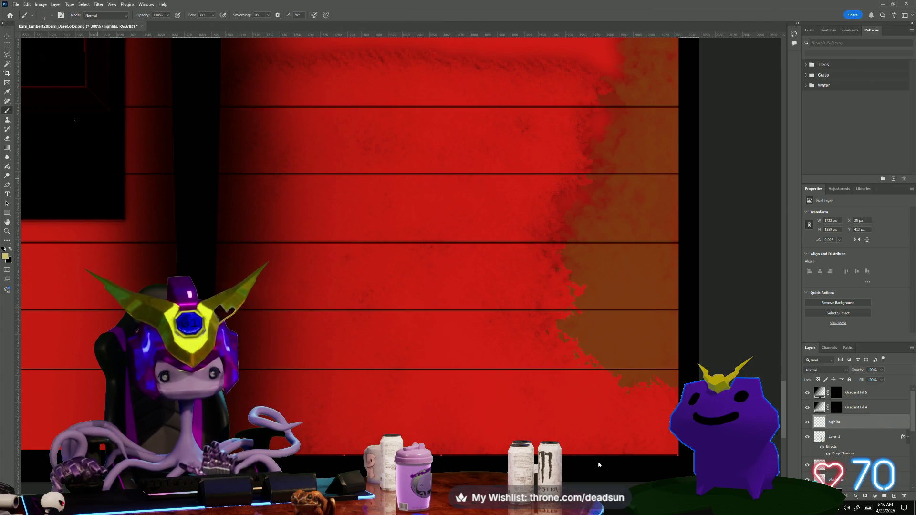
left_click(43, 17)
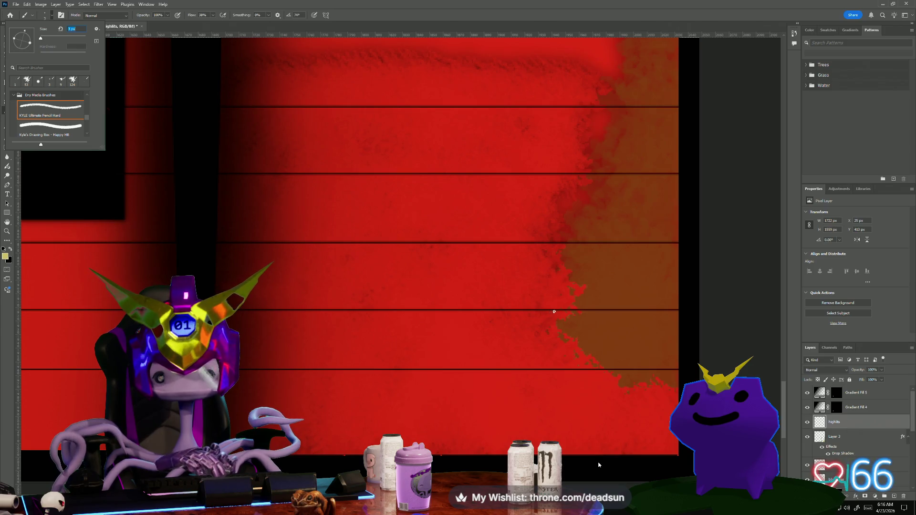
- Draw pale highlight lines along two plank seams on the red panels
left_click(669, 311)
left_click(290, 311)
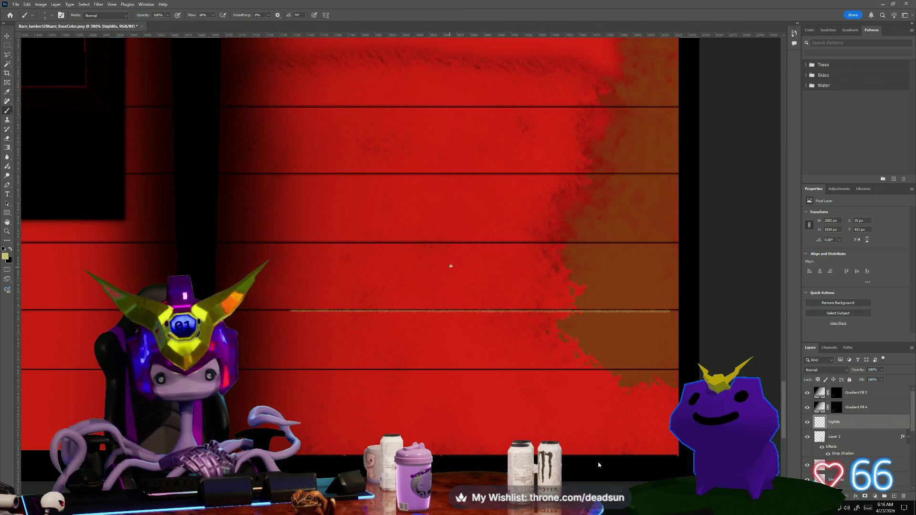
scroll("down", 3)
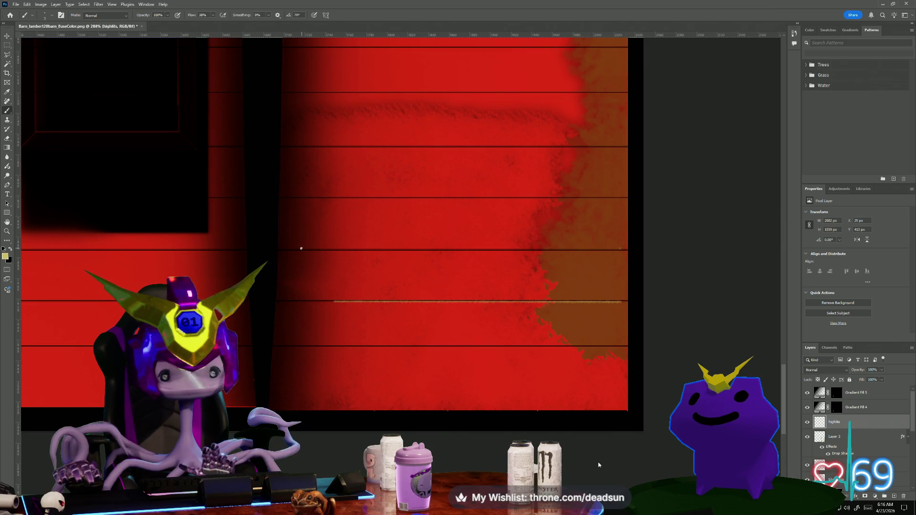
left_click(301, 249)
scroll("down", 3)
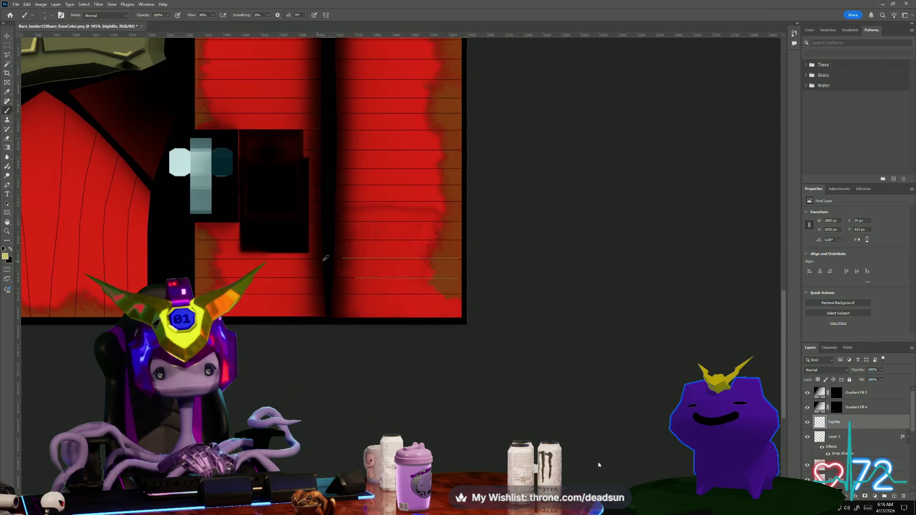
left_click_drag(356, 273, 487, 415)
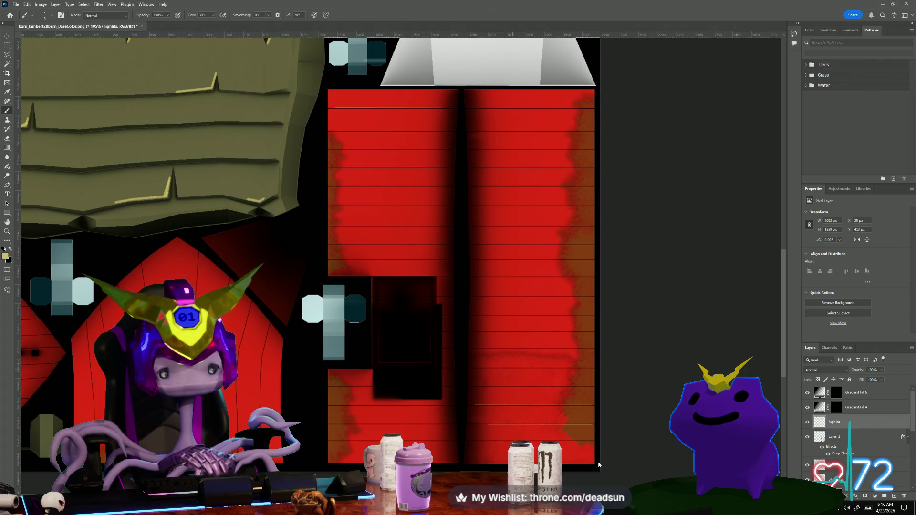
scroll("up", 3)
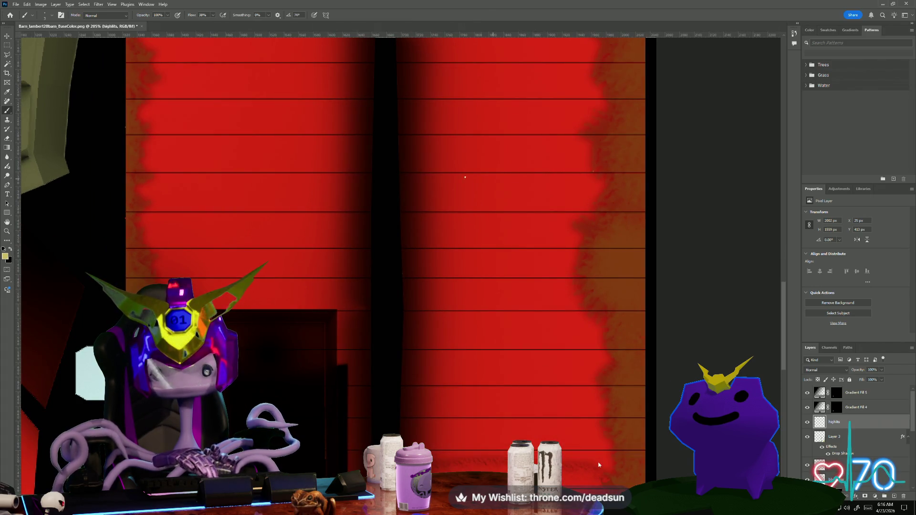
- Add more pale highlight lines along planks on the upper right, lower right and left panels
left_click(462, 170)
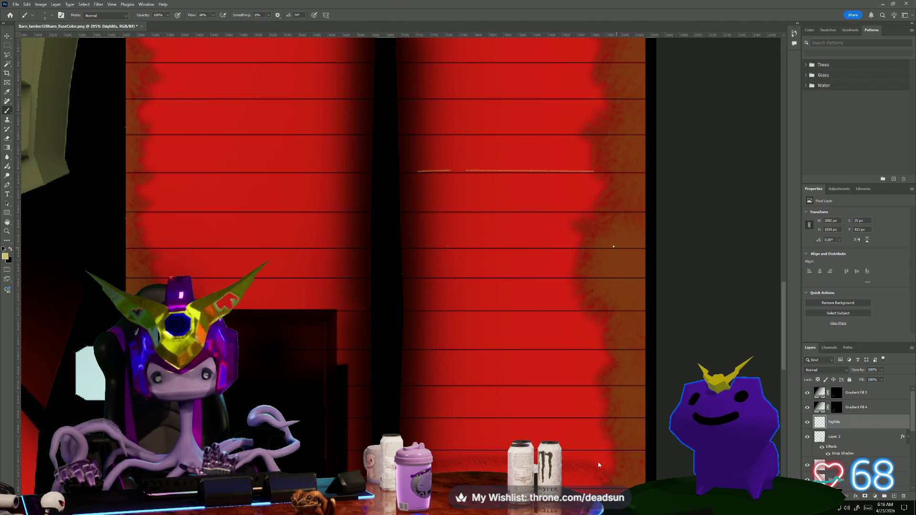
left_click(611, 246)
scroll("down", 3)
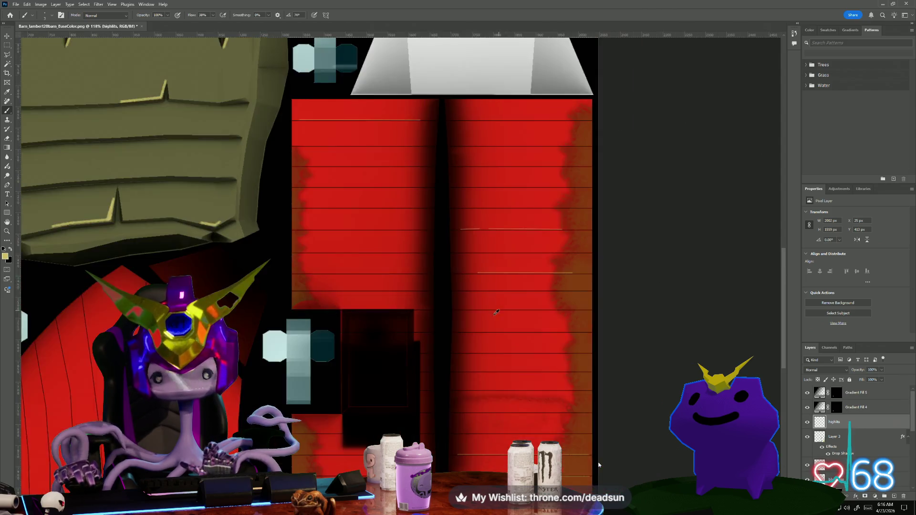
scroll("up", 3)
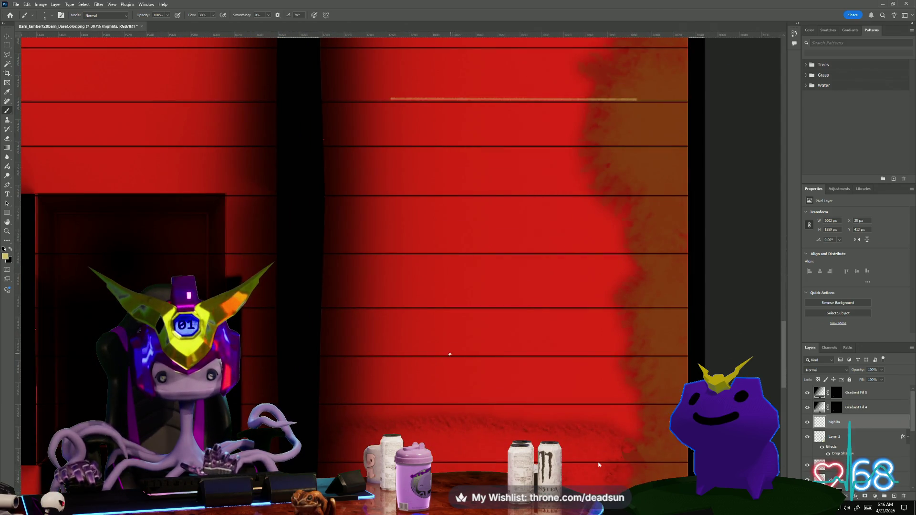
left_click(677, 354)
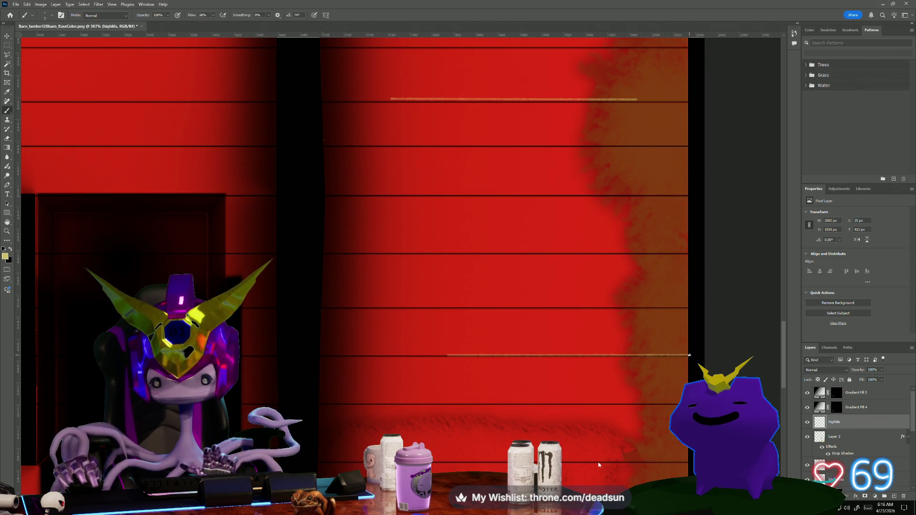
scroll("down", 3)
scroll("up", 3)
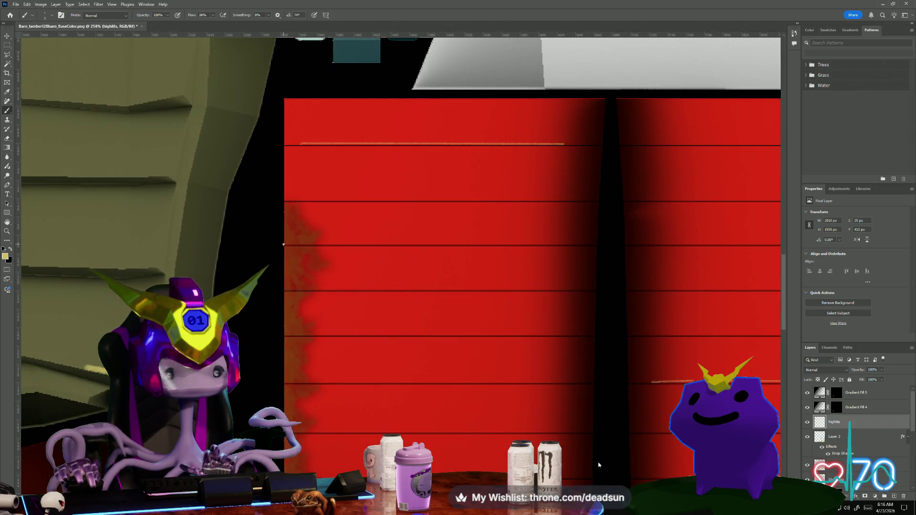
left_click(506, 244)
scroll("down", 3)
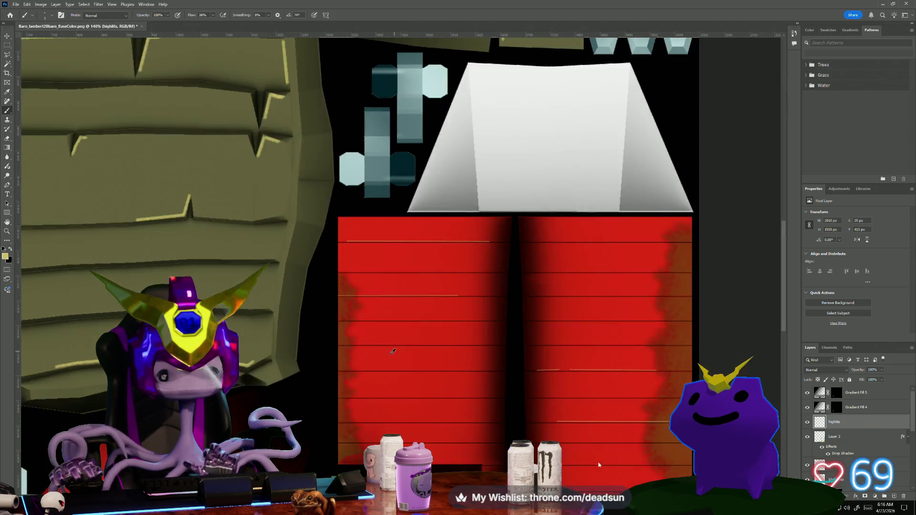
left_click_drag(398, 387, 371, 210)
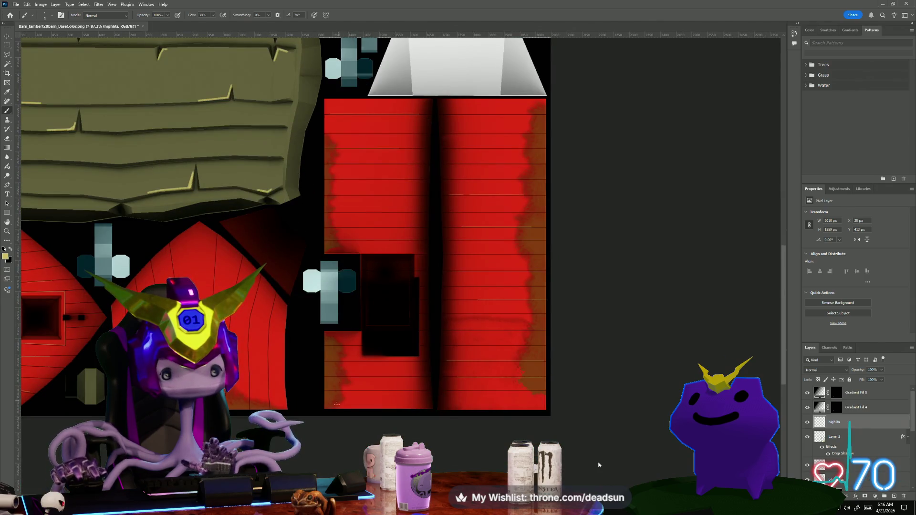
scroll("up", 3)
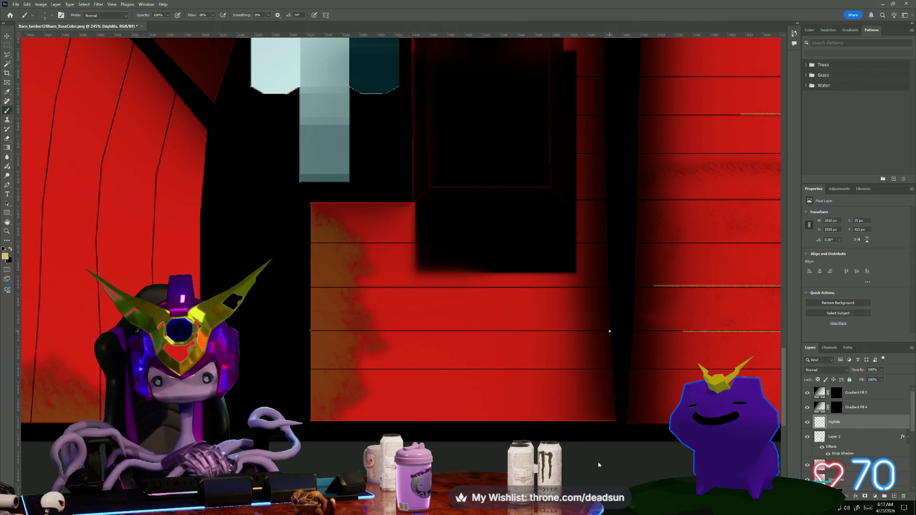
scroll("down", 3)
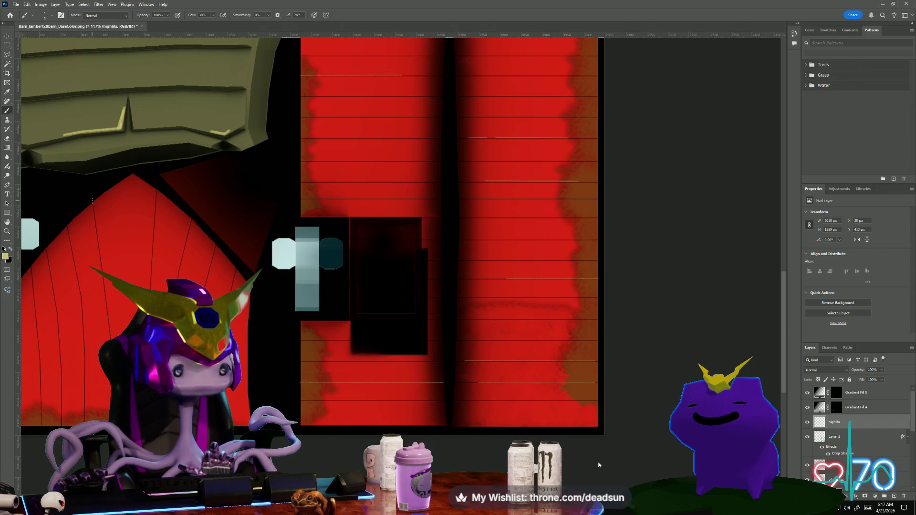
scroll("down", 3)
scroll("up", 3)
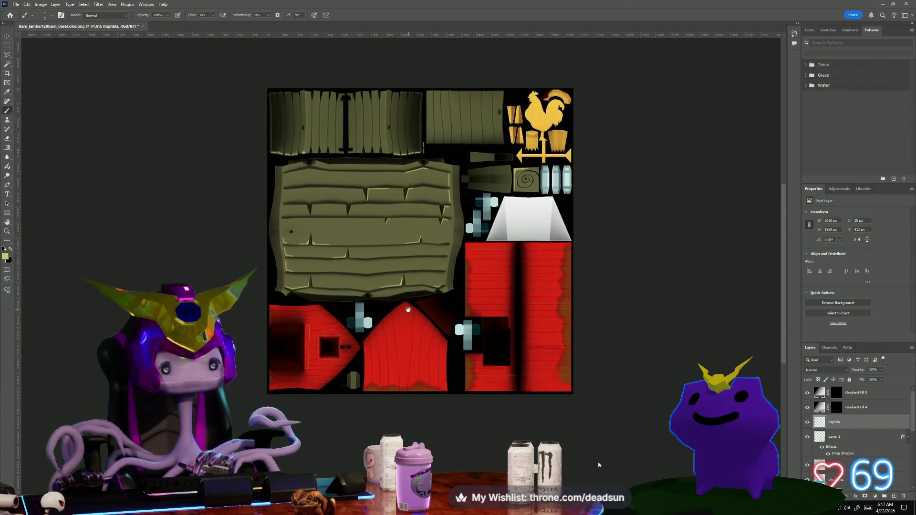
- Draw highlight lines along the groove's left, top and right edges, then brighten the left edge
scroll("up", 3)
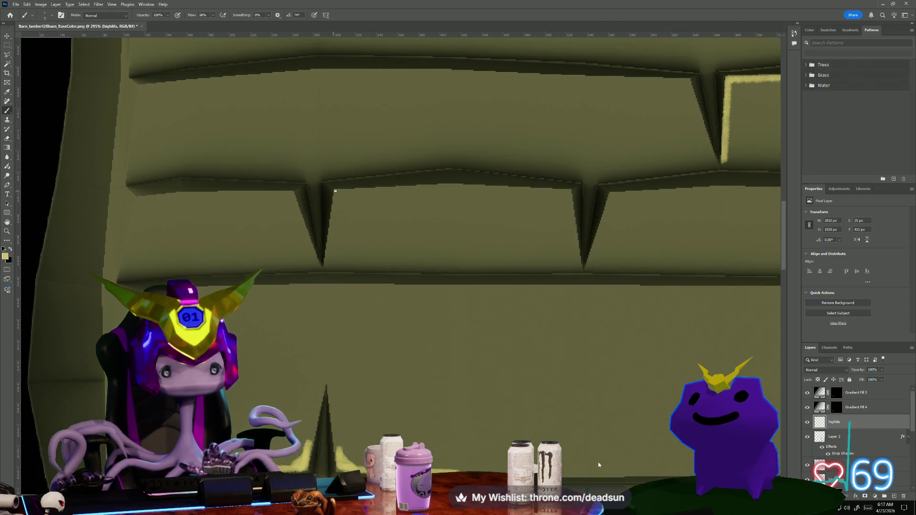
left_click(324, 263)
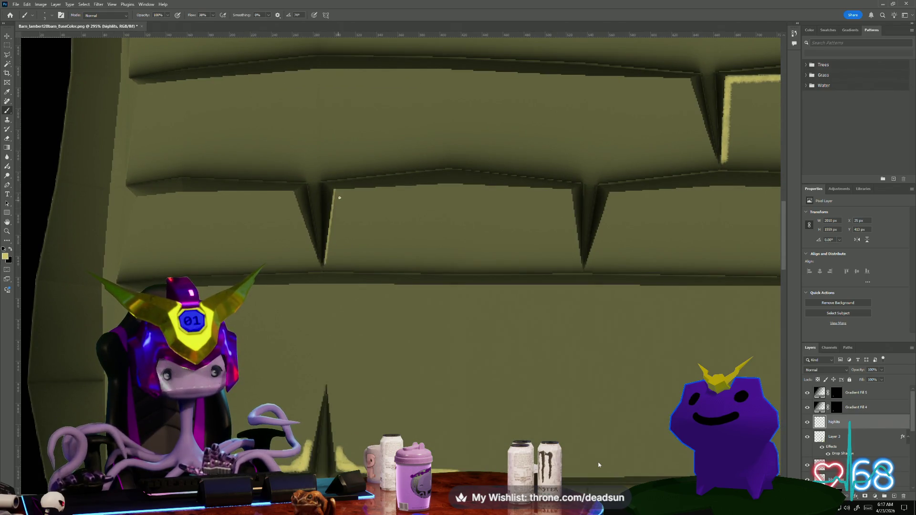
left_click(413, 186)
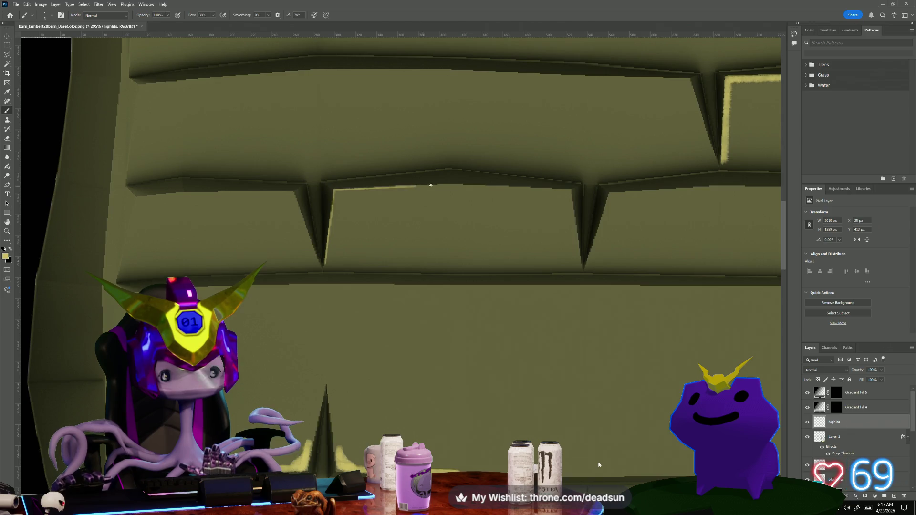
left_click(459, 185)
left_click(572, 189)
left_click(583, 266)
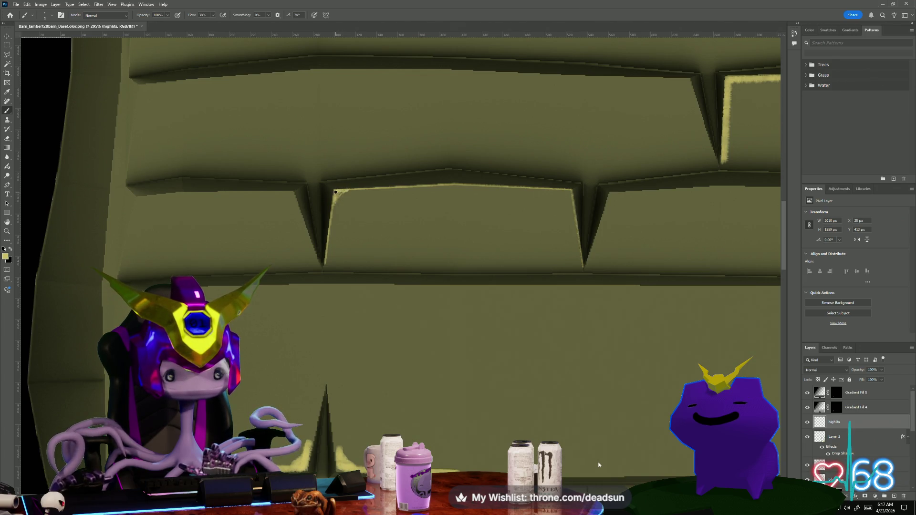
left_click_drag(333, 215, 331, 235)
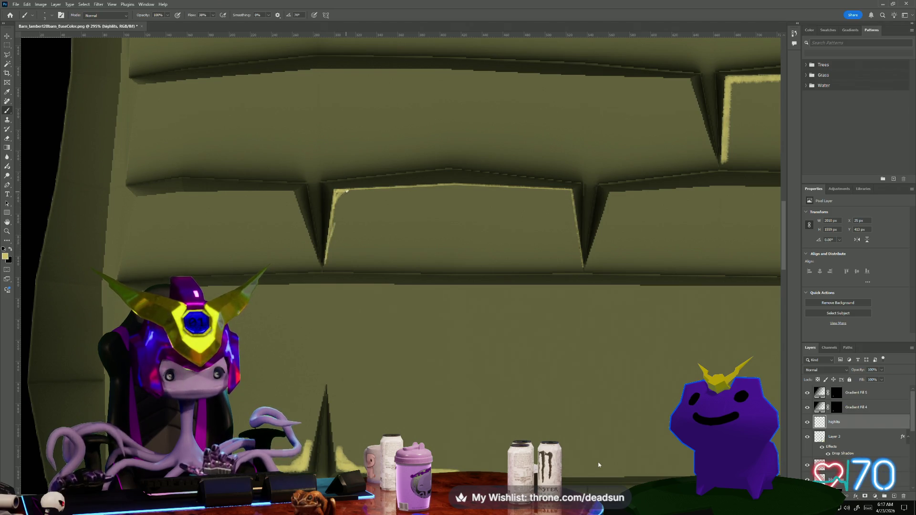
scroll("down", 3)
scroll("down", 3)
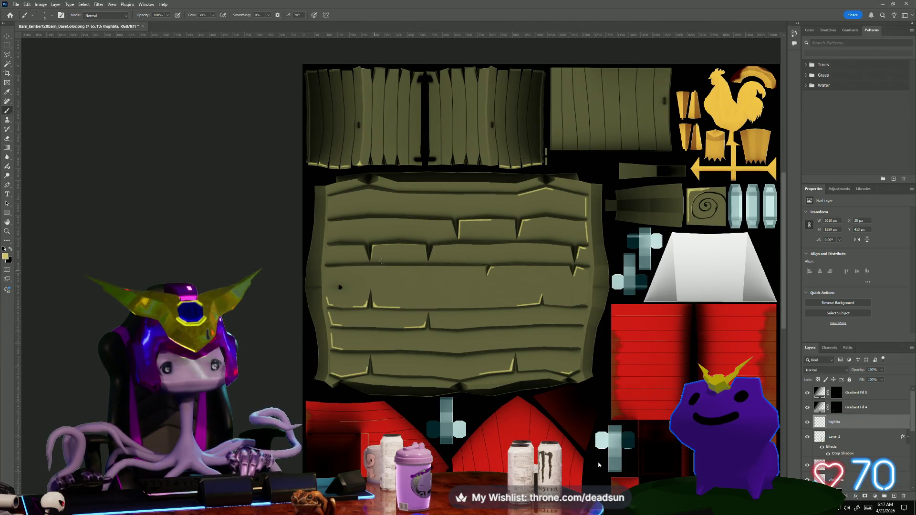
- Paint thin pale yellow highlight lines down the edges of several top-panel door planks
scroll("up", 3)
scroll("up", 3)
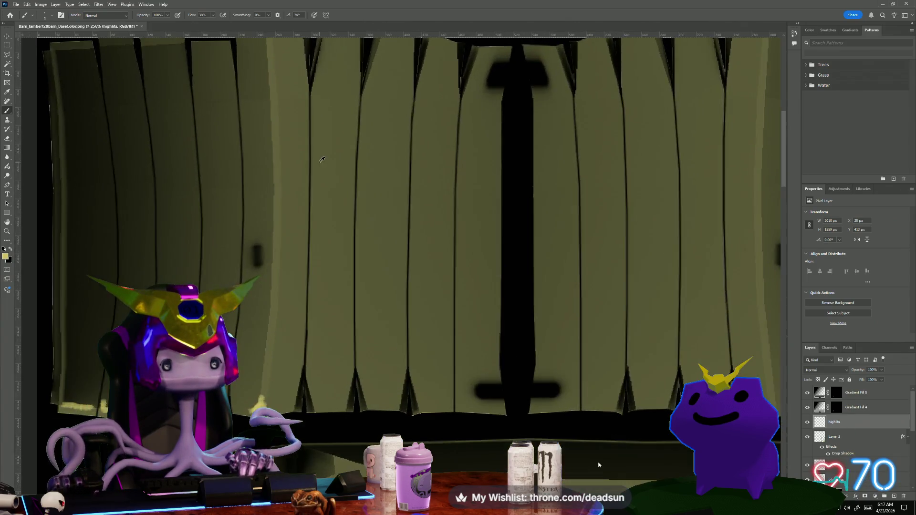
scroll("down", 3)
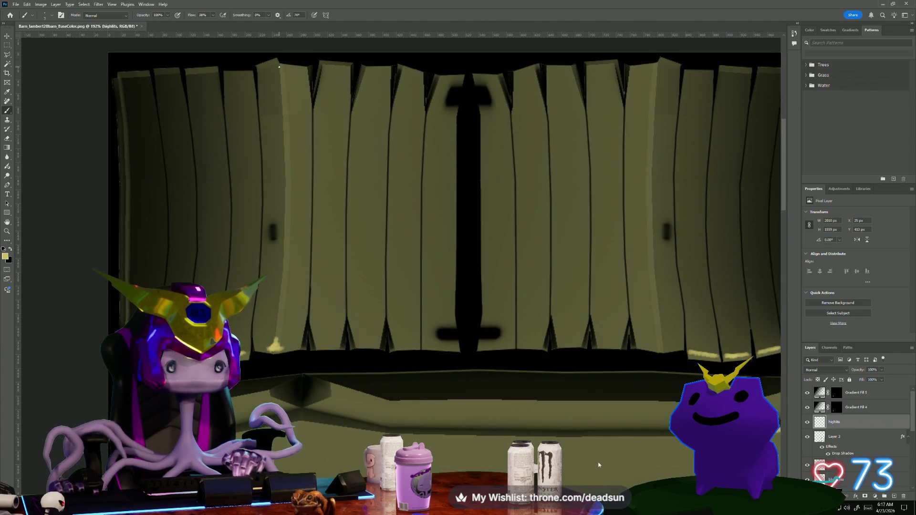
left_click_drag(278, 67, 285, 197)
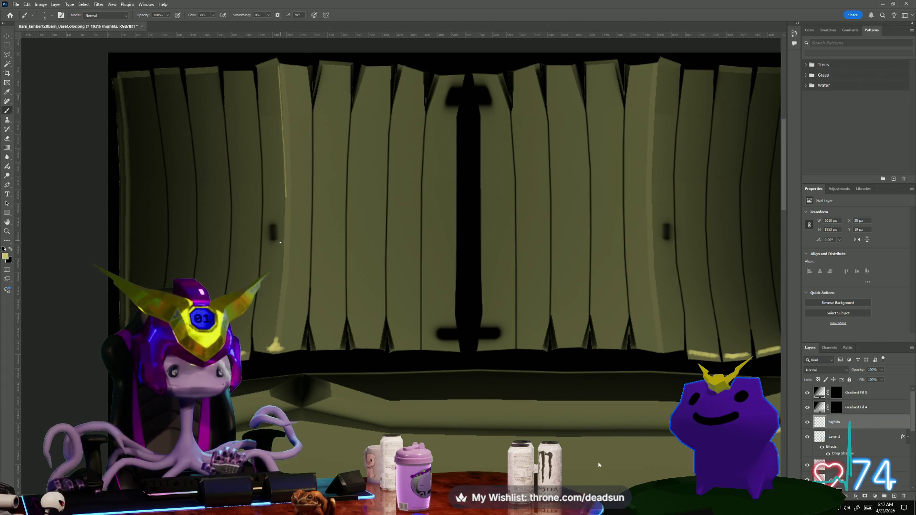
left_click(282, 254)
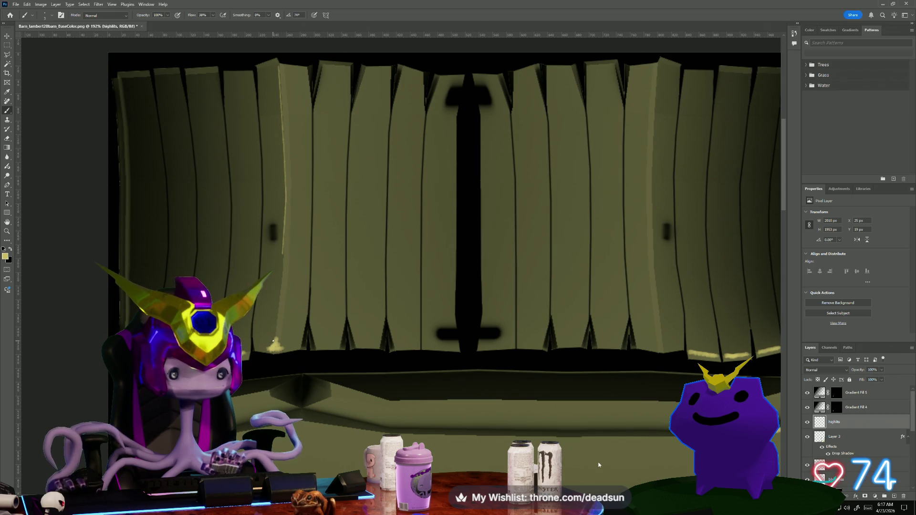
scroll("up", 3)
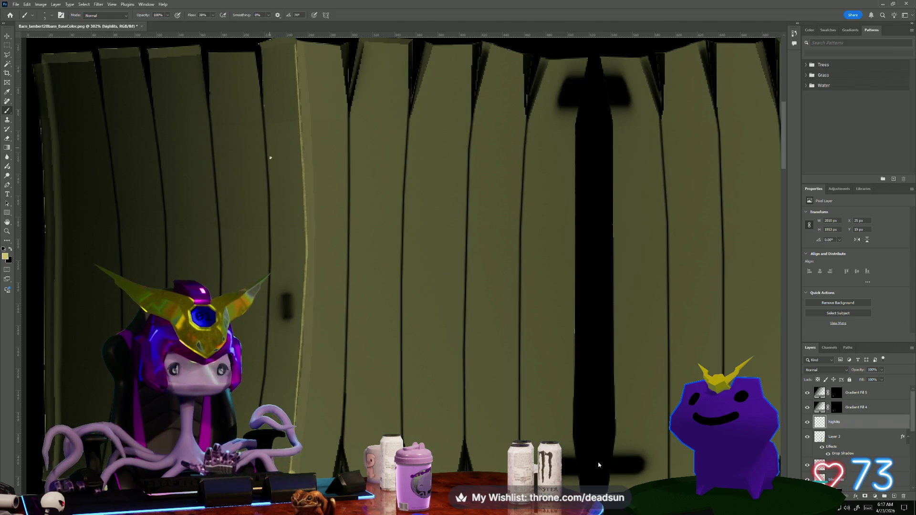
left_click_drag(265, 106, 269, 168)
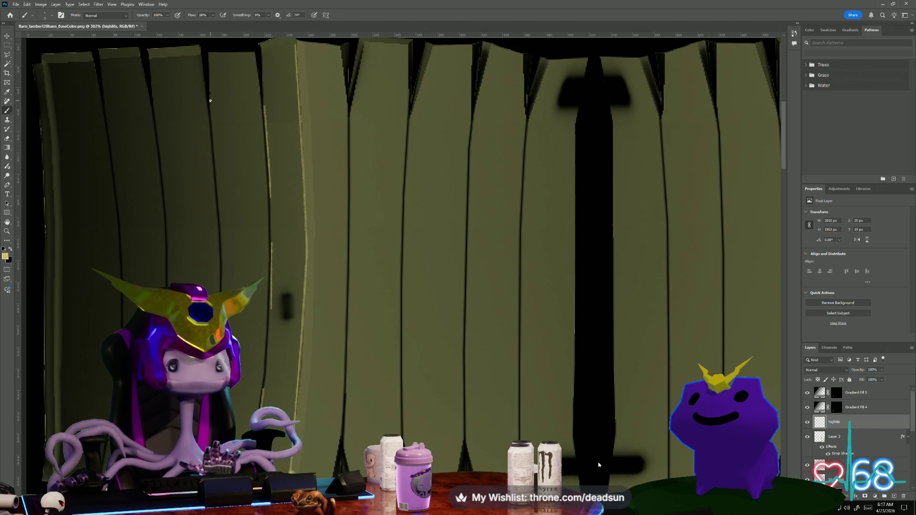
left_click_drag(212, 123, 216, 174)
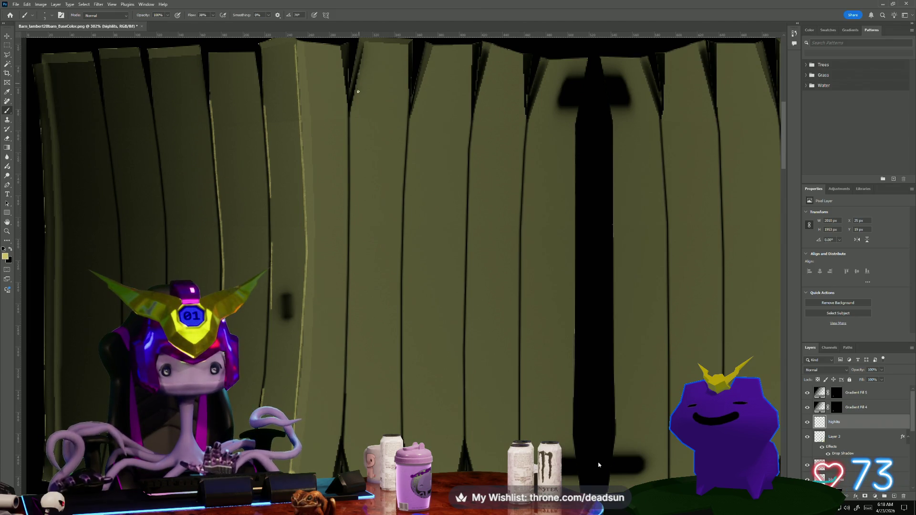
left_click_drag(359, 74, 355, 96)
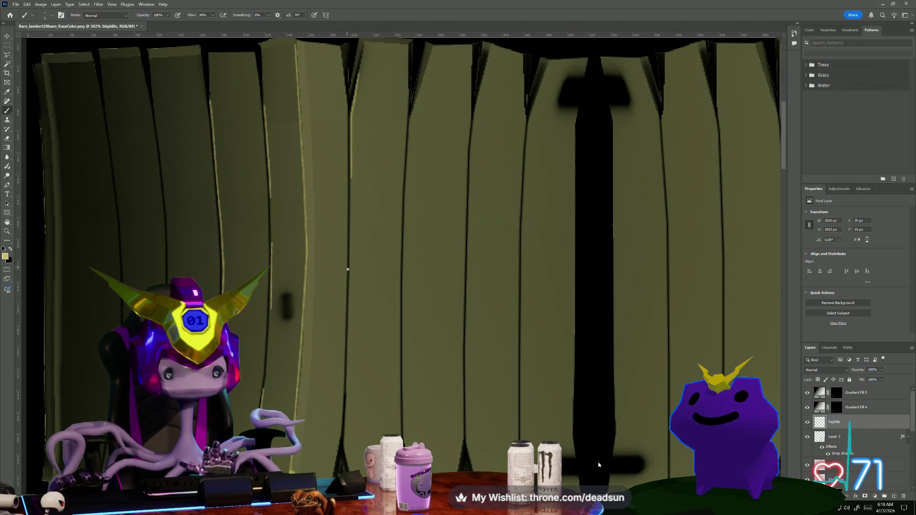
left_click_drag(351, 283, 350, 321)
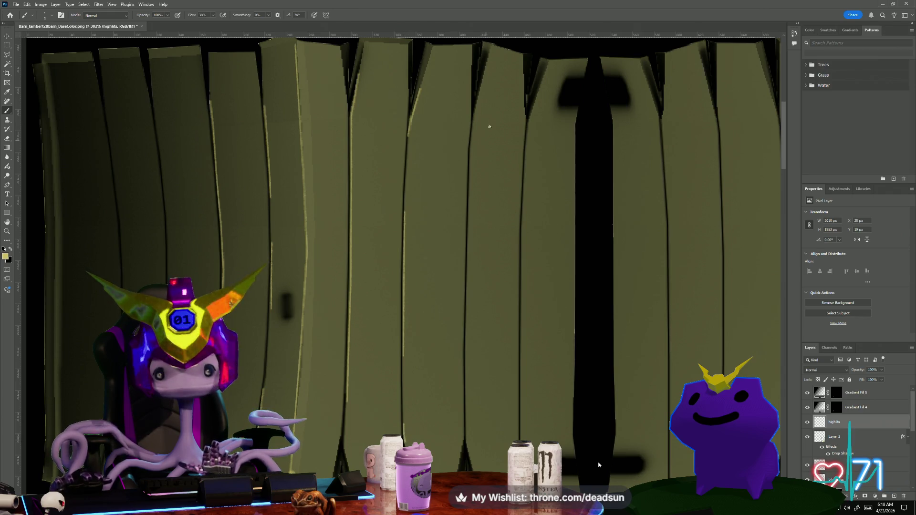
- Add straight highlight lines down the right-side plank edges, extending them toward the bottom
scroll("down", 3)
scroll("up", 3)
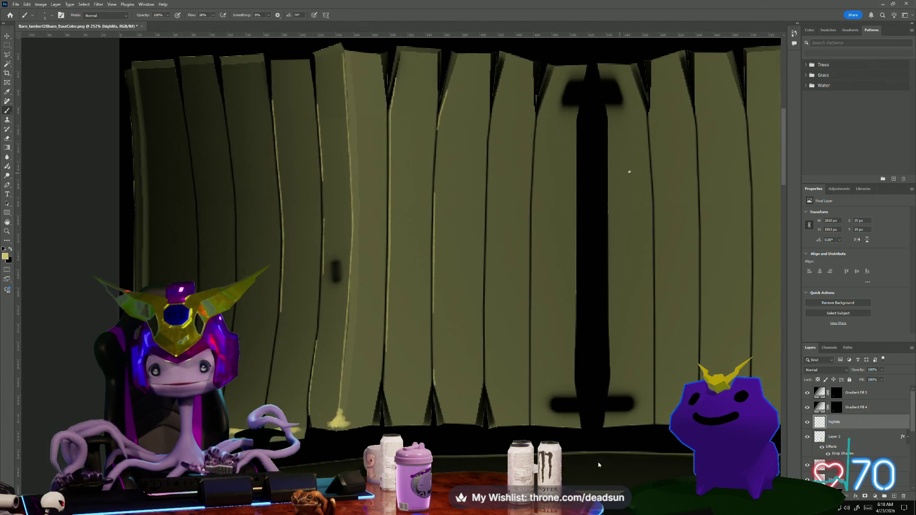
scroll("right", 3)
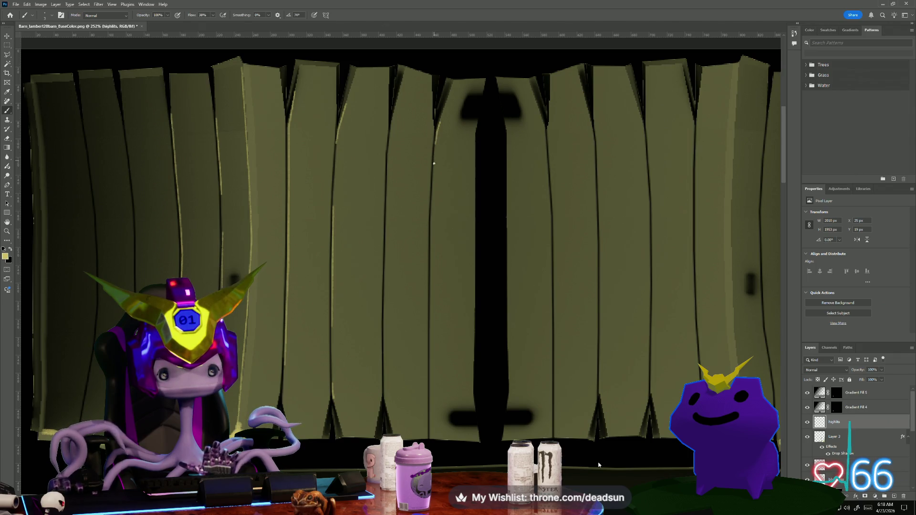
left_click_drag(433, 145, 435, 184)
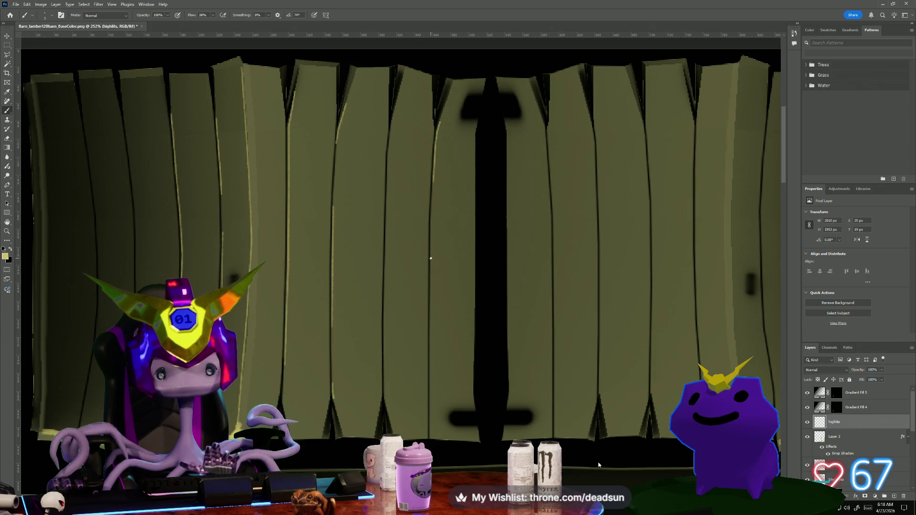
left_click_drag(432, 259, 431, 388)
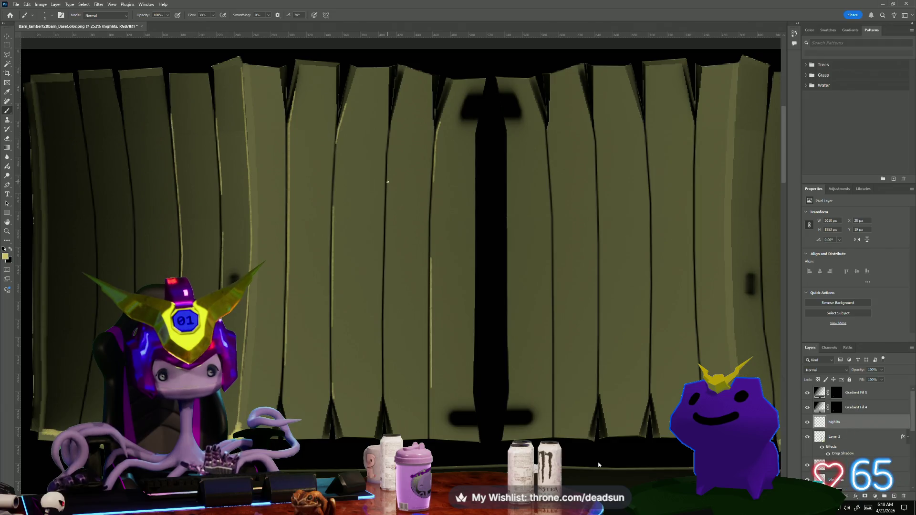
left_click(386, 216)
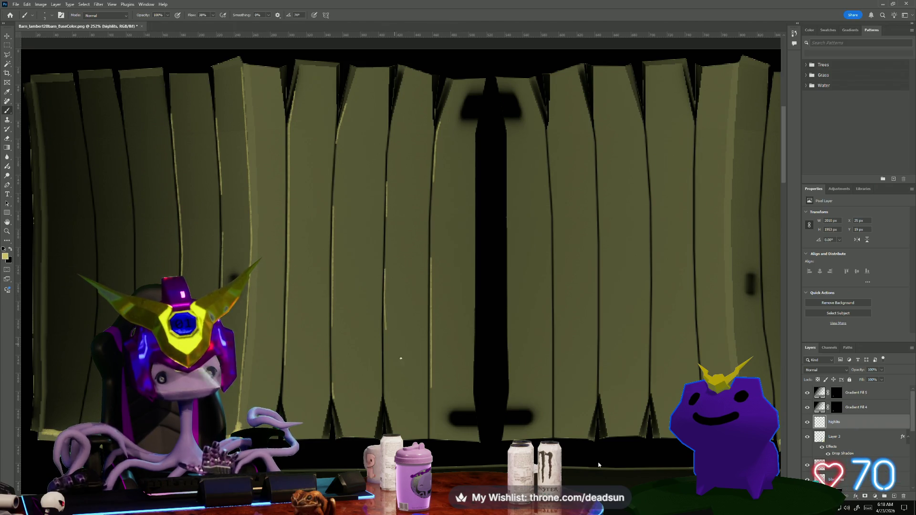
scroll("down", 3)
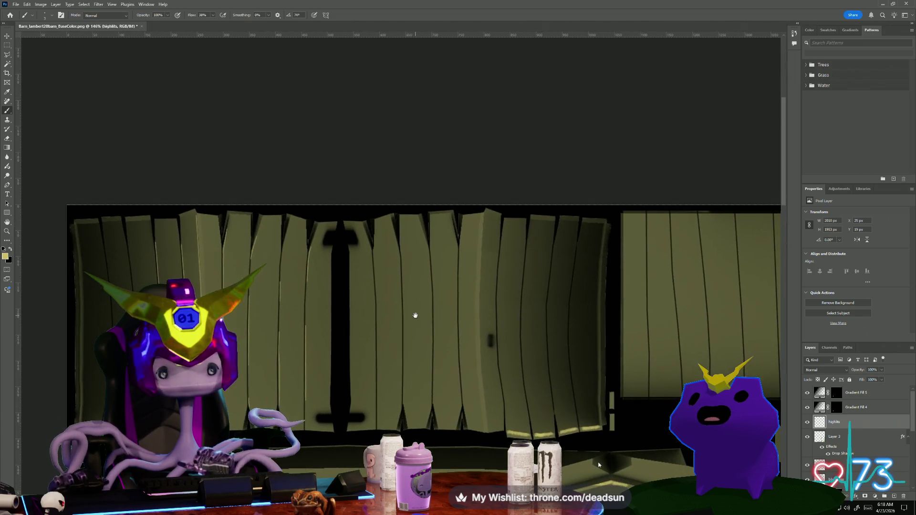
scroll("up", 3)
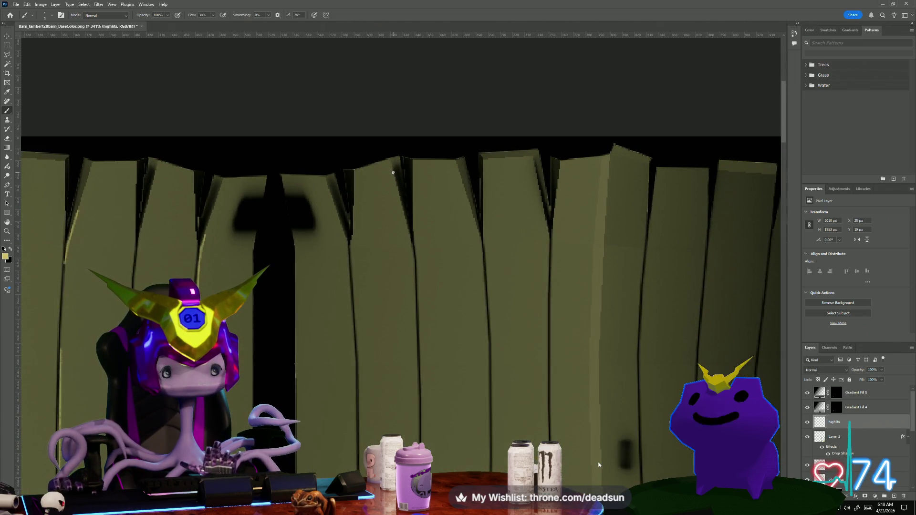
left_click(406, 226)
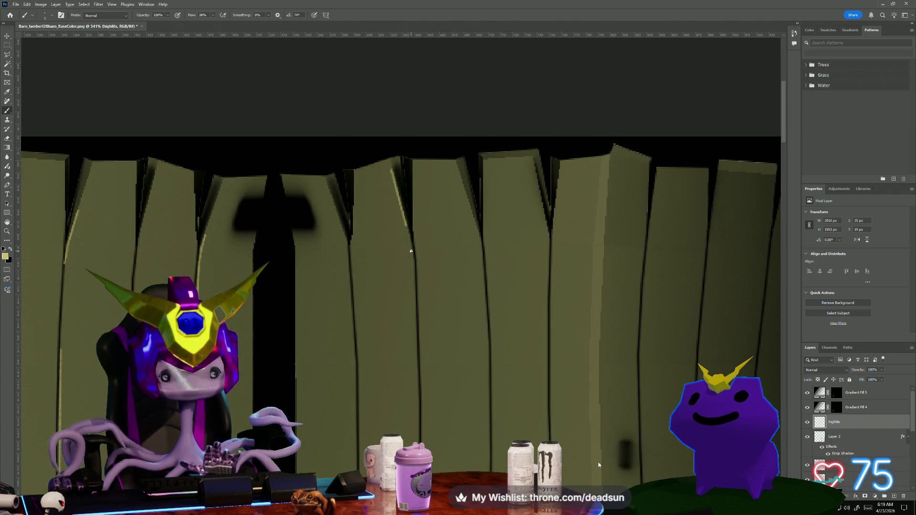
left_click(412, 267)
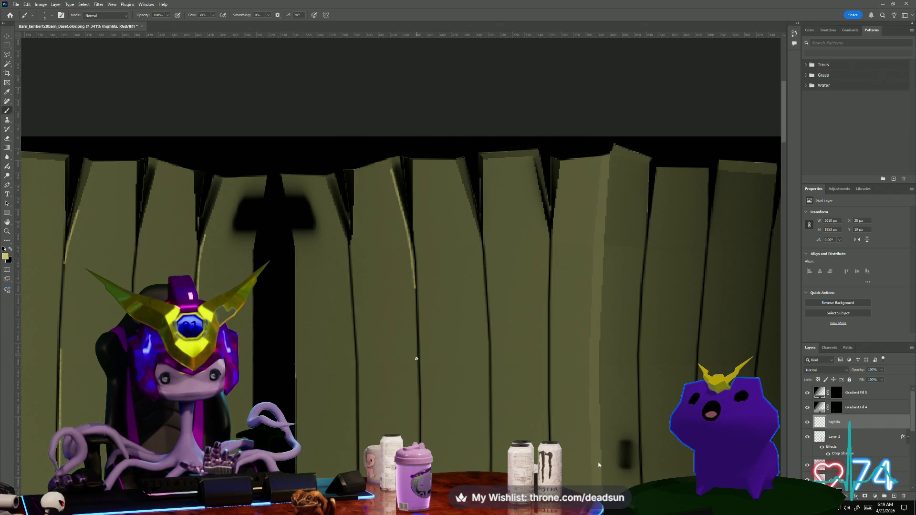
left_click(417, 363)
- Highlight the lower and neighbouring plank edges with more light straight strokes
scroll("down", 3)
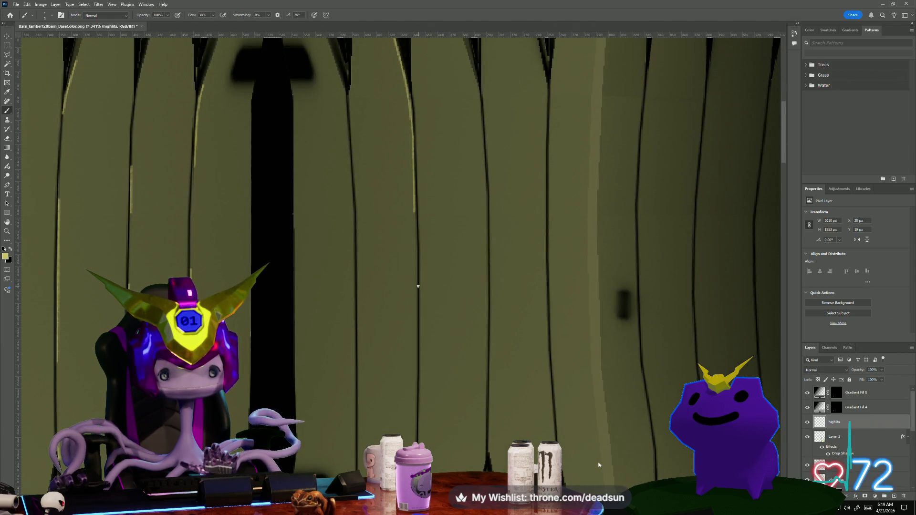
left_click(416, 360)
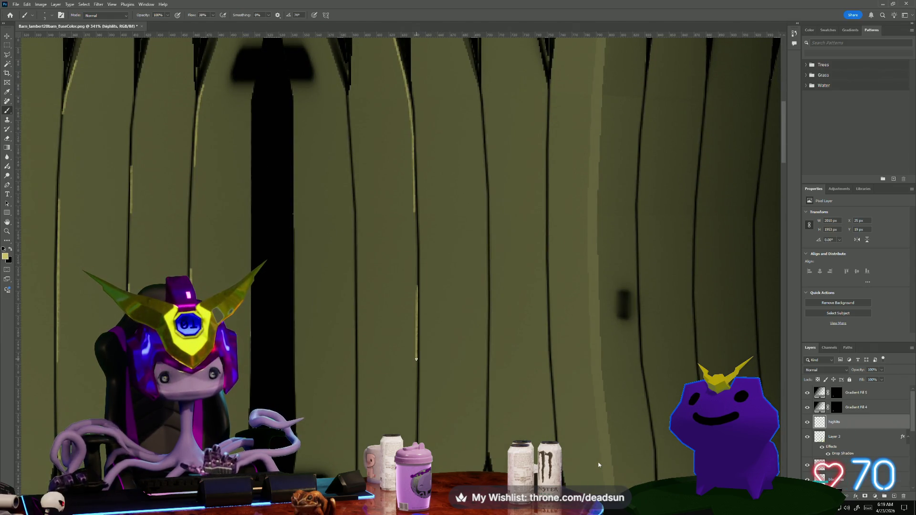
left_click(415, 442)
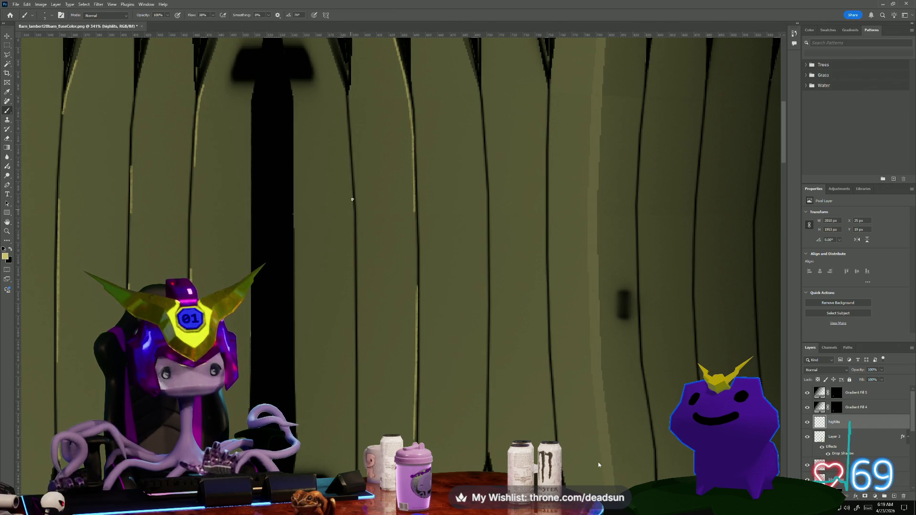
left_click(349, 142)
left_click(352, 200)
left_click(353, 261)
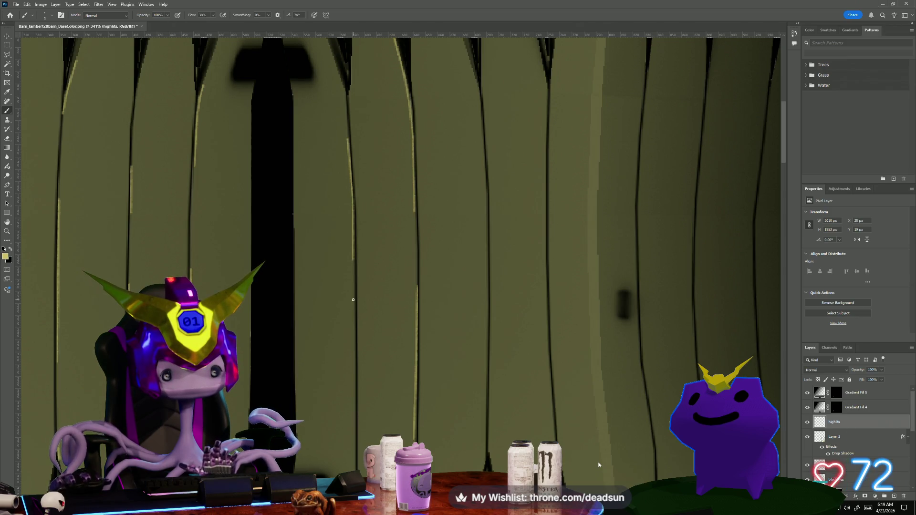
scroll("down", 3)
scroll("up", 3)
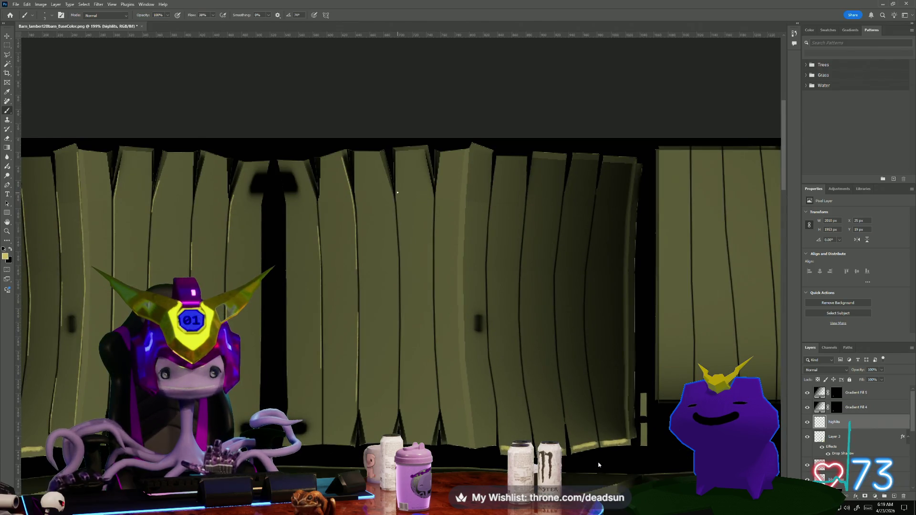
left_click(399, 225)
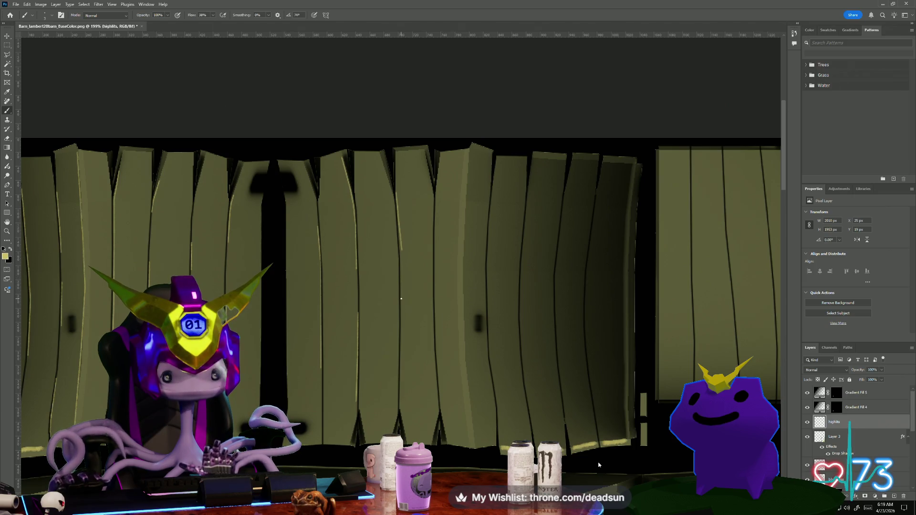
left_click(401, 353)
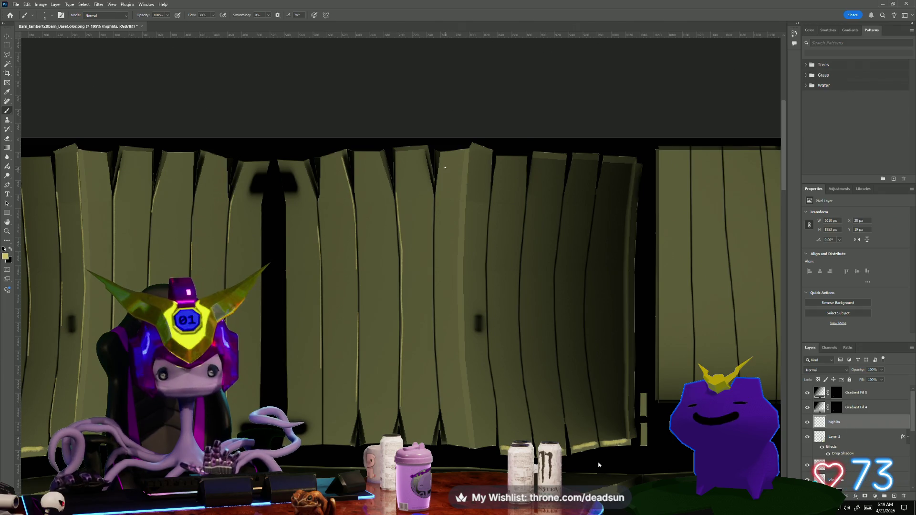
left_click(436, 199)
left_click(435, 211)
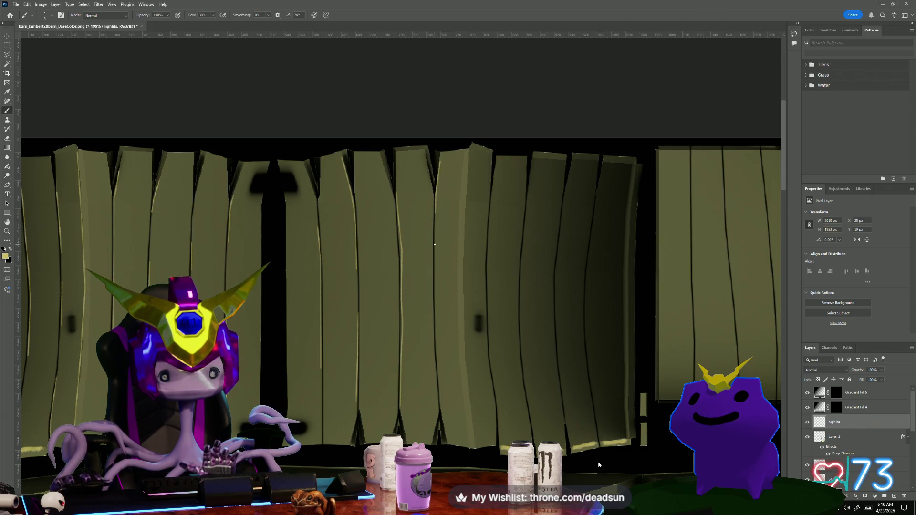
left_click(16, 4)
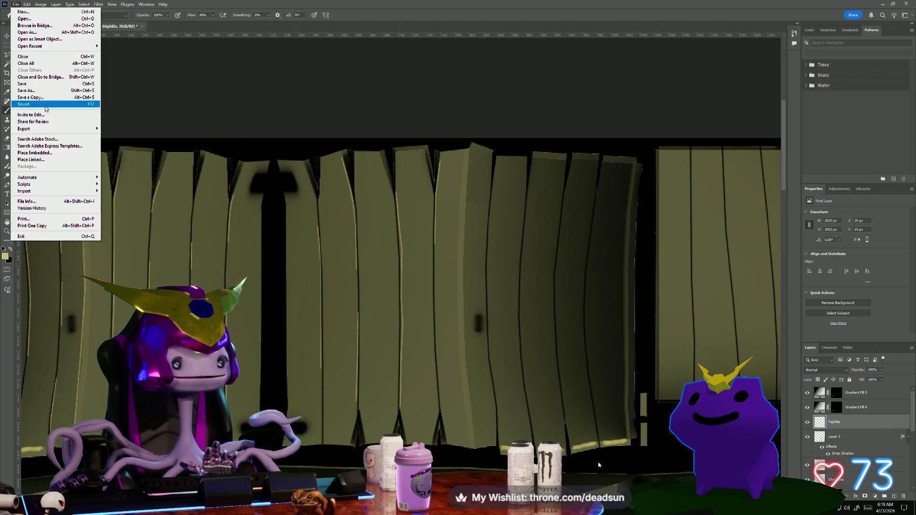
- Overwrite Barn_BaseColor.png with a PNG copy of the current texture
left_click(49, 97)
scroll("down", 3)
left_click(286, 160)
left_click(362, 257)
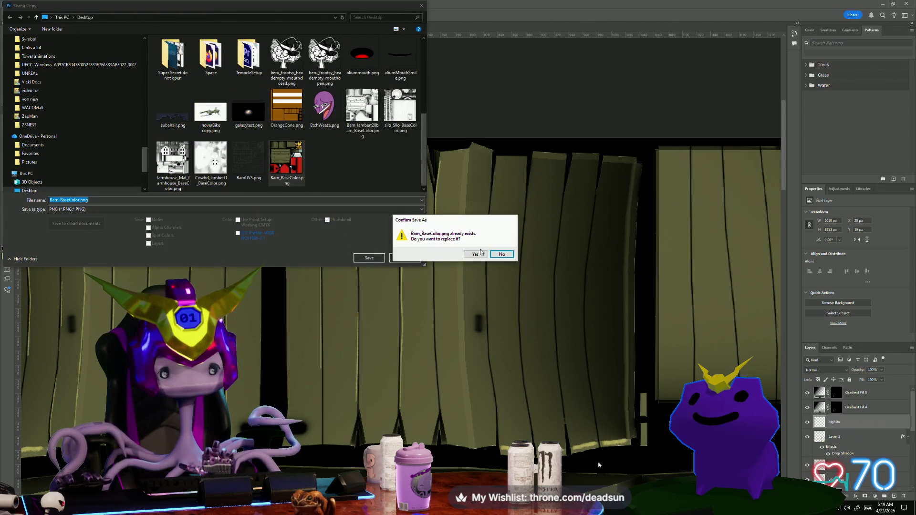
left_click(477, 254)
left_click(491, 156)
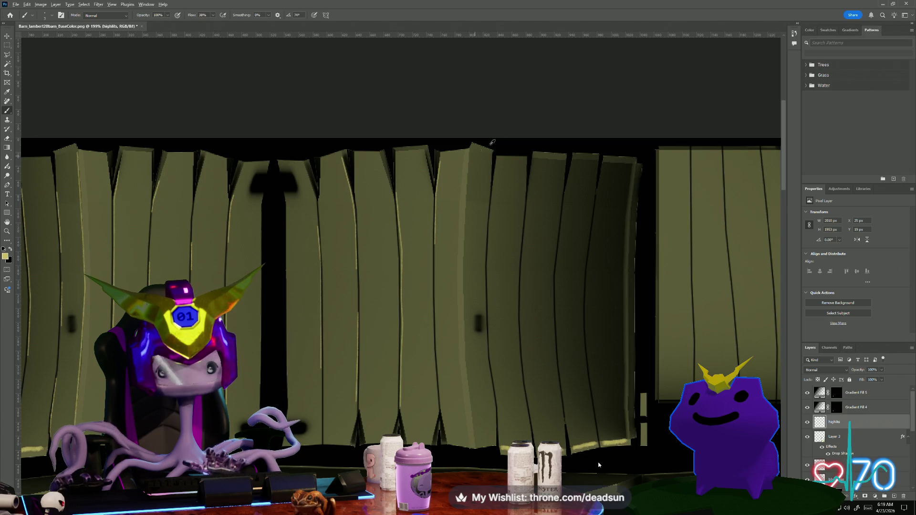
- Switch to Maya and orbit around the barn to view the updated texture
key("alt+Tab")
left_click(451, 160)
left_click(451, 160)
left_click_drag(485, 250, 392, 304)
left_click(380, 205)
scroll("down", 3)
- Orbit and zoom around the barn to inspect its back gable, door and wall
scroll("down", 3)
scroll("up", 3)
scroll("down", 3)
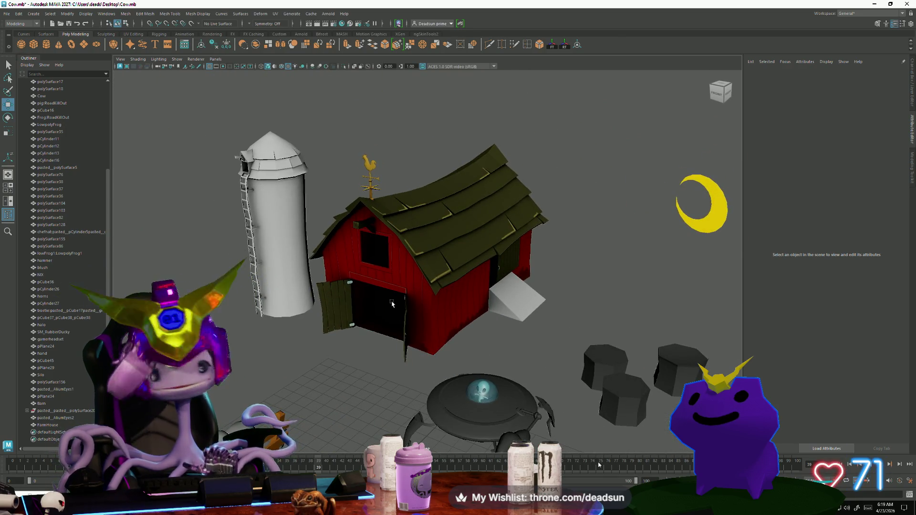
left_click_drag(392, 304, 466, 302)
scroll("down", 3)
scroll("up", 3)
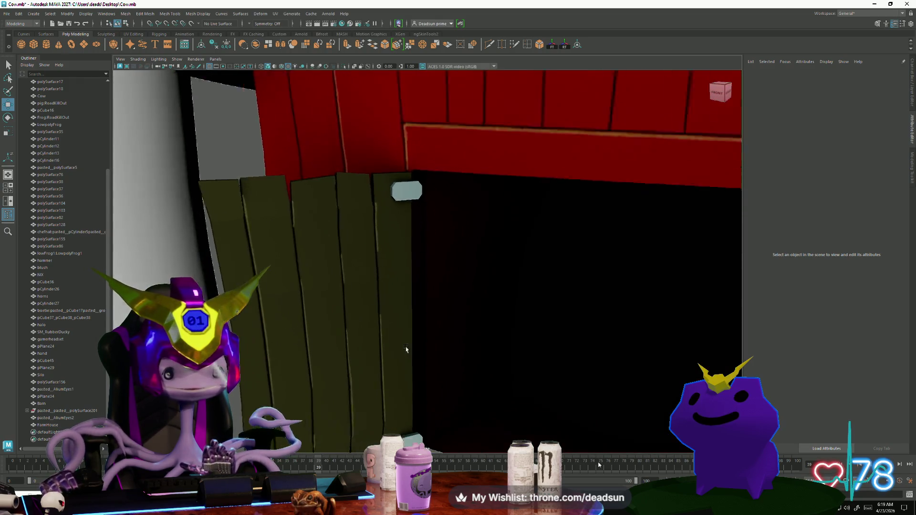
scroll("down", 3)
left_click_drag(395, 348, 391, 389)
scroll("down", 3)
scroll("up", 3)
scroll("down", 3)
scroll("up", 3)
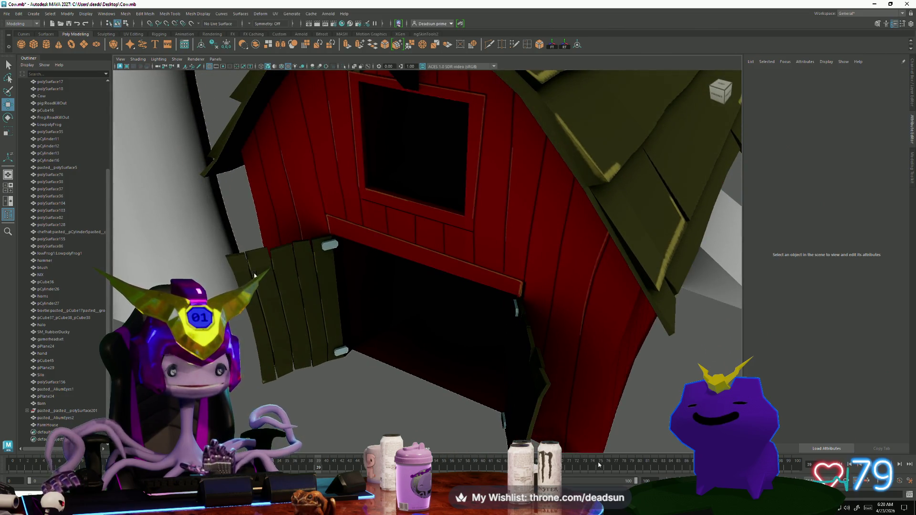
scroll("up", 3)
scroll("down", 3)
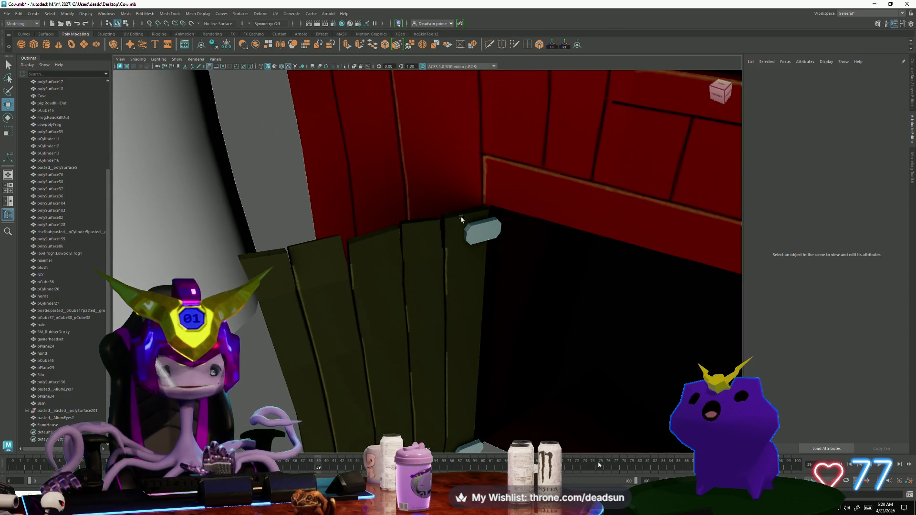
scroll("down", 3)
- View the barn front, underside, roof and whole farm, then return to Photoshop
left_click_drag(409, 317, 367, 335)
scroll("up", 3)
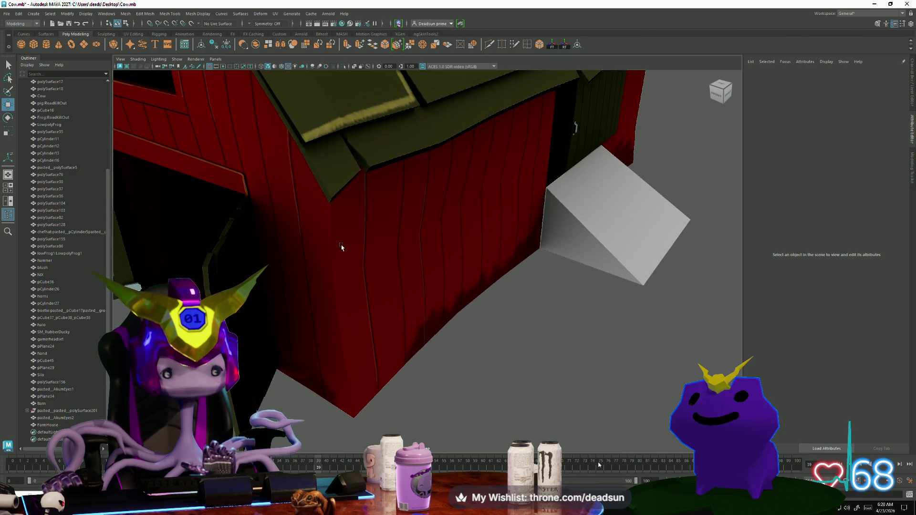
scroll("down", 3)
left_click_drag(334, 349, 410, 365)
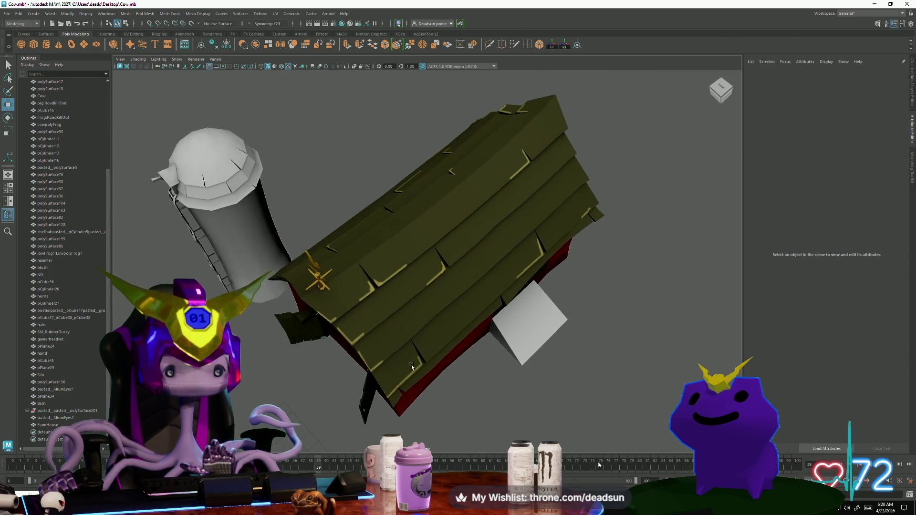
scroll("up", 3)
left_click_drag(313, 360, 279, 250)
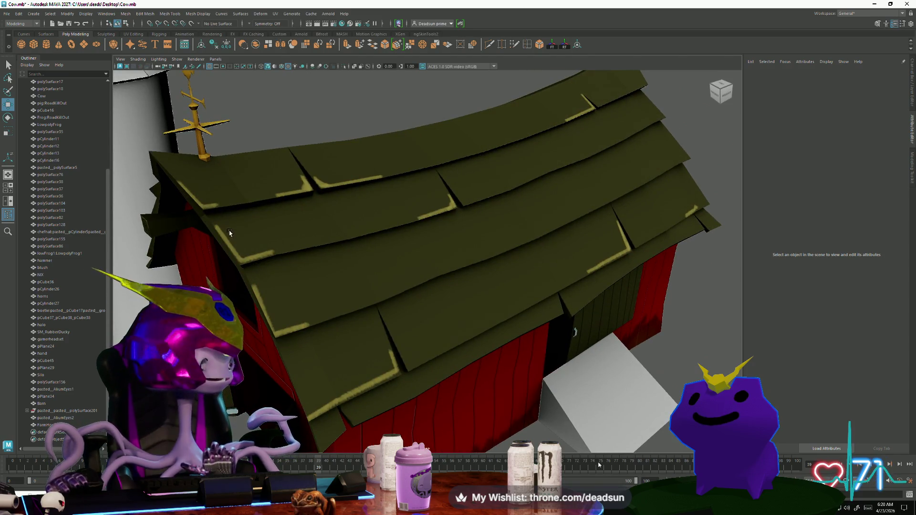
scroll("down", 3)
left_click_drag(423, 335, 395, 298)
scroll("down", 3)
left_click_drag(541, 225, 345, 342)
scroll("up", 3)
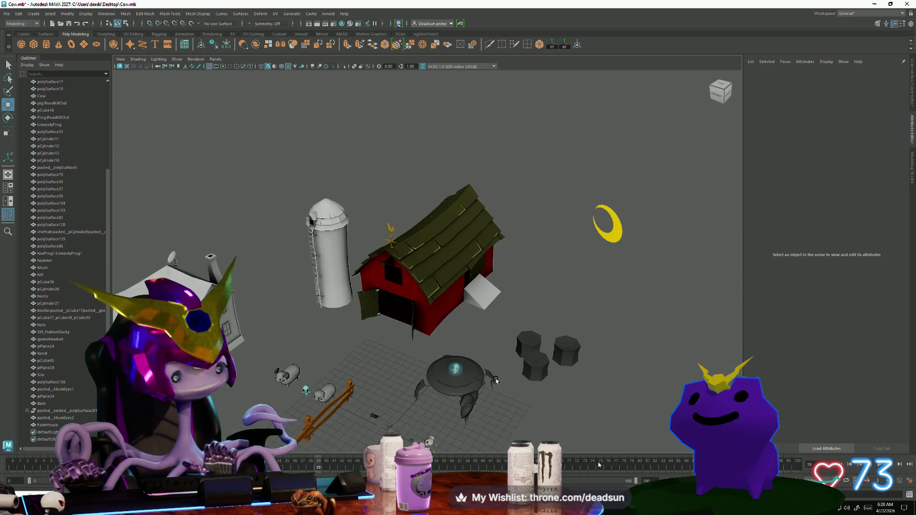
left_click_drag(396, 310, 489, 367)
scroll("up", 3)
left_click_drag(429, 349, 487, 353)
key("alt+Tab")
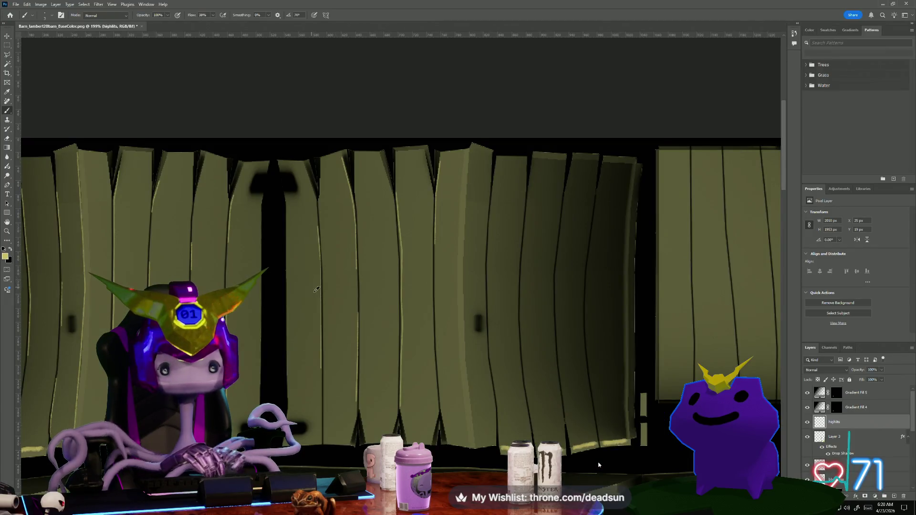
scroll("down", 3)
scroll("up", 3)
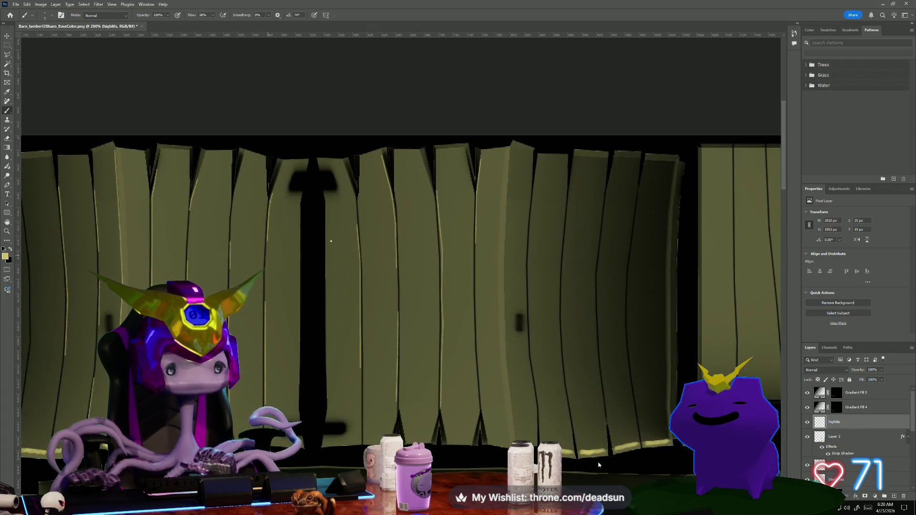
left_click_drag(316, 243, 301, 289)
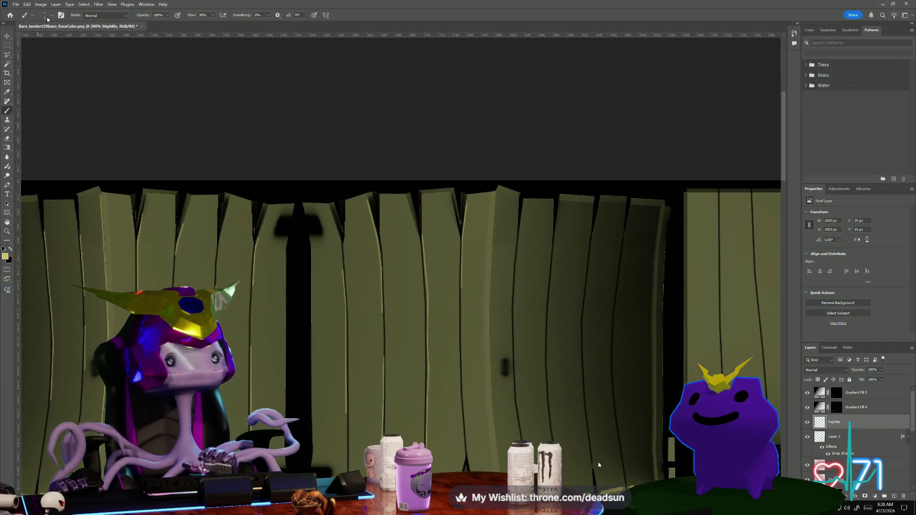
left_click(45, 18)
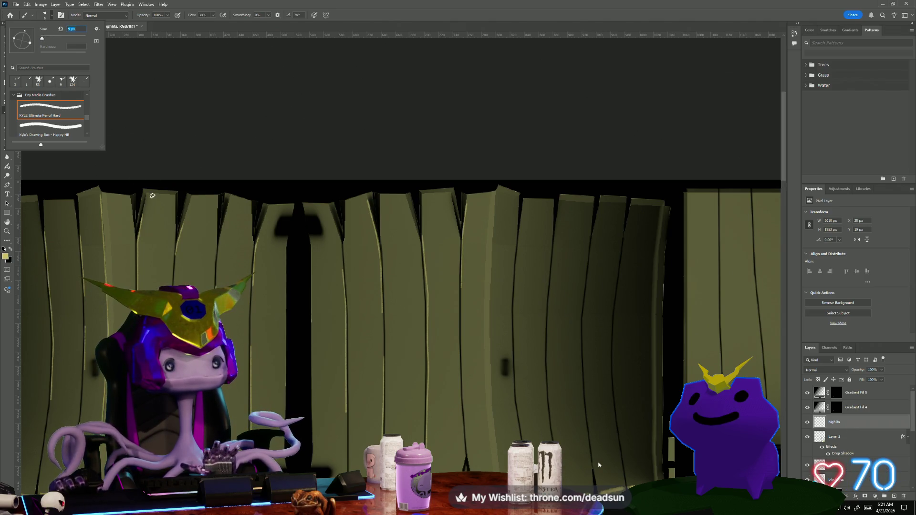
left_click(117, 233)
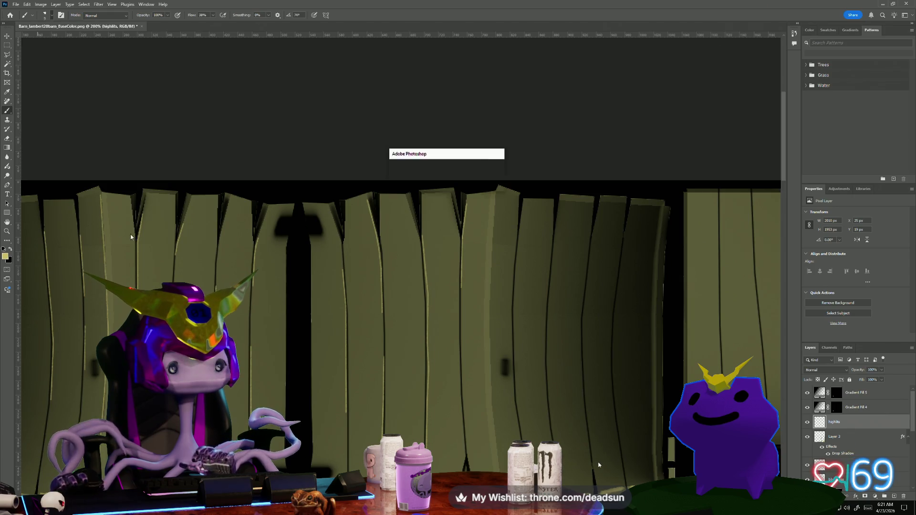
left_click(445, 185)
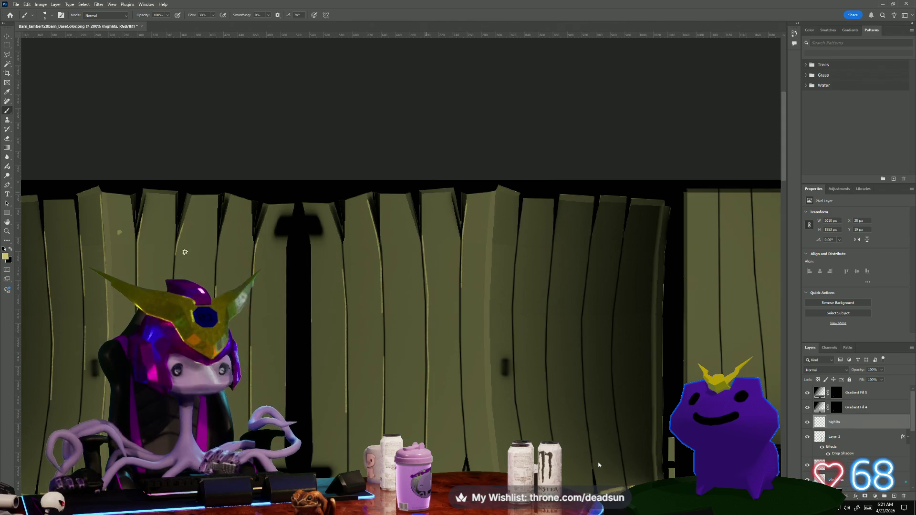
left_click(190, 255)
key("ctrl+z")
left_click_drag(122, 241, 155, 242)
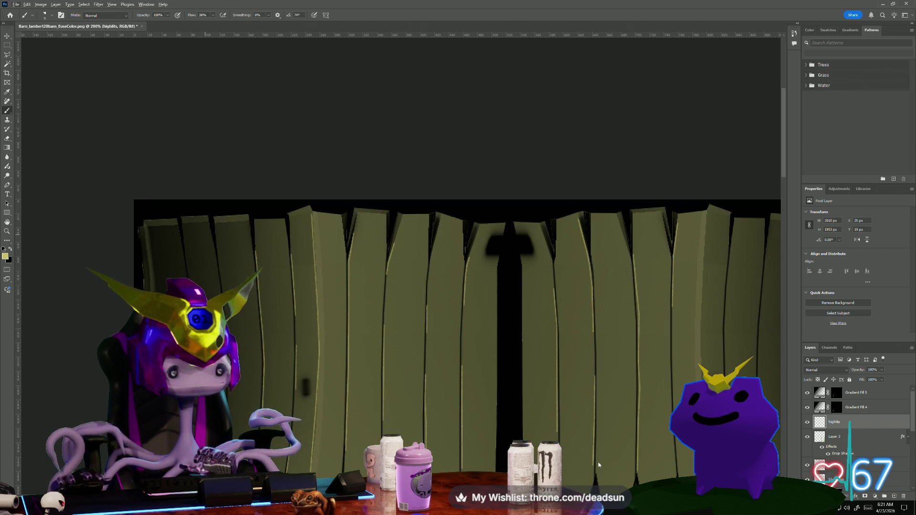
key("v")
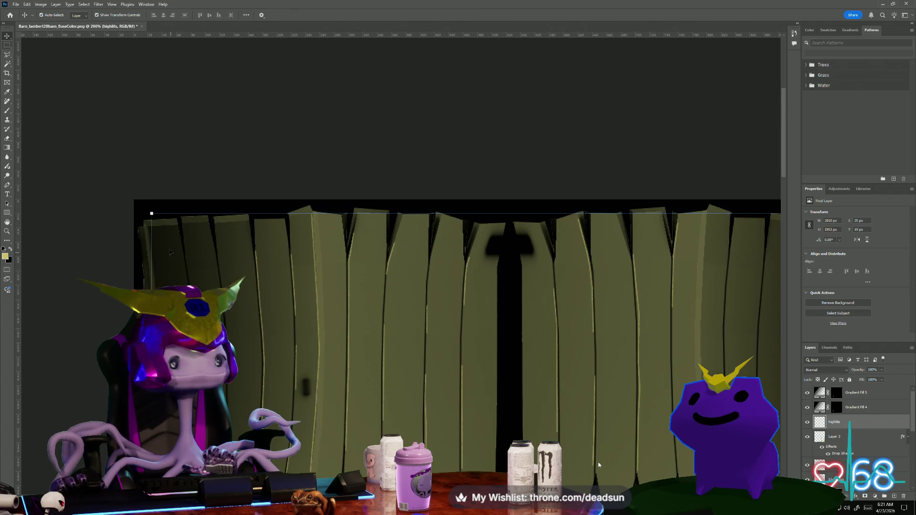
left_click(167, 237)
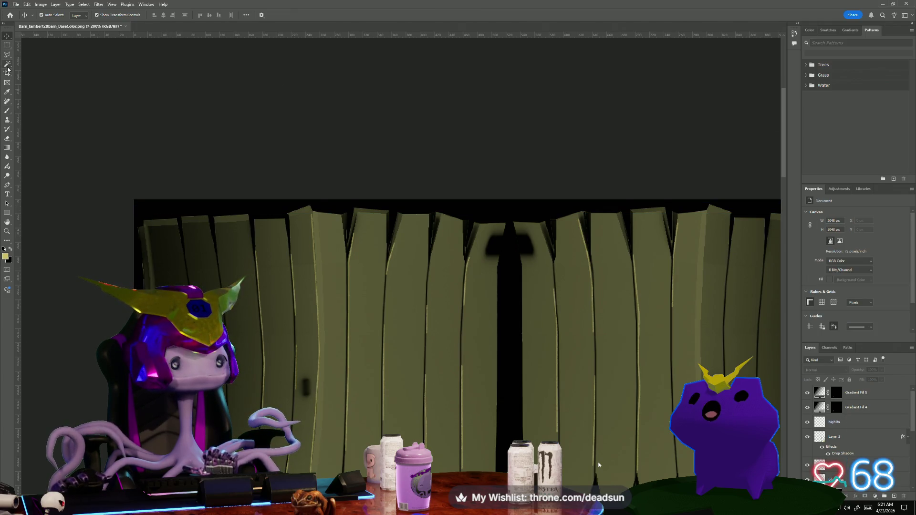
left_click(7, 110)
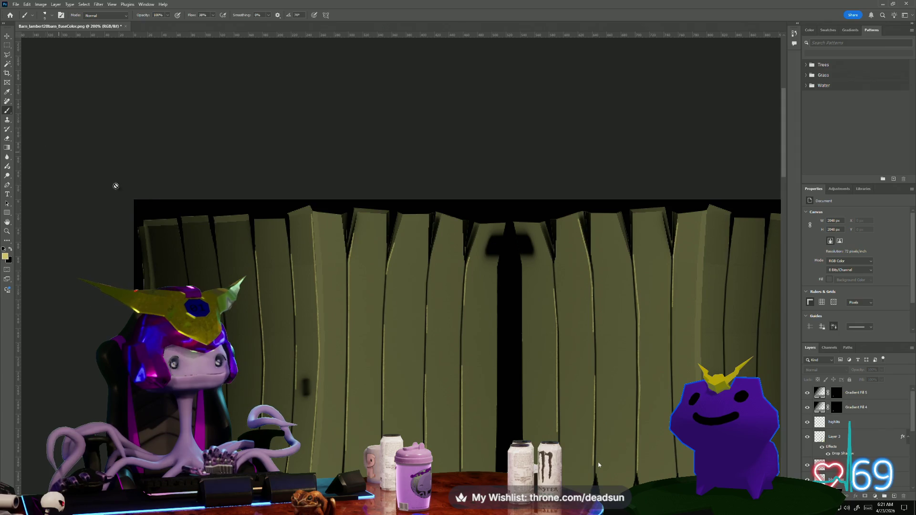
left_click(103, 227)
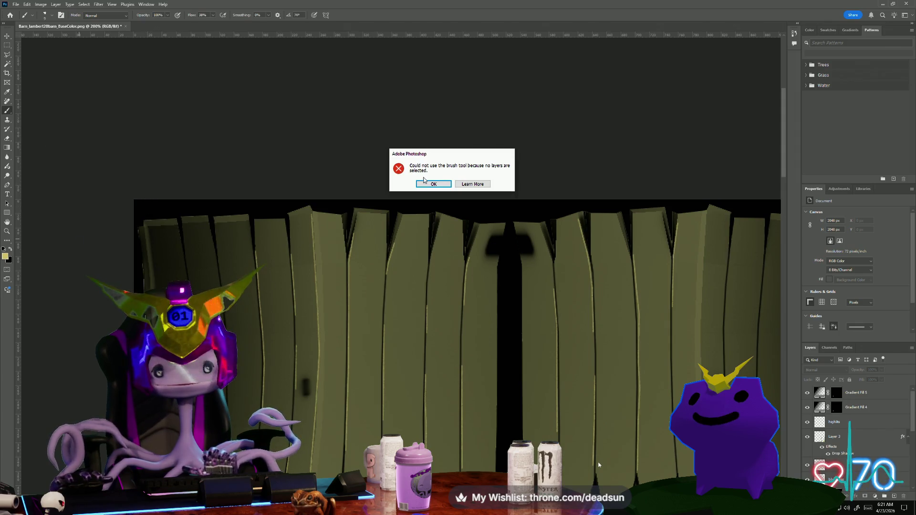
left_click(434, 182)
left_click(834, 422)
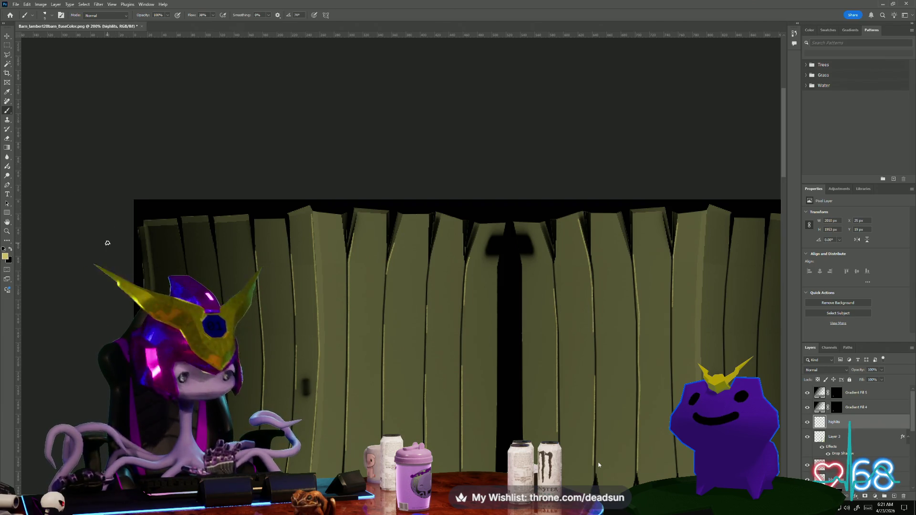
left_click_drag(106, 255, 149, 234)
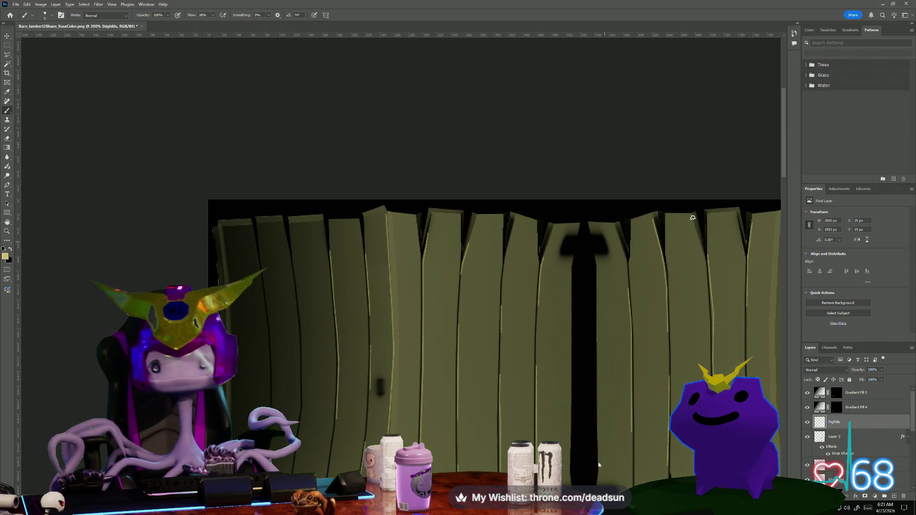
- Paint pale yellow highlights along the tops of the first six planks
scroll("up", 3)
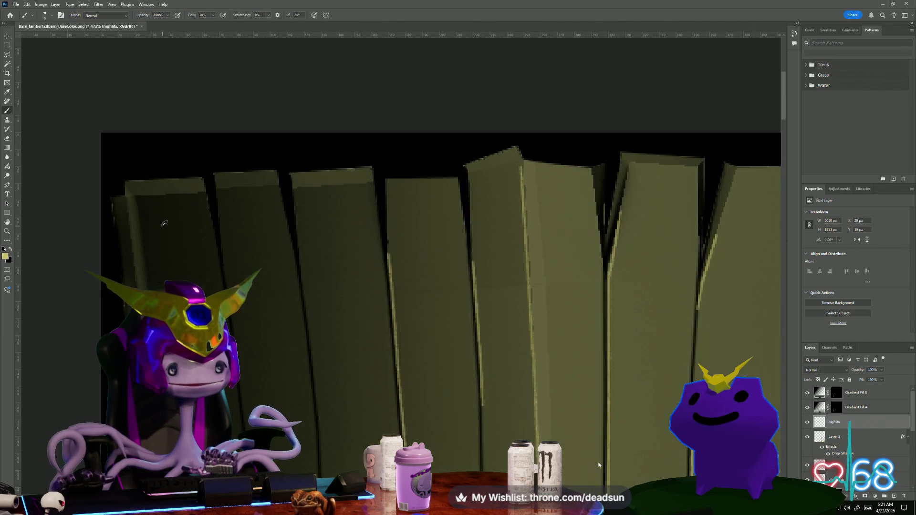
left_click_drag(139, 204, 182, 198)
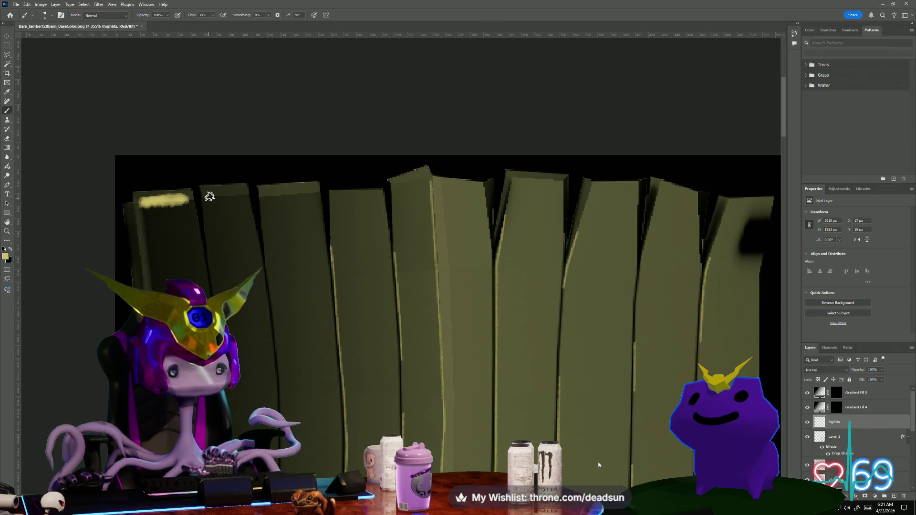
left_click_drag(240, 194, 306, 198)
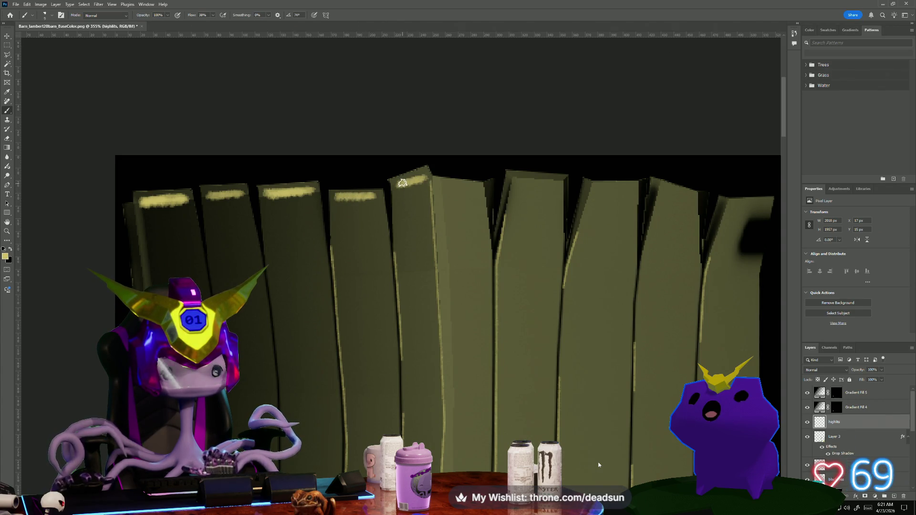
left_click_drag(395, 182, 422, 178)
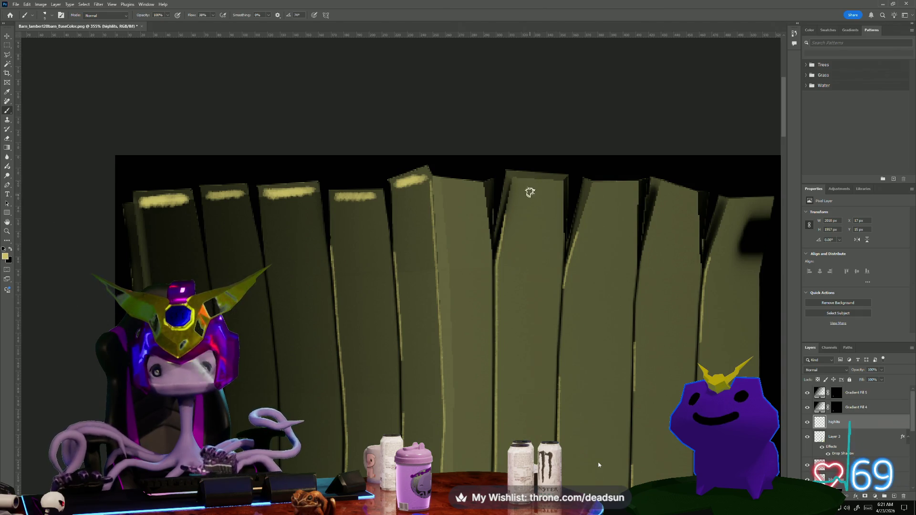
left_click_drag(518, 179, 533, 180)
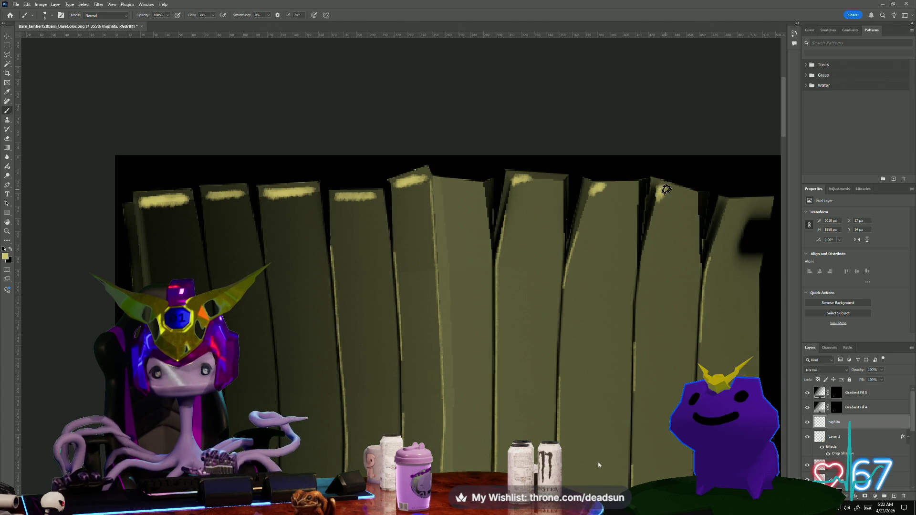
- Pan right along the plank row and cap the remaining plank tops with yellow highlights
left_click_drag(659, 235, 495, 246)
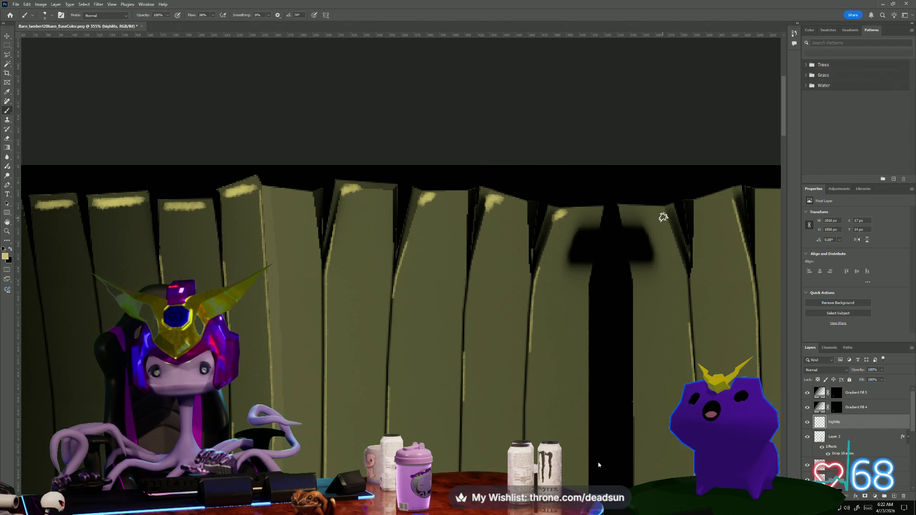
left_click_drag(666, 237, 263, 230)
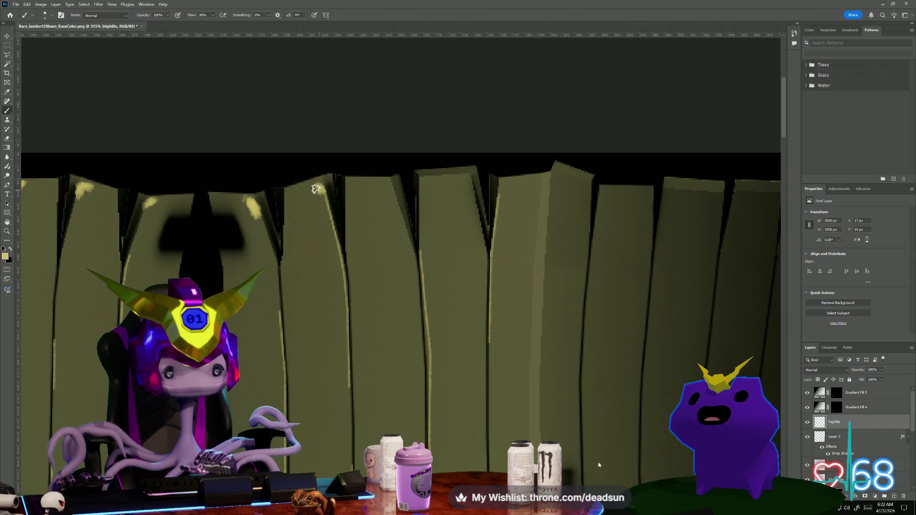
left_click_drag(429, 188, 459, 175)
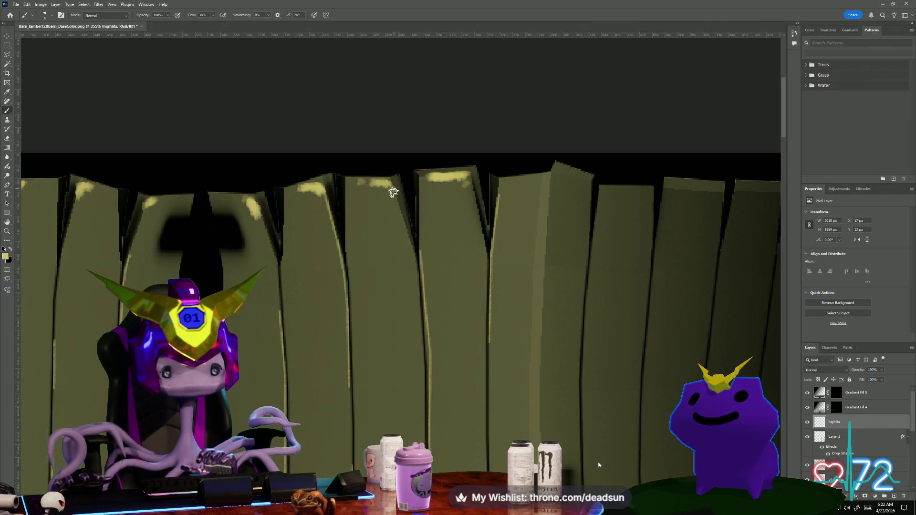
left_click_drag(617, 213, 394, 225)
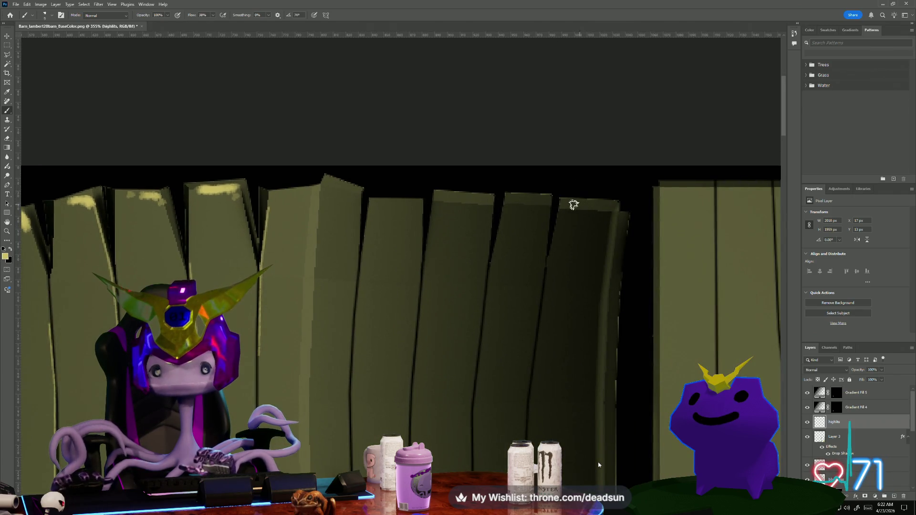
left_click_drag(582, 207, 606, 206)
left_click_drag(537, 199, 517, 198)
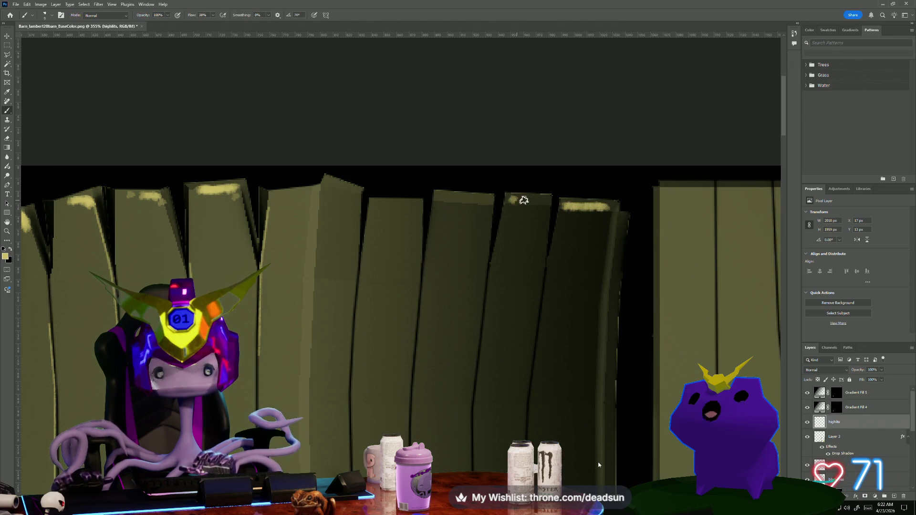
left_click_drag(446, 199, 489, 202)
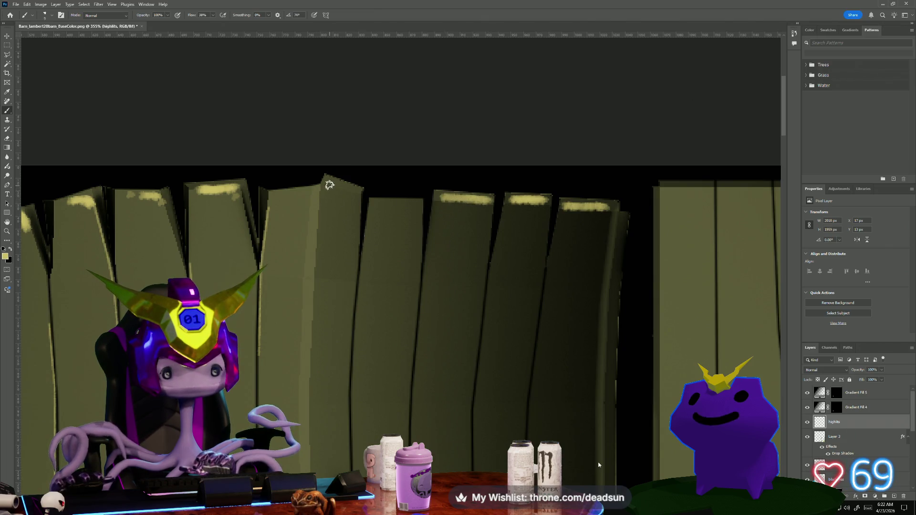
left_click_drag(328, 183, 332, 186)
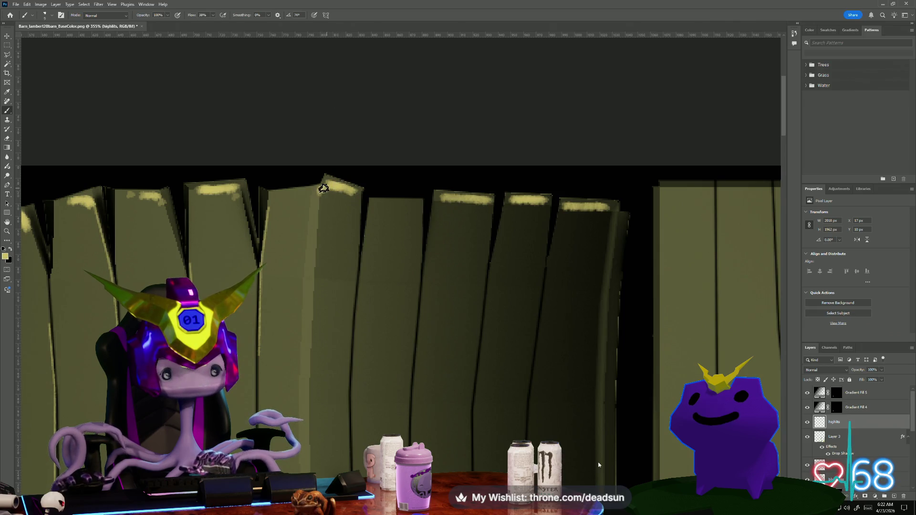
left_click_drag(378, 204, 404, 203)
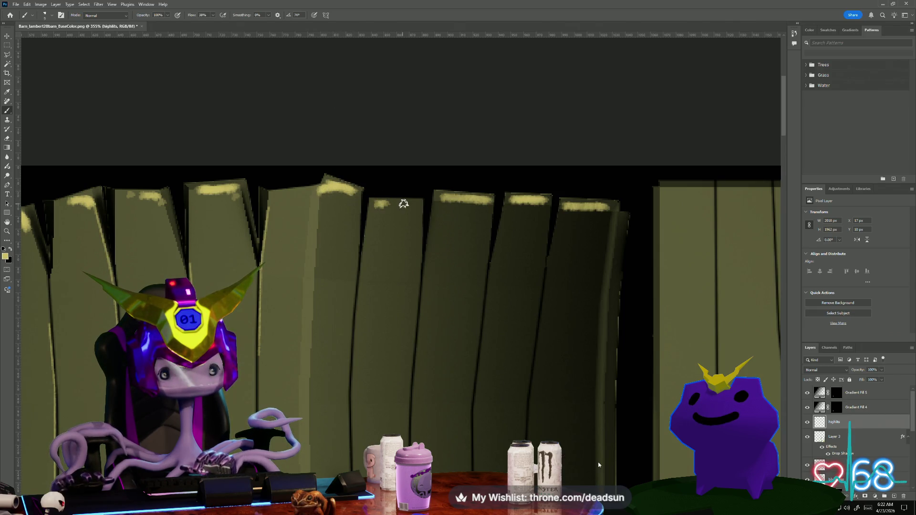
scroll("down", 3)
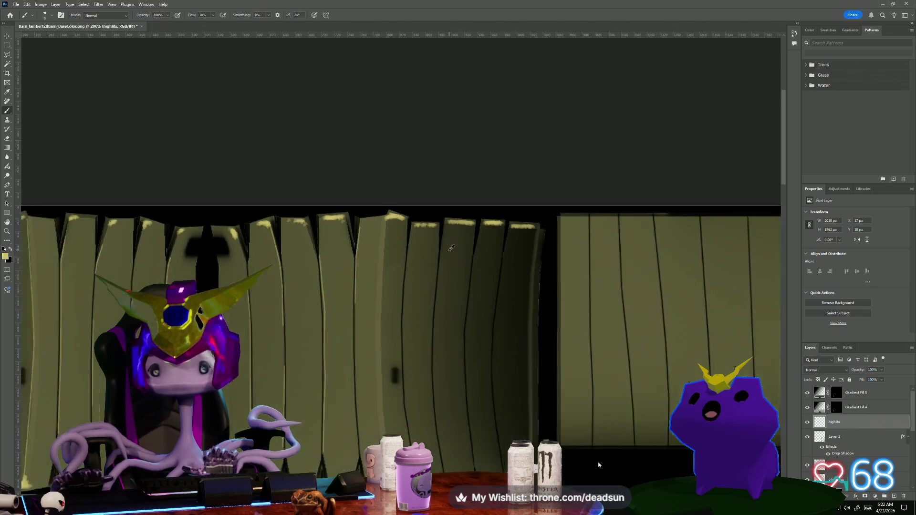
scroll("up", 3)
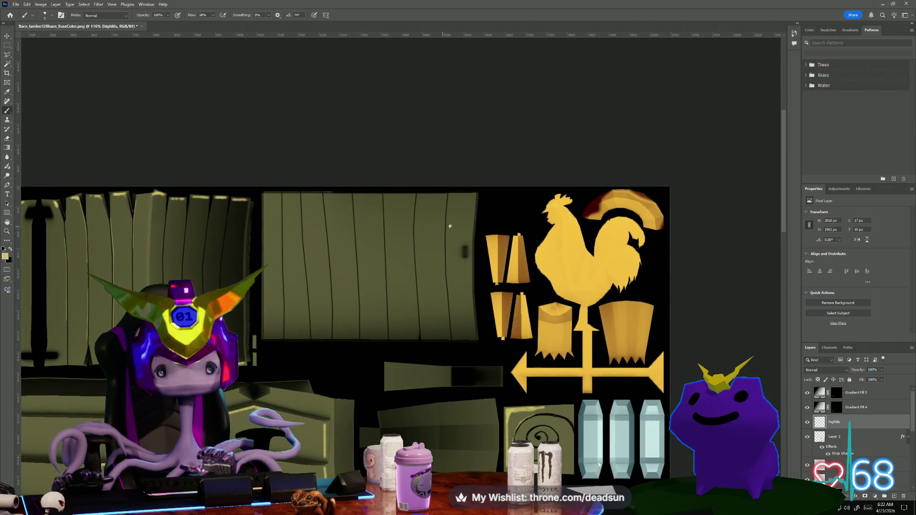
- Switch to Maya and zoom and orbit in on the painted barn door
key("alt+Tab")
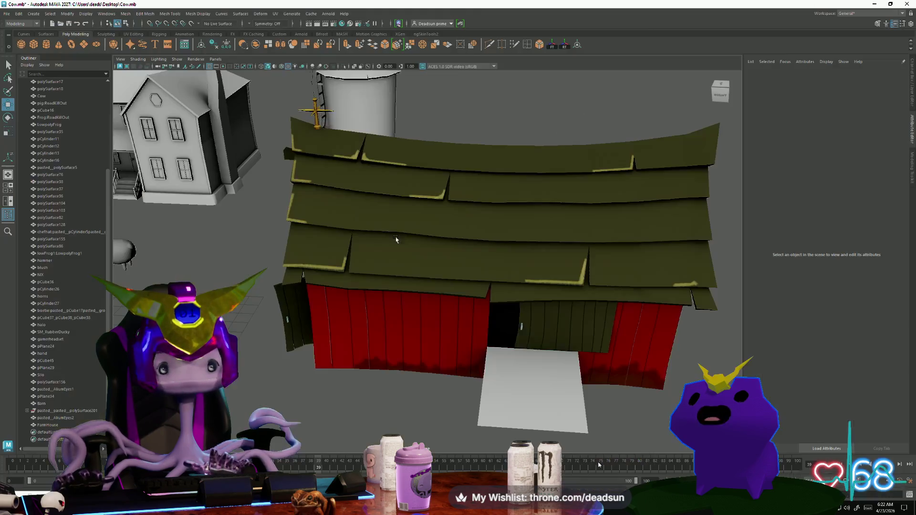
scroll("up", 3)
scroll("up", 3)
scroll("down", 3)
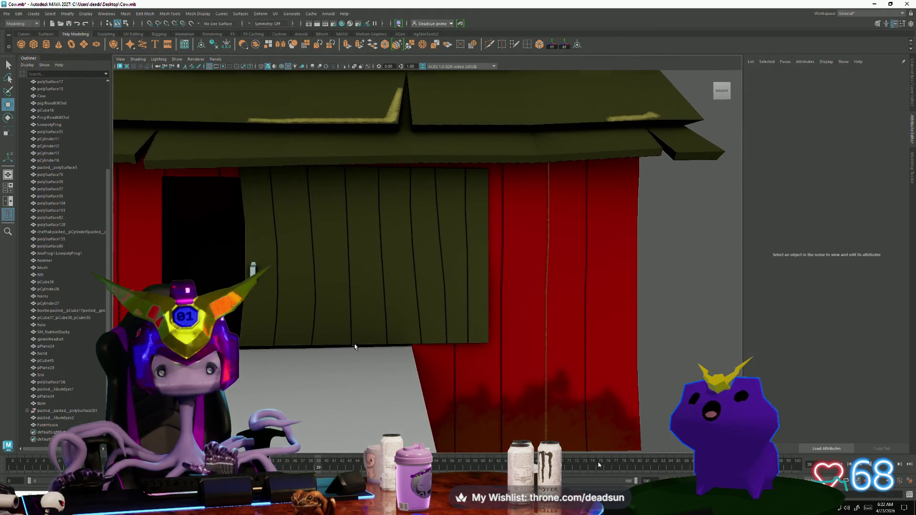
scroll("up", 3)
left_click_drag(292, 319, 400, 271)
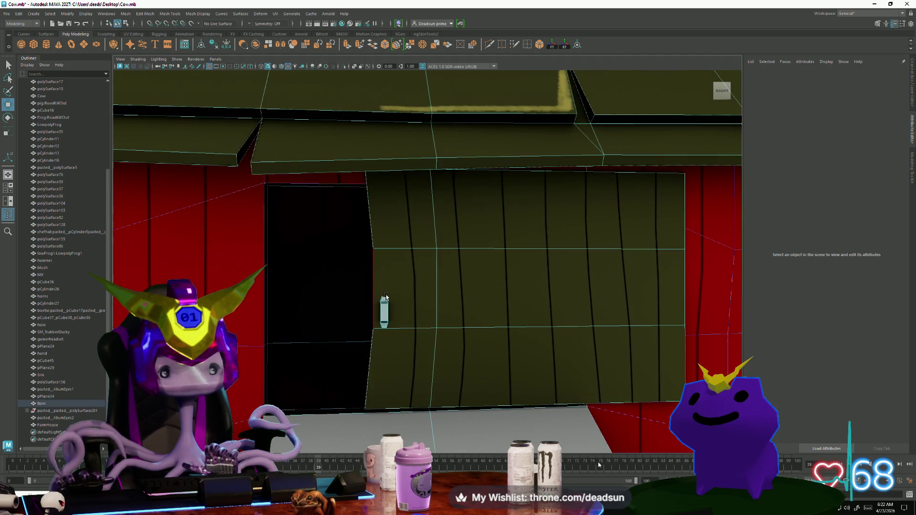
- Select the barn mesh and open its UV layout in the UV Editor
left_click(382, 410)
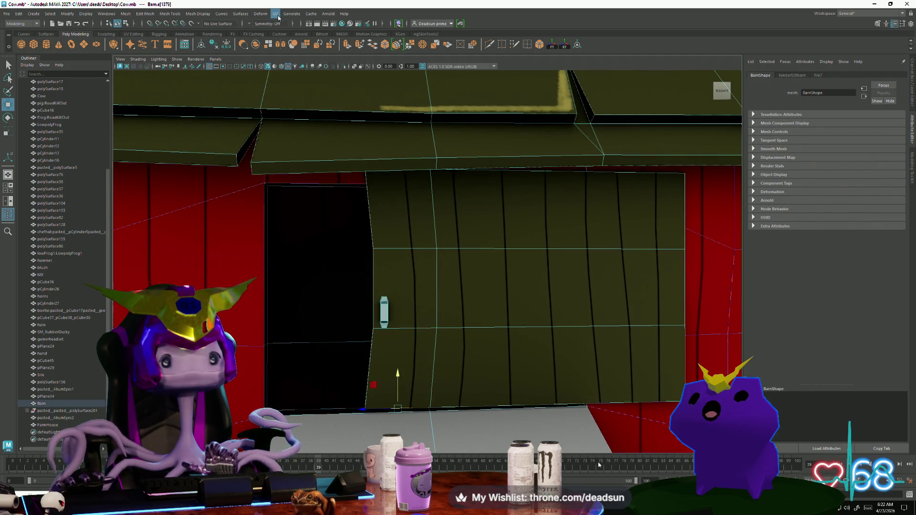
left_click(275, 13)
left_click(292, 23)
scroll("up", 3)
scroll("down", 3)
key("space")
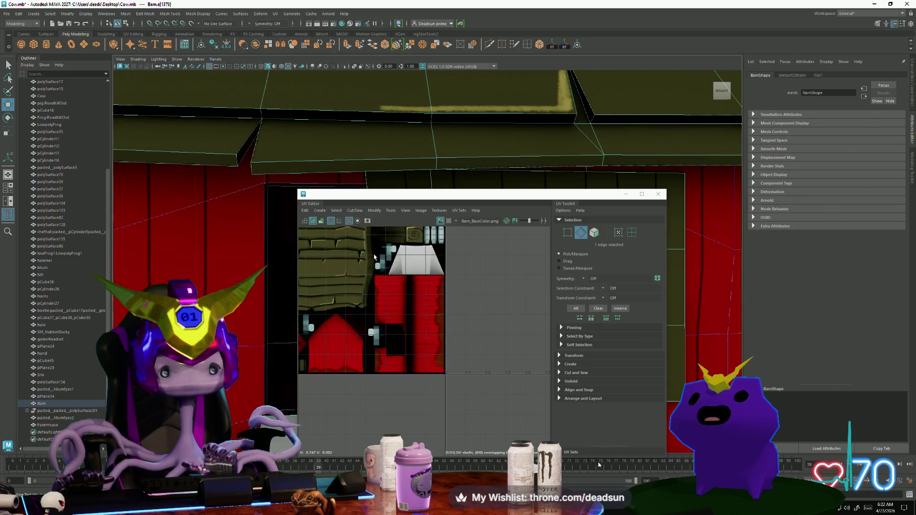
scroll("up", 3)
scroll("down", 3)
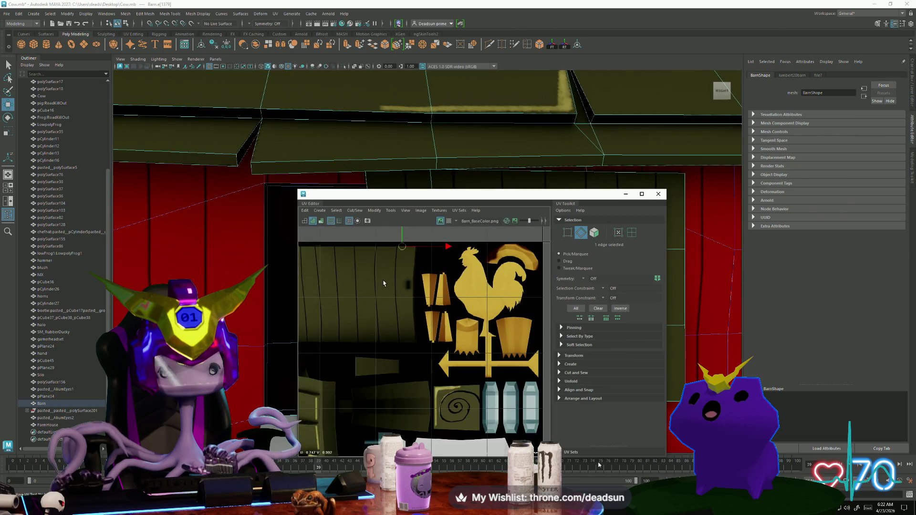
key("super+Tab")
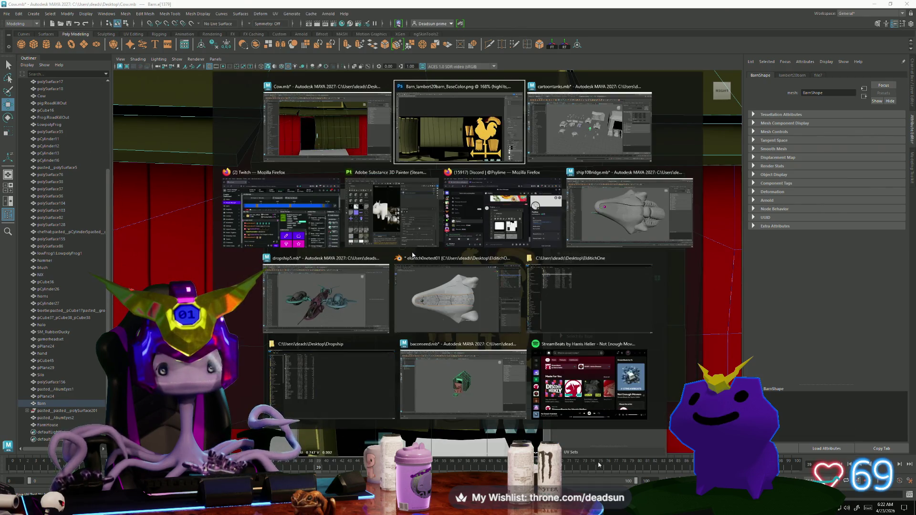
left_click(444, 138)
scroll("up", 3)
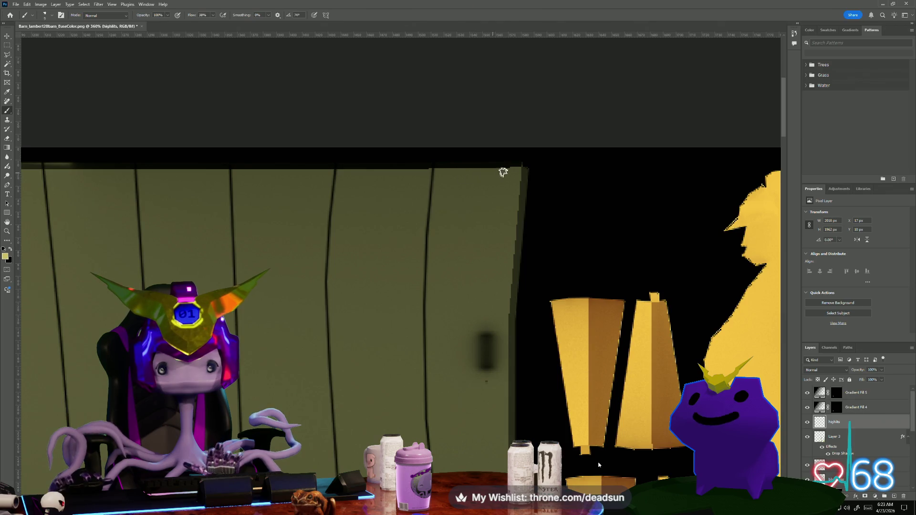
left_click_drag(512, 173, 439, 188)
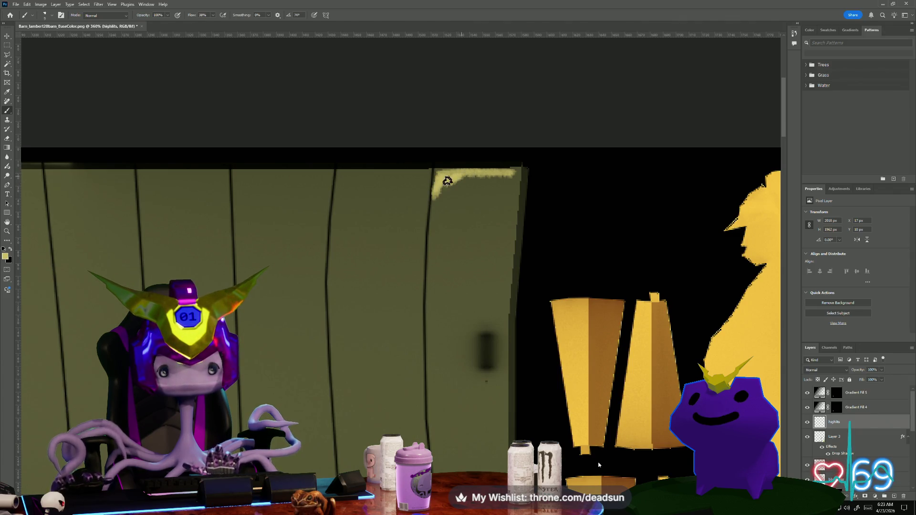
scroll("down", 3)
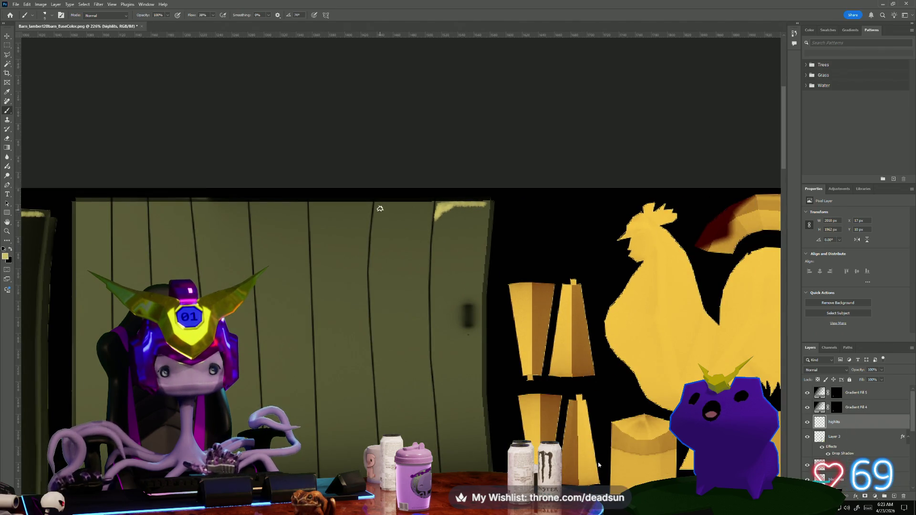
key("ctrl+z")
key("ctrl+z")
key("ctrl+z")
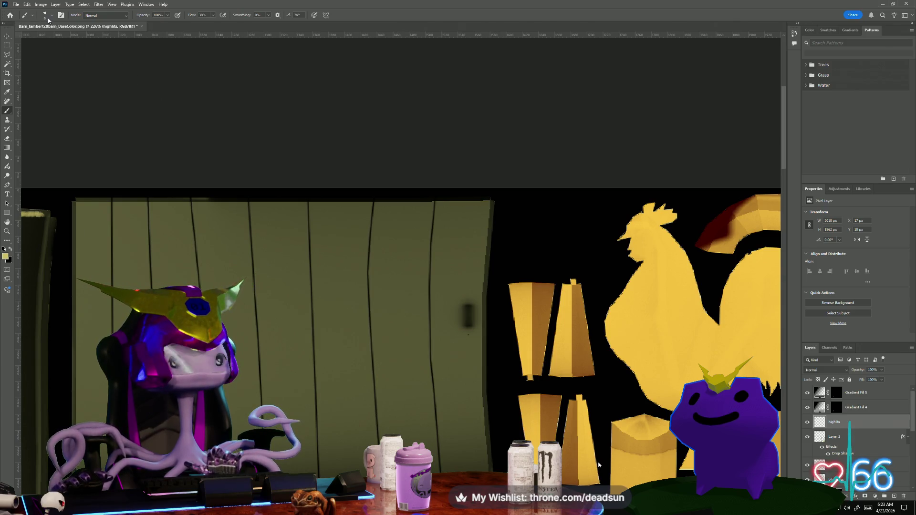
left_click(48, 19)
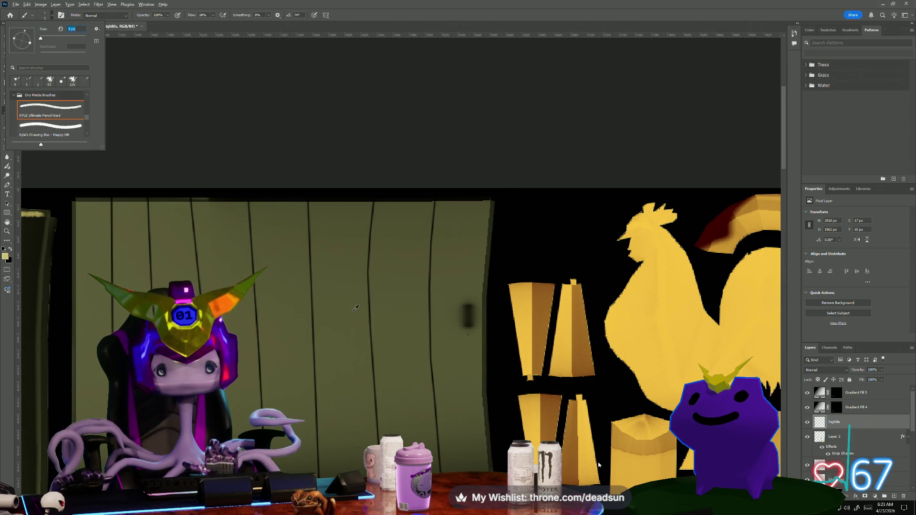
scroll("down", 3)
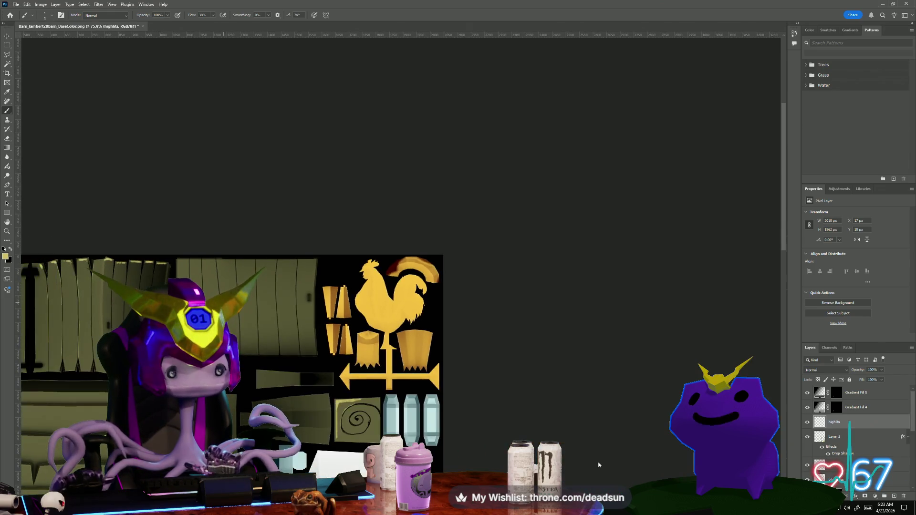
scroll("up", 3)
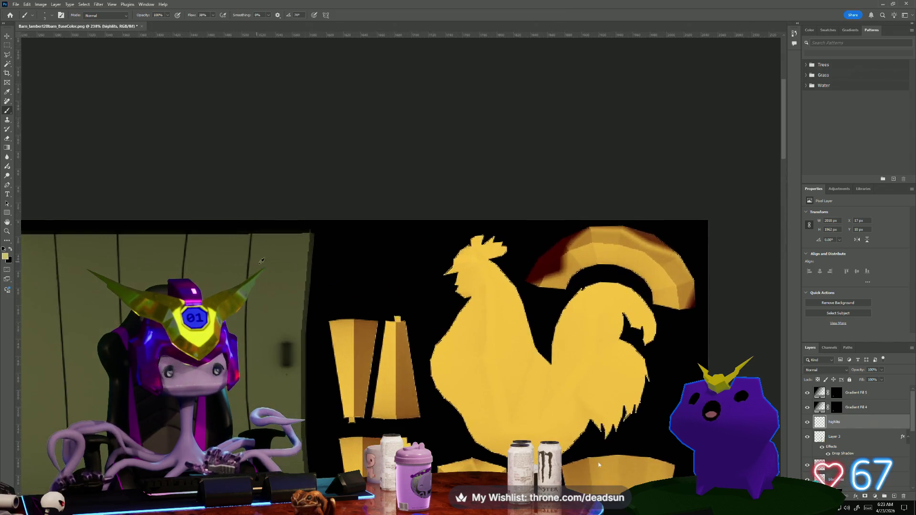
scroll("down", 3)
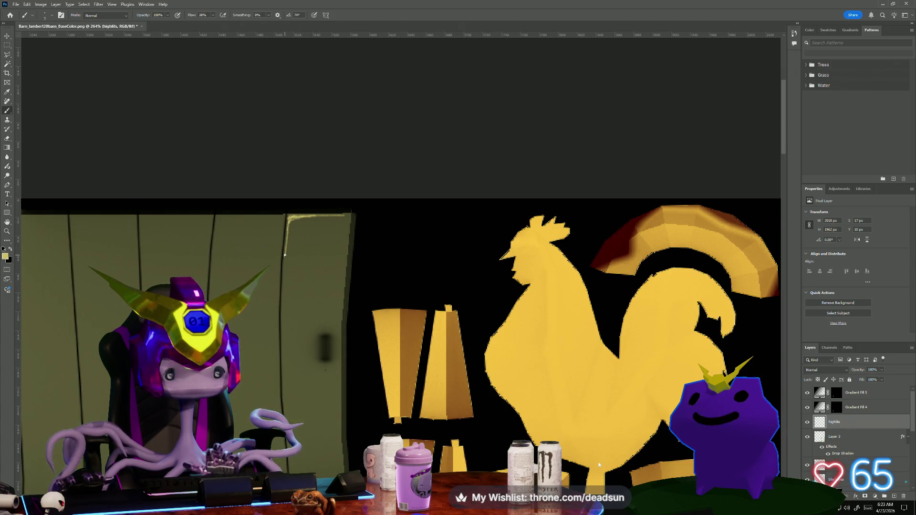
scroll("down", 3)
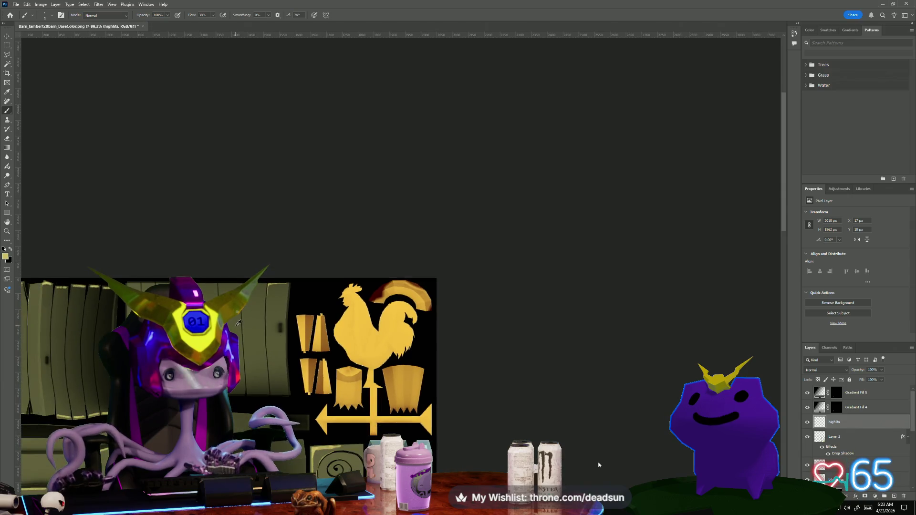
scroll("up", 3)
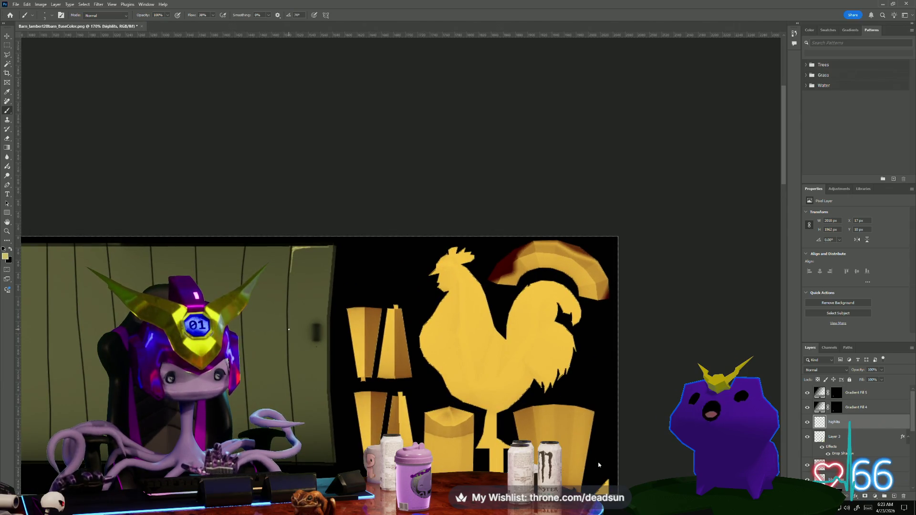
scroll("down", 3)
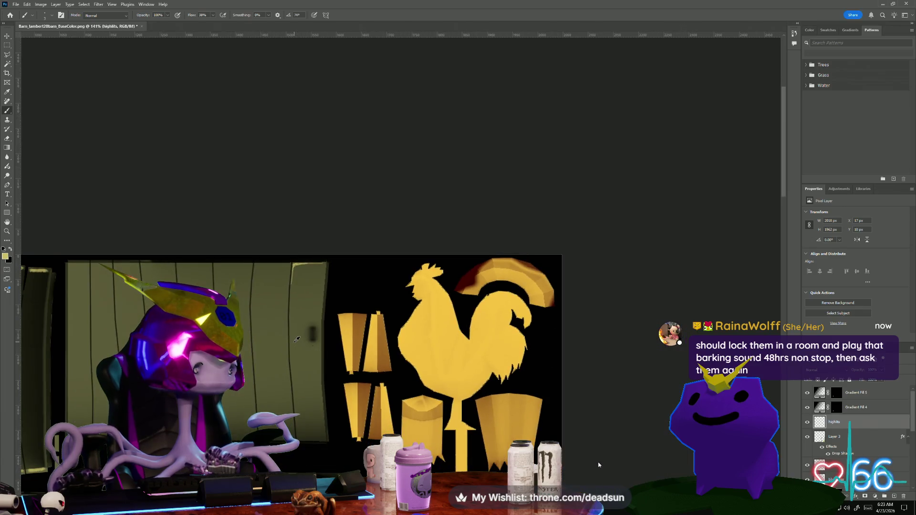
key("alt+Tab")
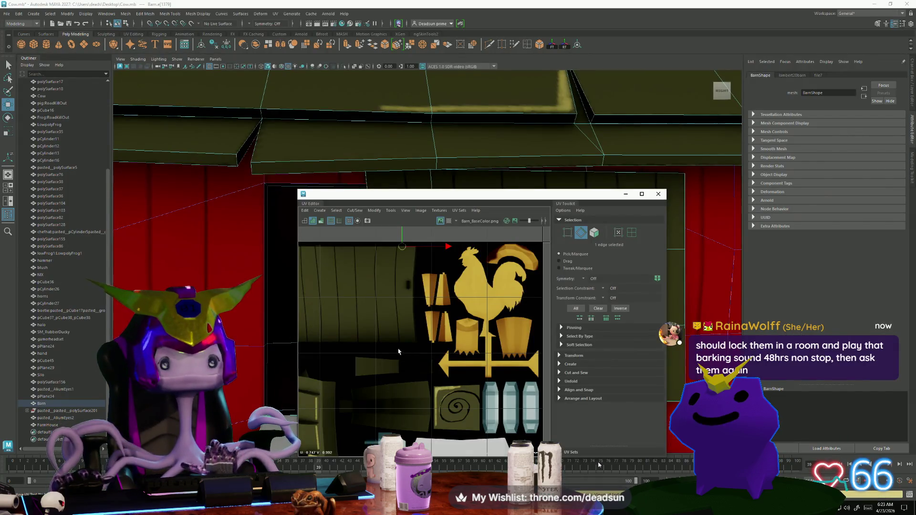
- Close the UV Editor, orbit around the barn and farm, then return to Photoshop
left_click(658, 194)
scroll("down", 3)
left_click_drag(430, 238, 375, 241)
left_click_drag(374, 241, 374, 257)
scroll("down", 3)
left_click_drag(377, 286, 363, 299)
scroll("down", 3)
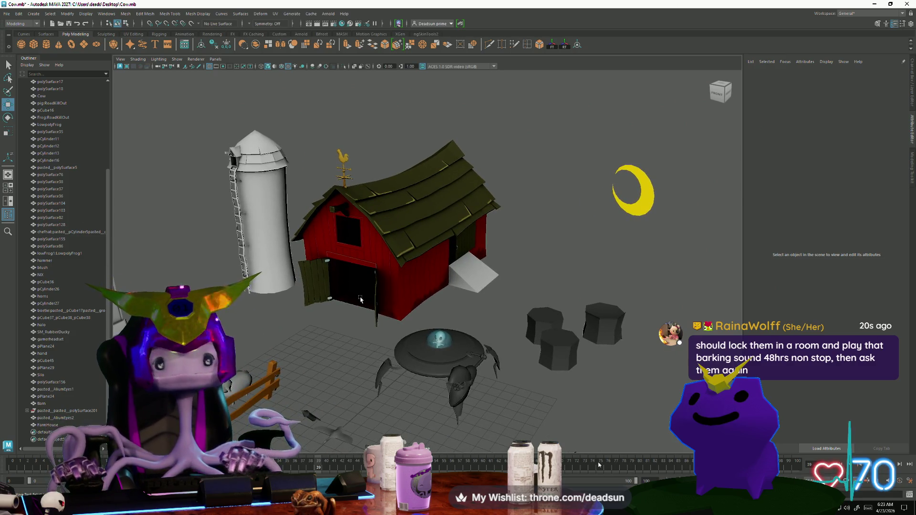
left_click_drag(383, 292, 392, 360)
scroll("up", 3)
scroll("down", 3)
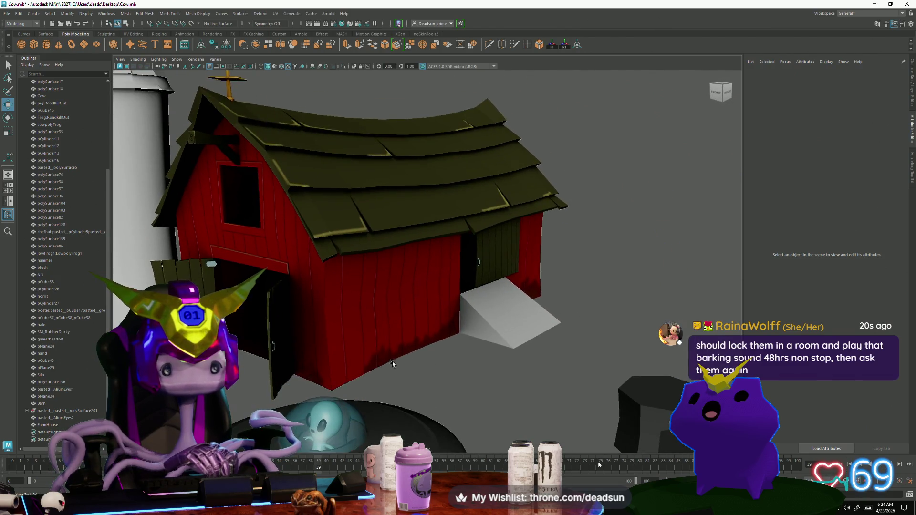
scroll("up", 3)
key("alt+Tab")
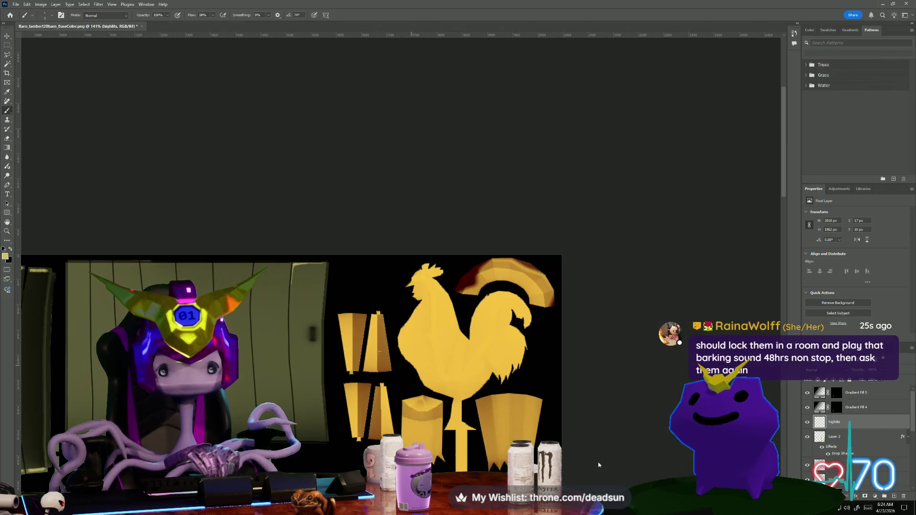
- Bring the door planks into view and paint a straight highlight down a plank line
scroll("up", 3)
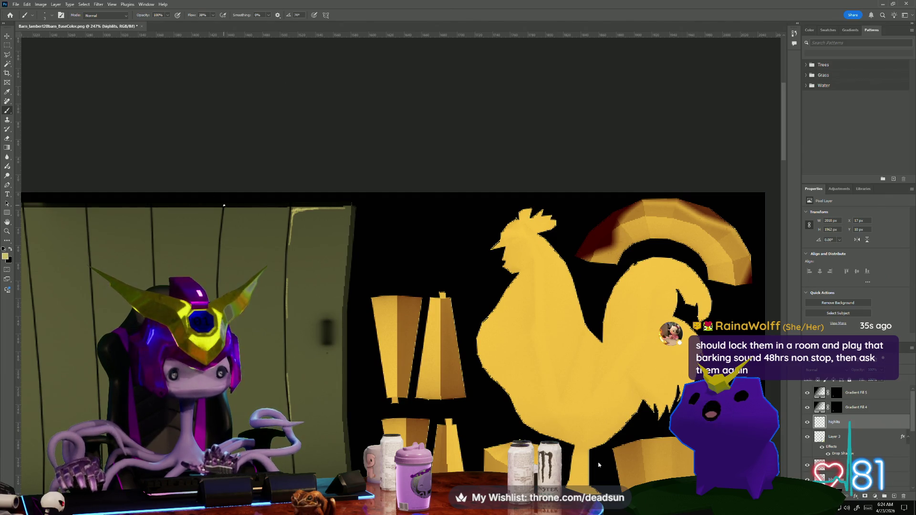
scroll("down", 3)
scroll("up", 3)
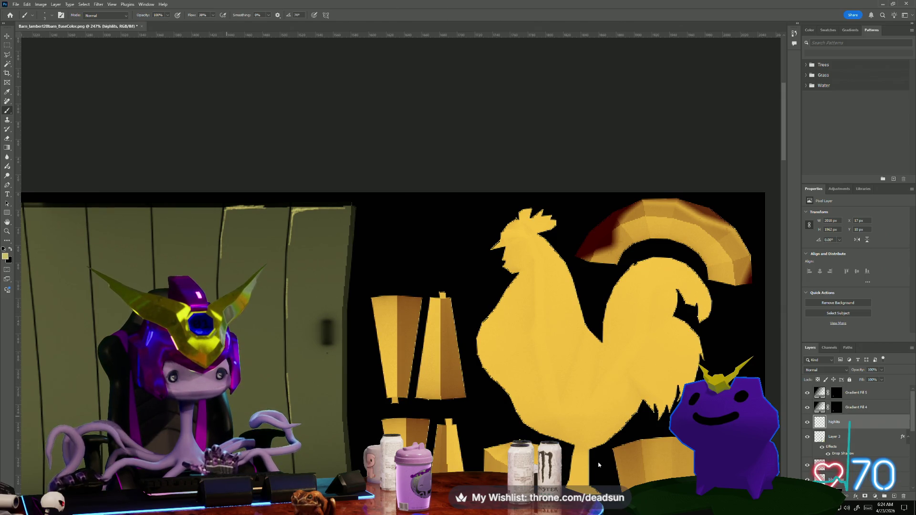
scroll("down", 3)
scroll("left", 3)
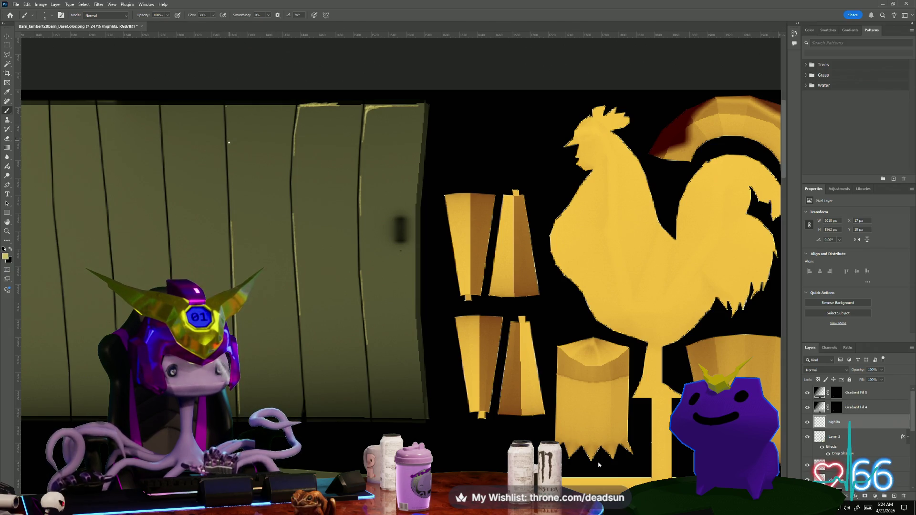
left_click_drag(176, 179, 281, 221)
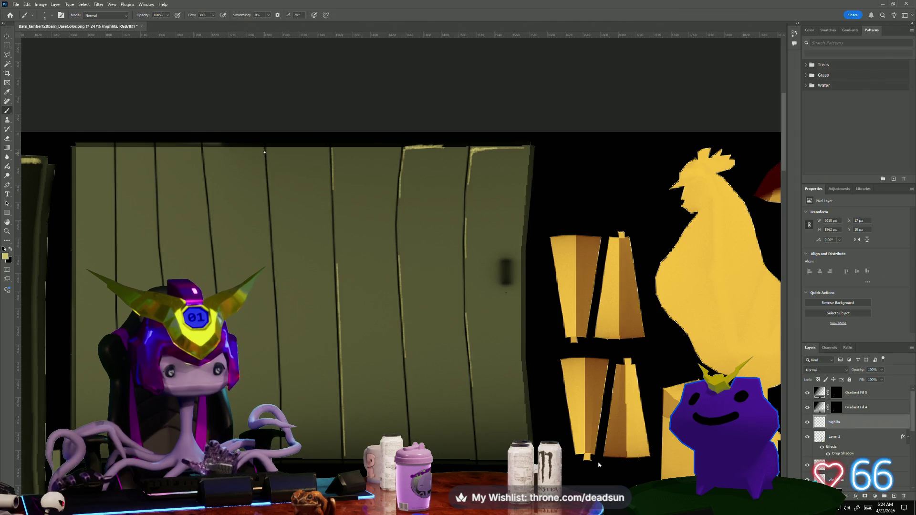
left_click(275, 313)
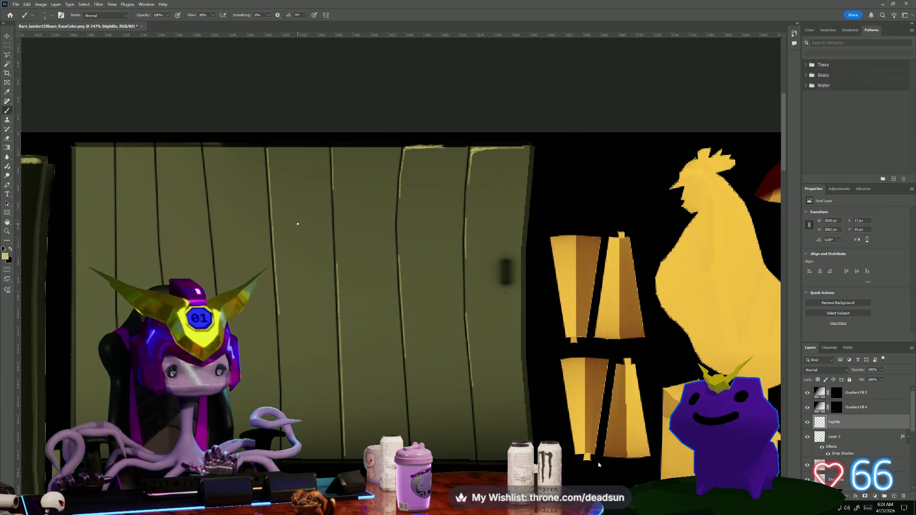
- Paint a pale yellow curling swirl knot on a door plank and highlight the door's top edge
left_click_drag(285, 229, 279, 244)
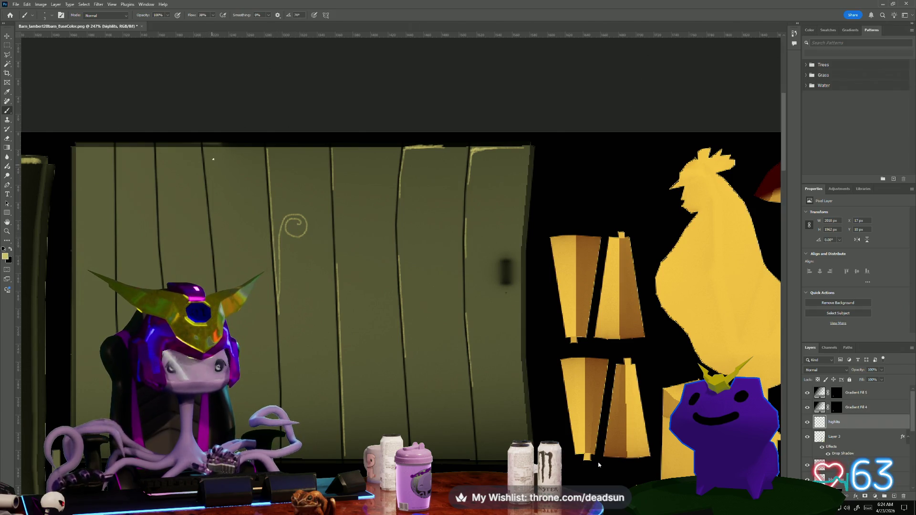
left_click_drag(234, 147, 207, 150)
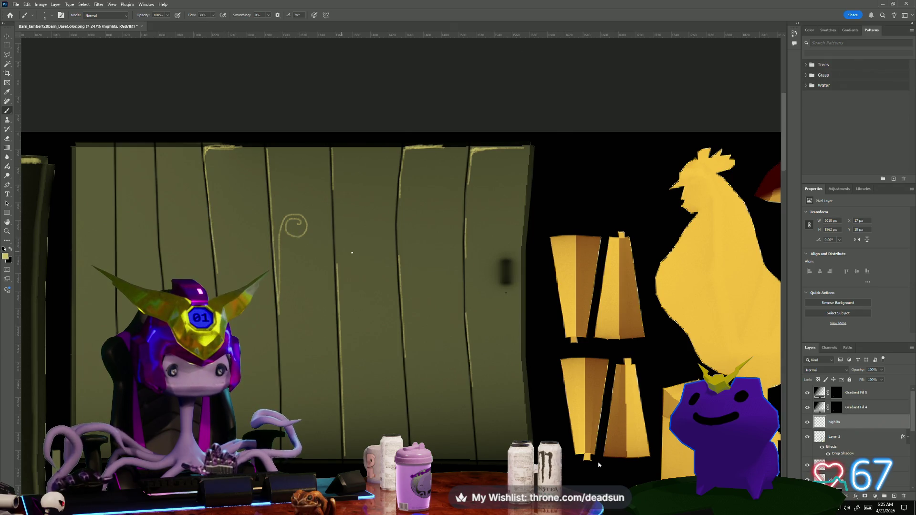
scroll("down", 3)
scroll("up", 3)
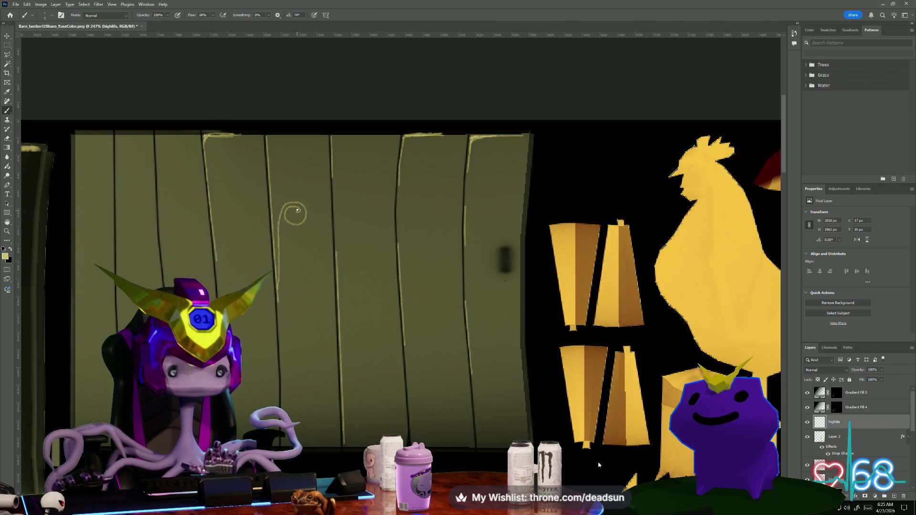
left_click_drag(299, 225, 292, 203)
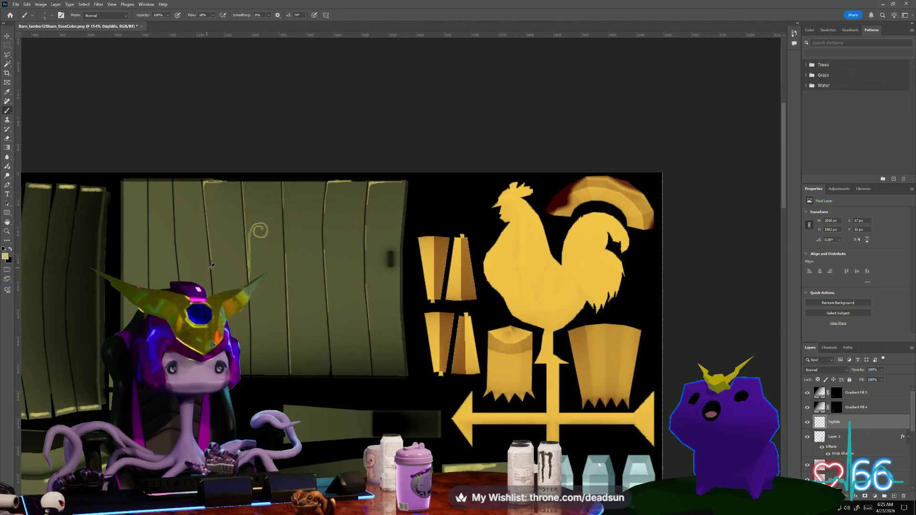
- Zoom in and paint a thin pale yellow highlight down one vertical green door plank
scroll("down", 3)
scroll("down", 3)
scroll("up", 3)
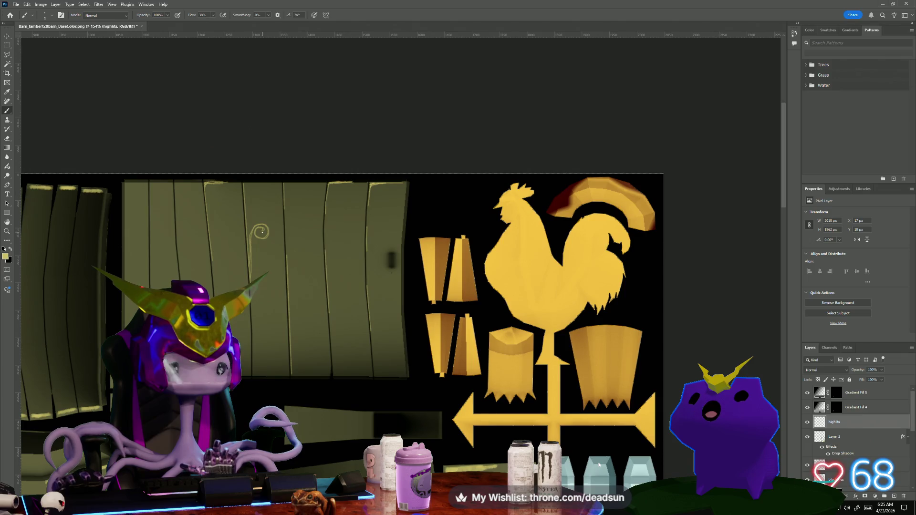
scroll("down", 3)
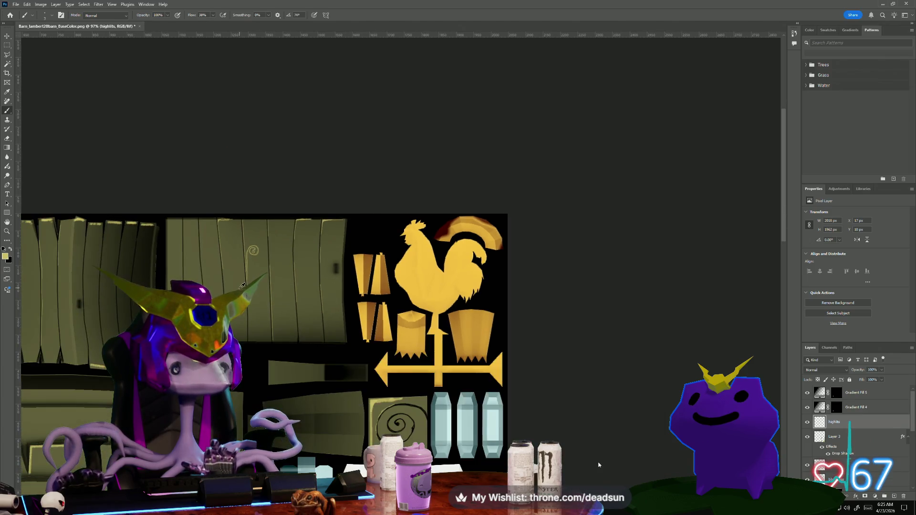
scroll("up", 3)
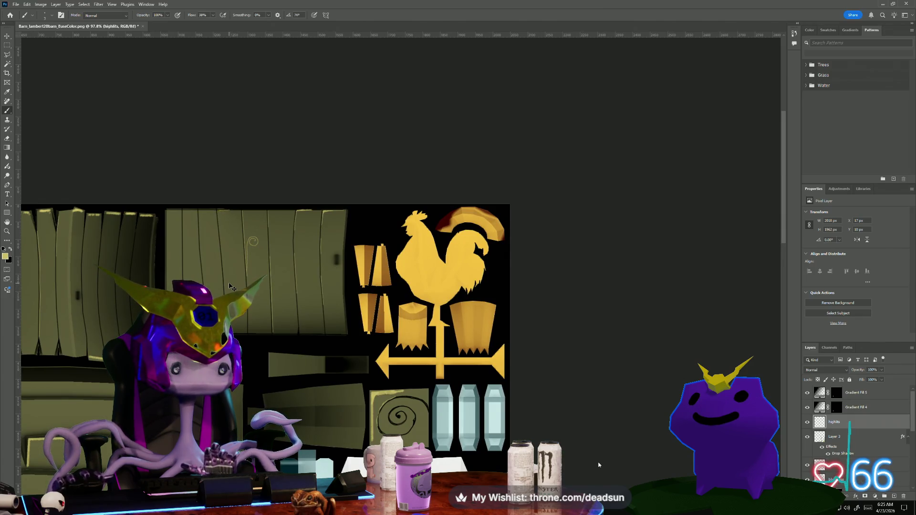
scroll("up", 3)
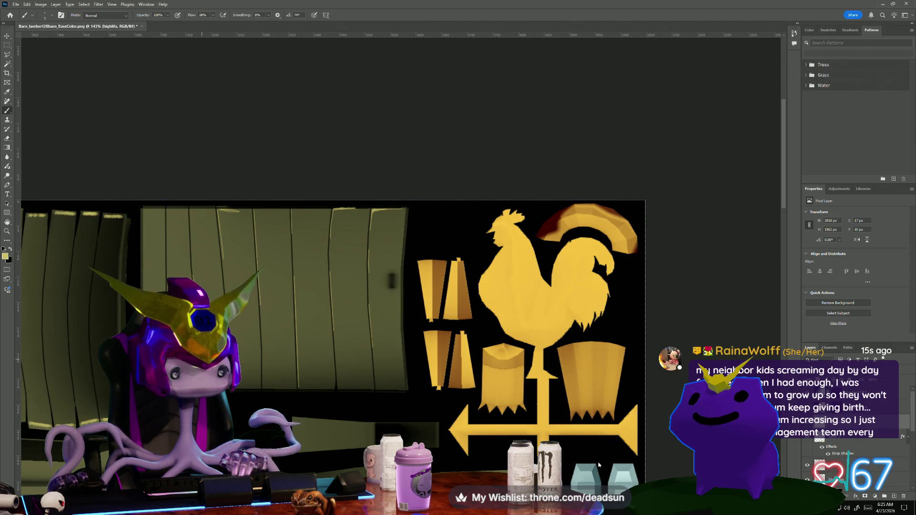
scroll("down", 3)
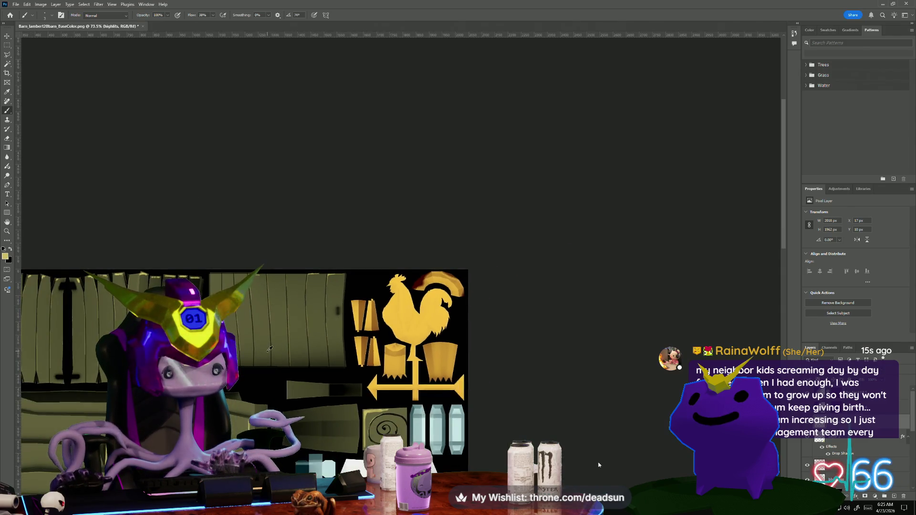
scroll("up", 3)
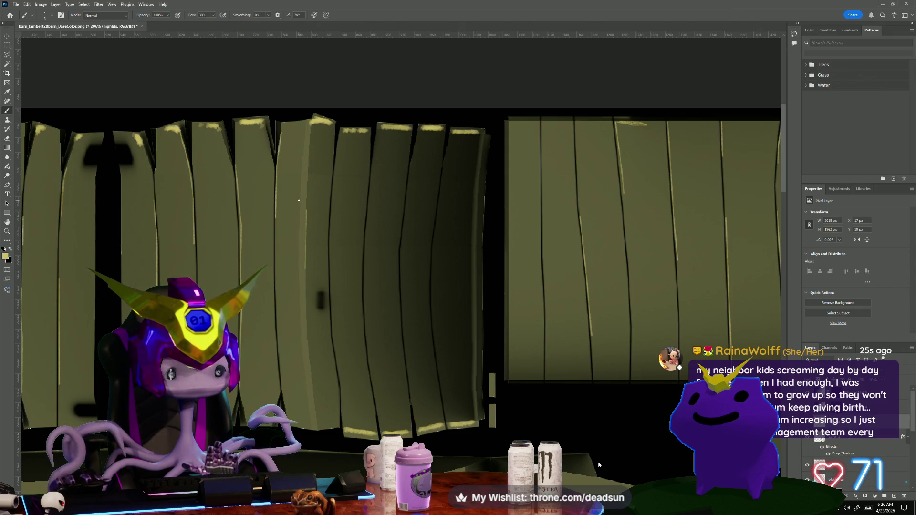
left_click_drag(299, 202, 299, 262)
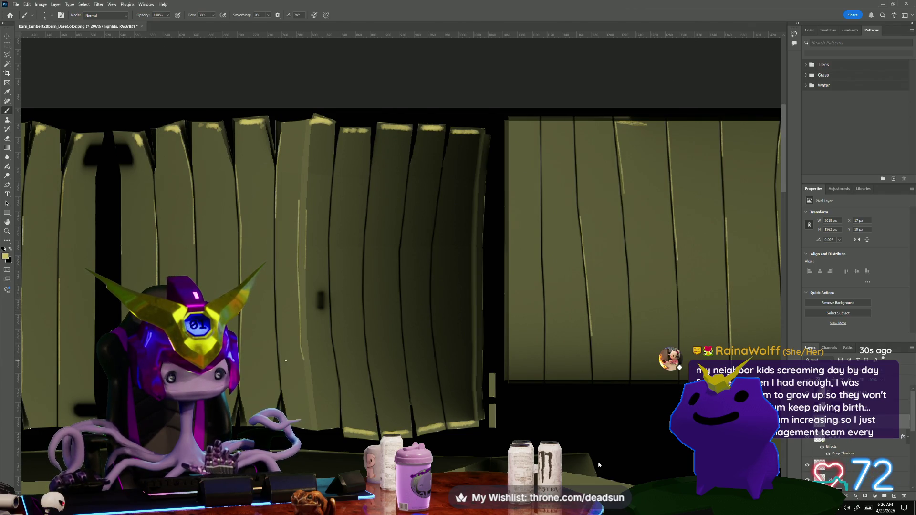
- Zoom back out to view the whole barn texture sheet
scroll("down", 3)
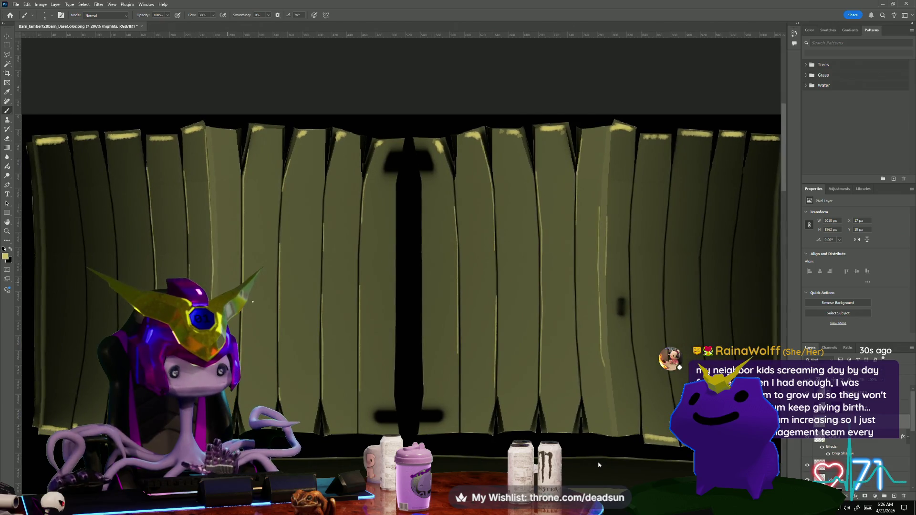
scroll("down", 3)
scroll("down", 3)
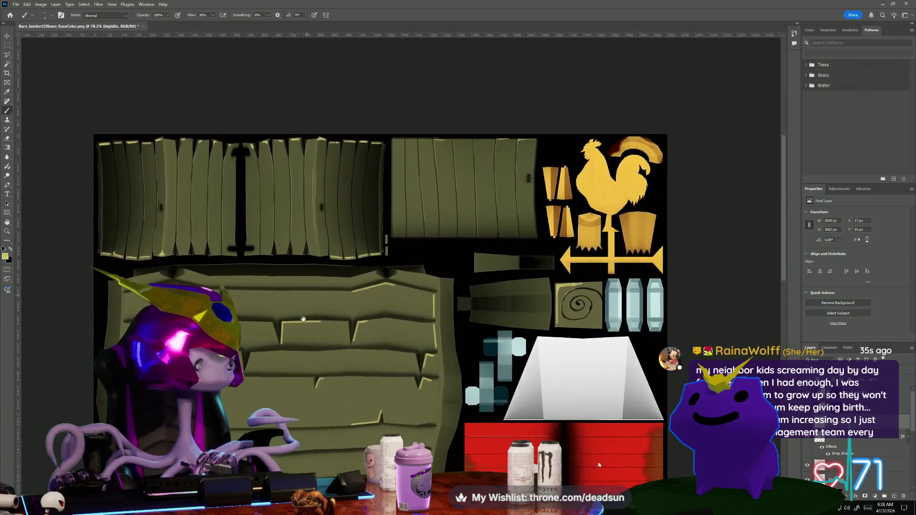
scroll("down", 3)
scroll("up", 3)
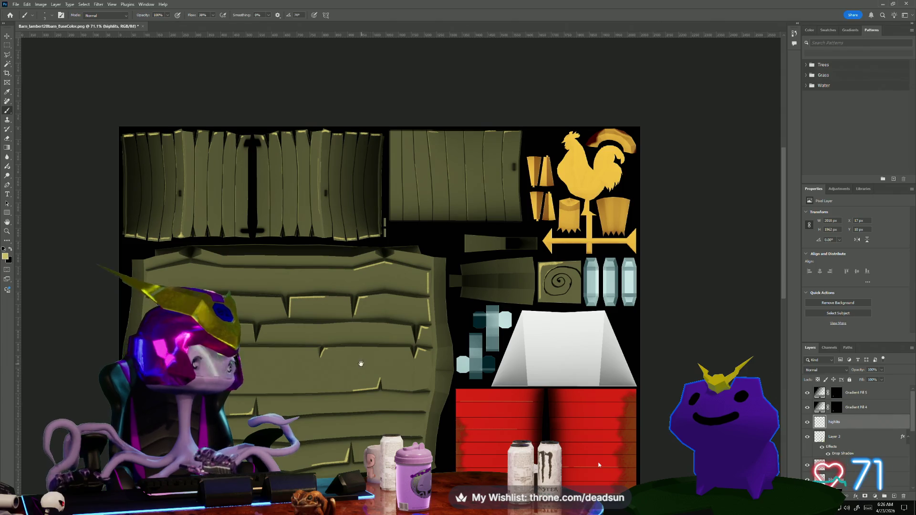
left_click_drag(361, 364, 337, 262)
scroll("down", 3)
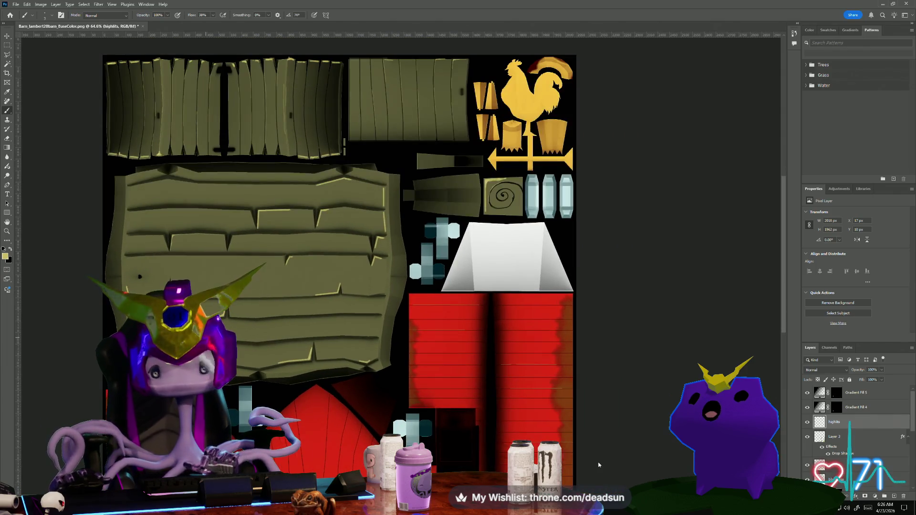
left_click(7, 45)
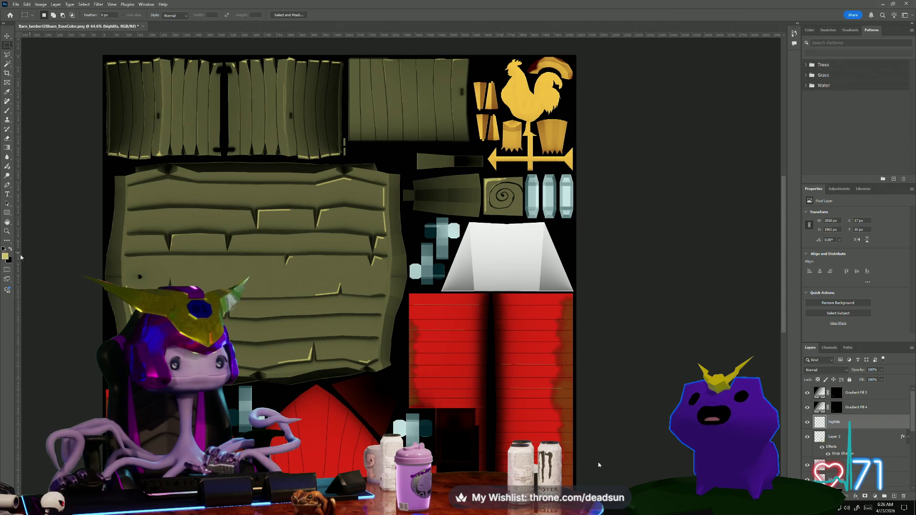
- Check the foreground colour in the Color Picker, leaving it unchanged
scroll("up", 3)
scroll("down", 3)
left_click(6, 257)
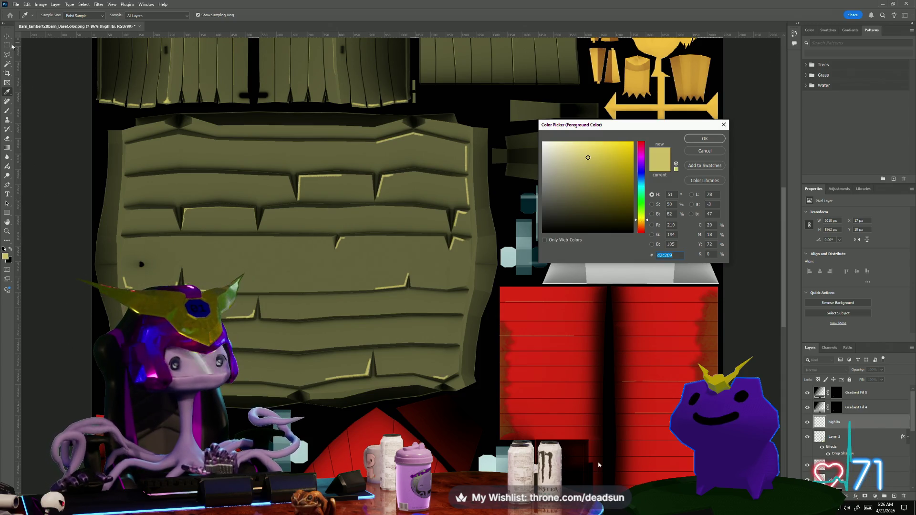
left_click(723, 126)
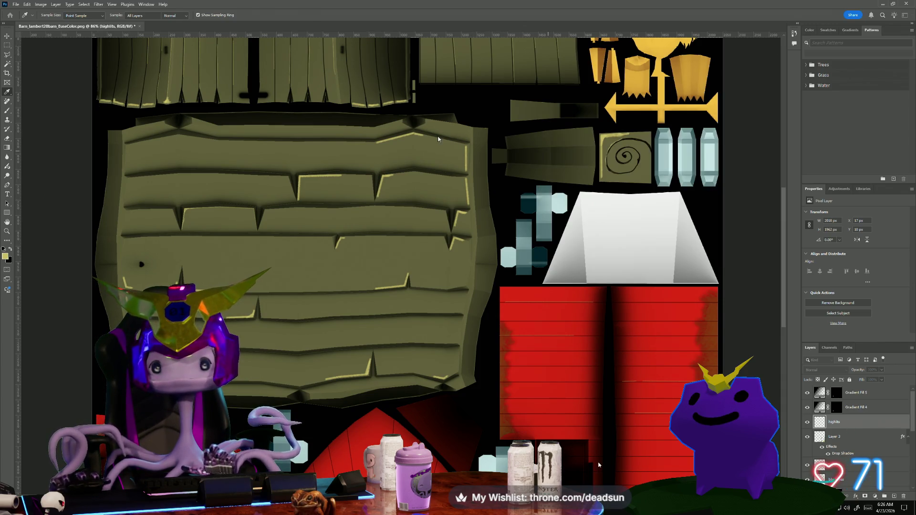
- Paste the highlight strokes onto a new layer and move them over the plank wall
key("m")
left_click_drag(119, 128, 475, 395)
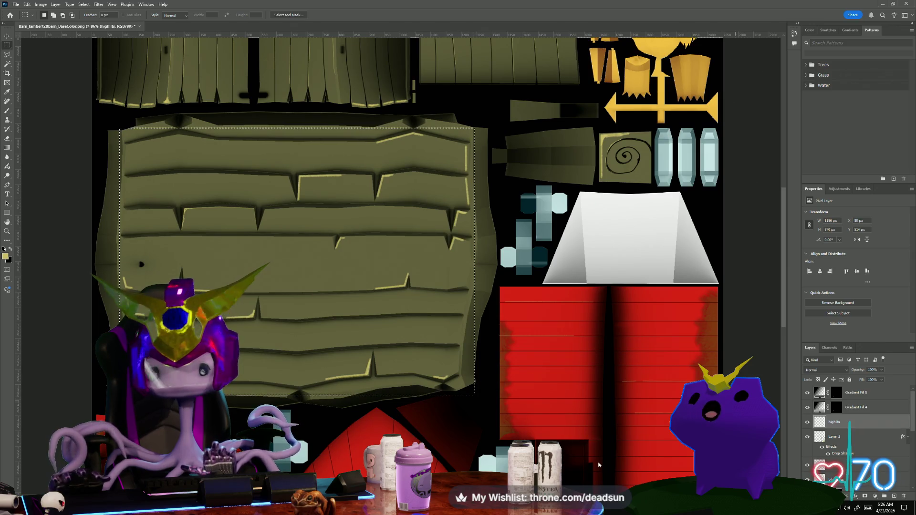
left_click(567, 428)
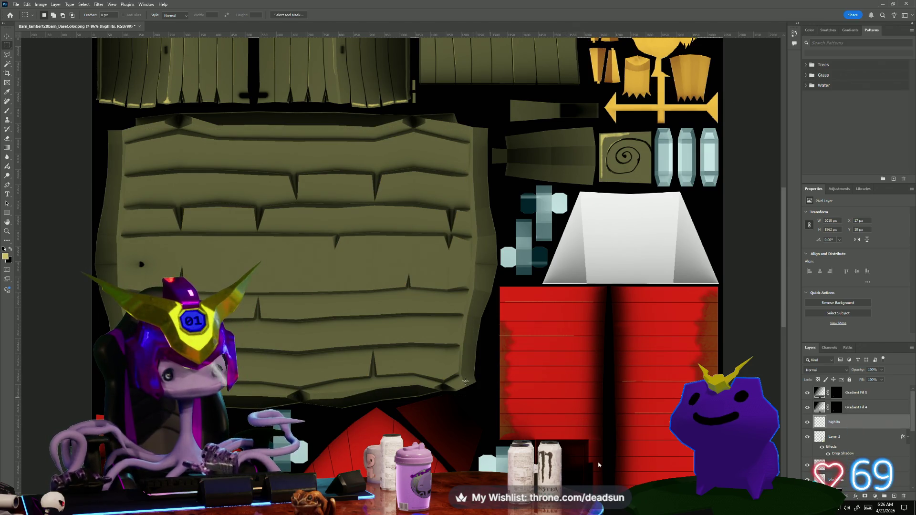
scroll("down", 3)
key("ctrl+v")
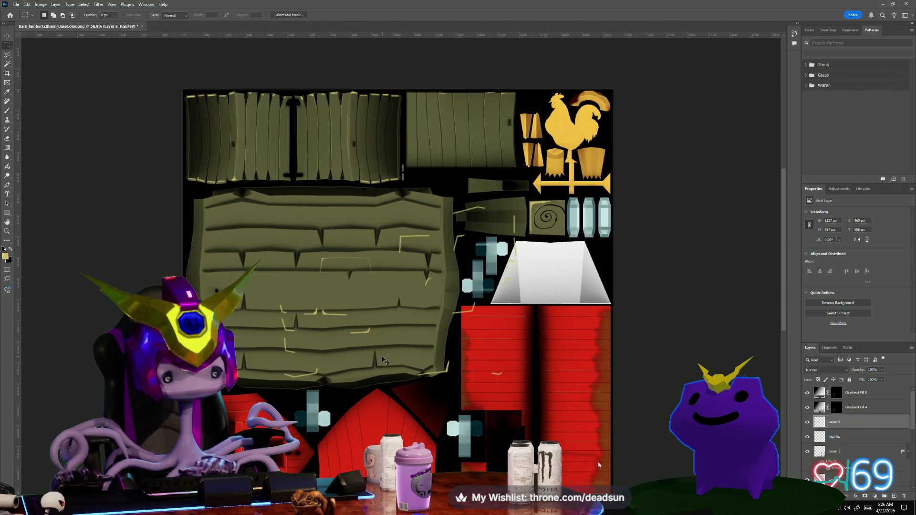
key("ctrl+t")
left_click_drag(420, 313, 339, 281)
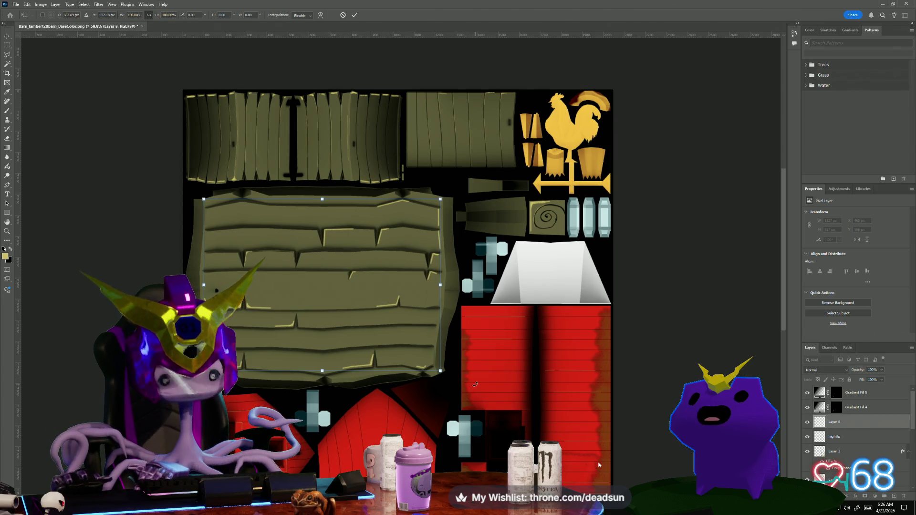
- Commit the transform and lower the layer's fill to 20%
key("Return")
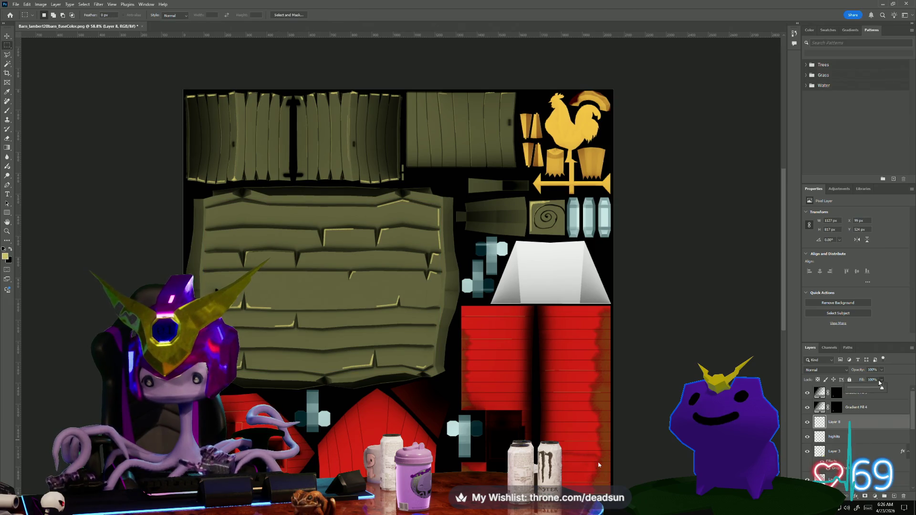
left_click_drag(879, 383, 875, 388)
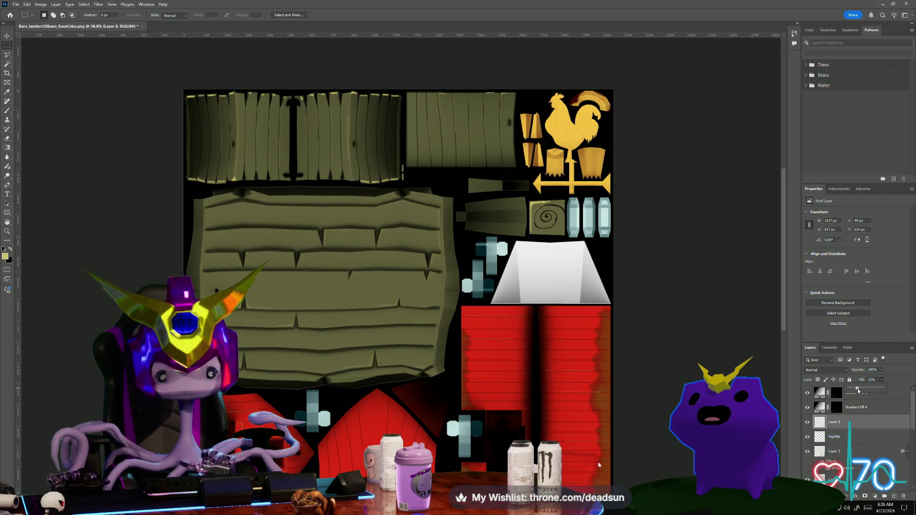
left_click_drag(857, 391, 855, 392)
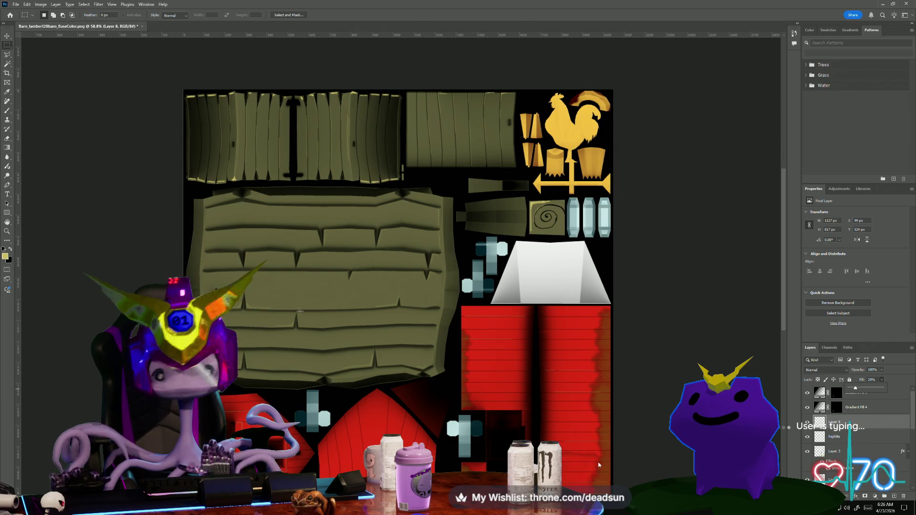
scroll("down", 3)
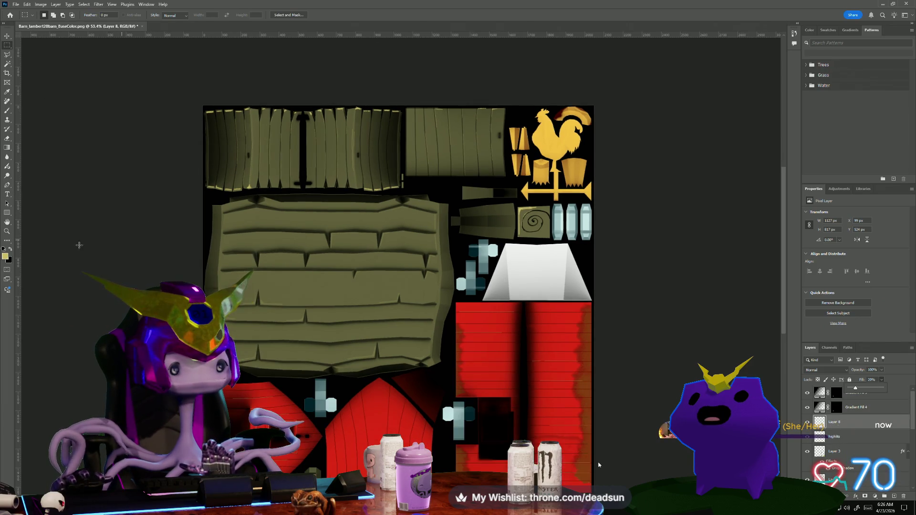
key("i")
- Confirm the foreground colour unchanged and make the Boarder layer active
left_click(6, 257)
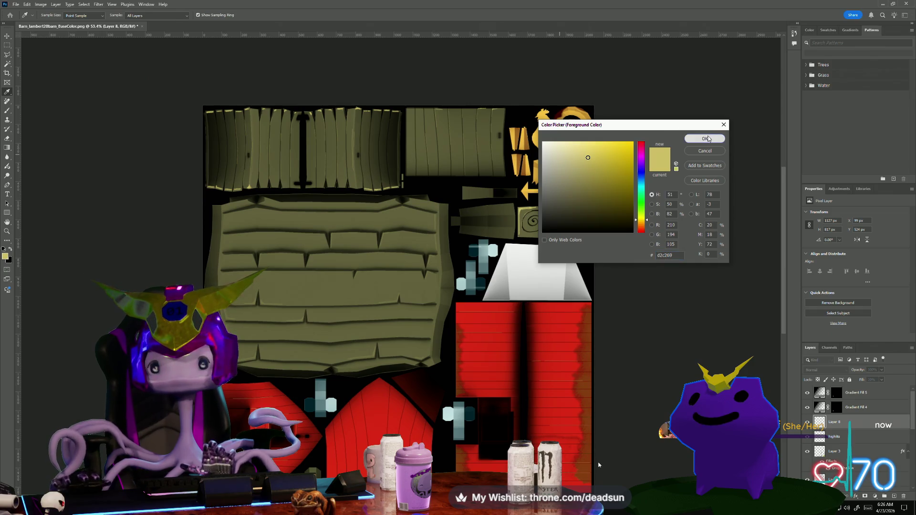
left_click(687, 139)
key("m")
scroll("down", 3)
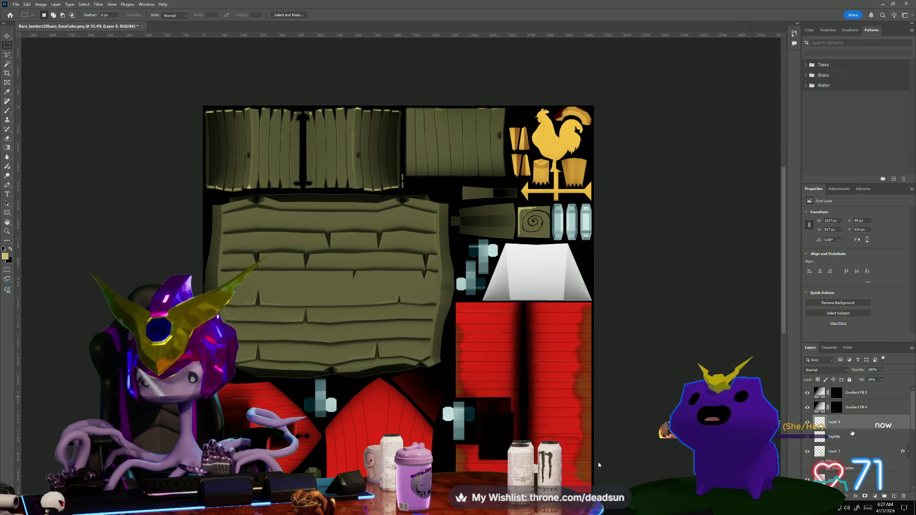
scroll("down", 3)
scroll("up", 3)
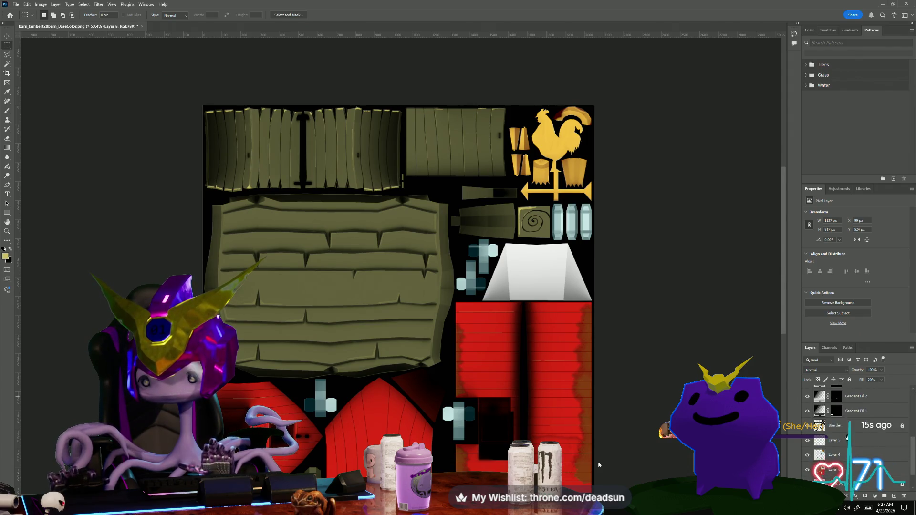
left_click(842, 411)
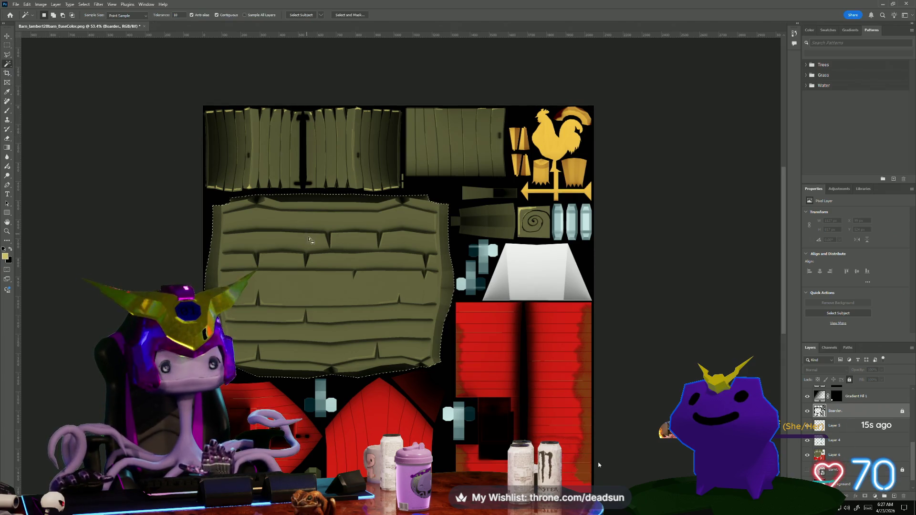
- Add a new empty Layer 9 and move it above Layer 8
scroll("up", 3)
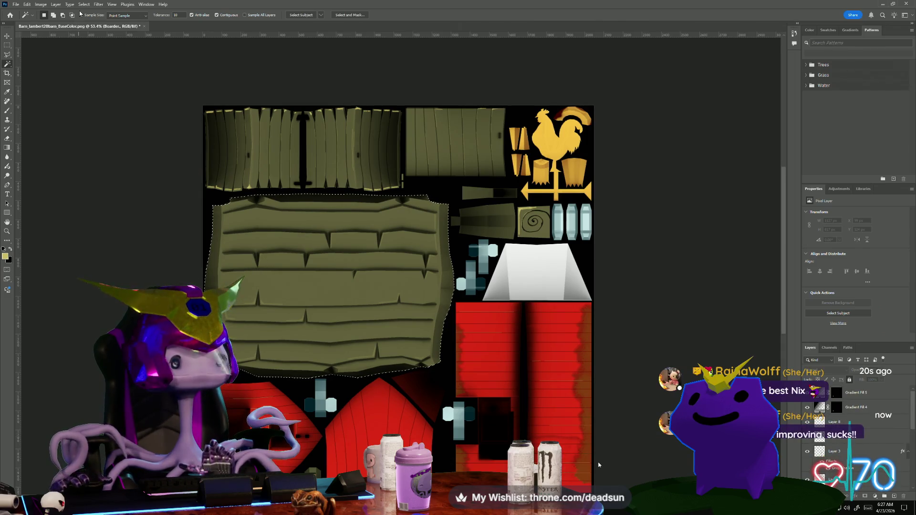
left_click(70, 5)
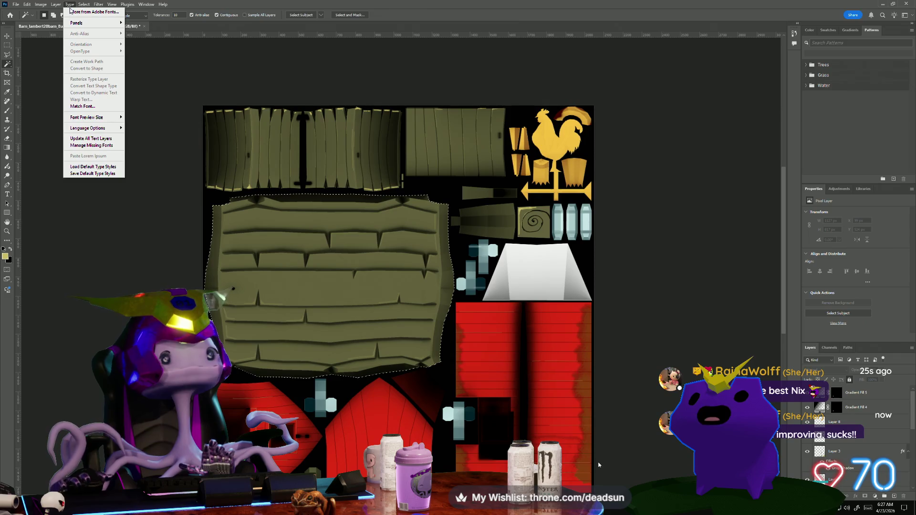
mouse_move(92, 6)
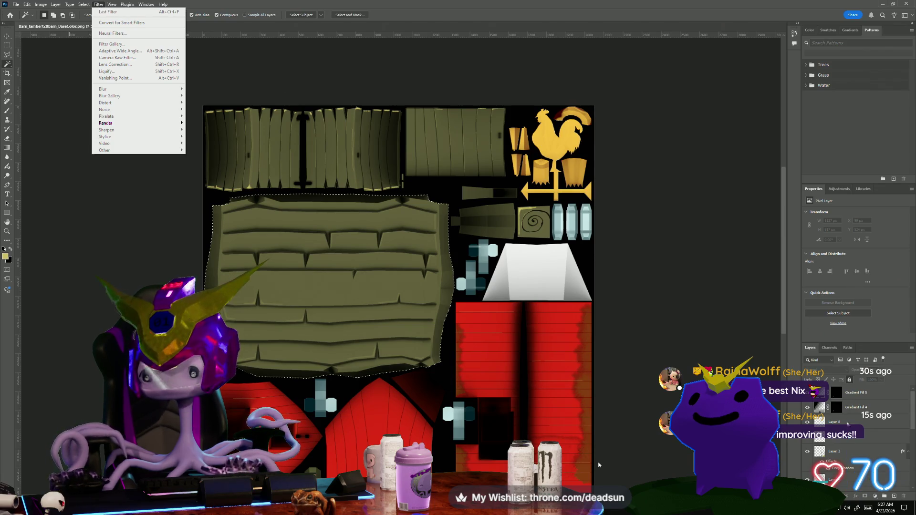
key("Escape")
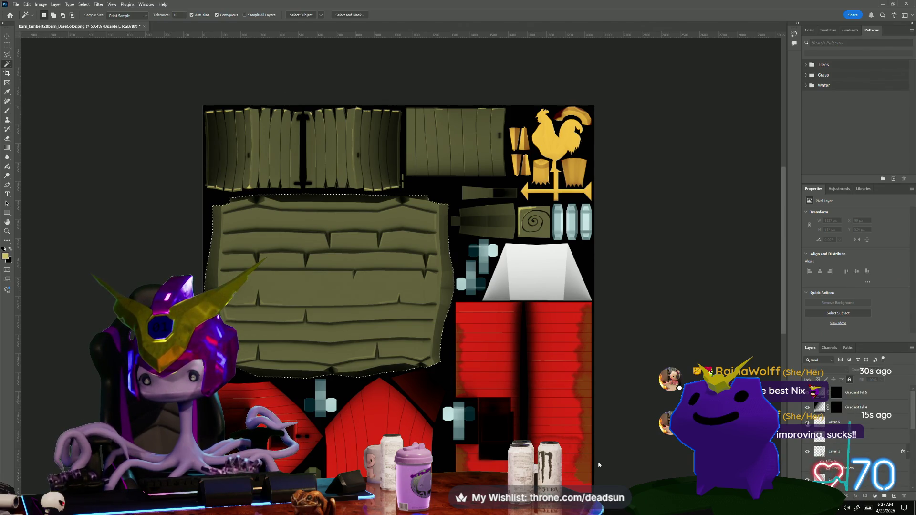
left_click(894, 497)
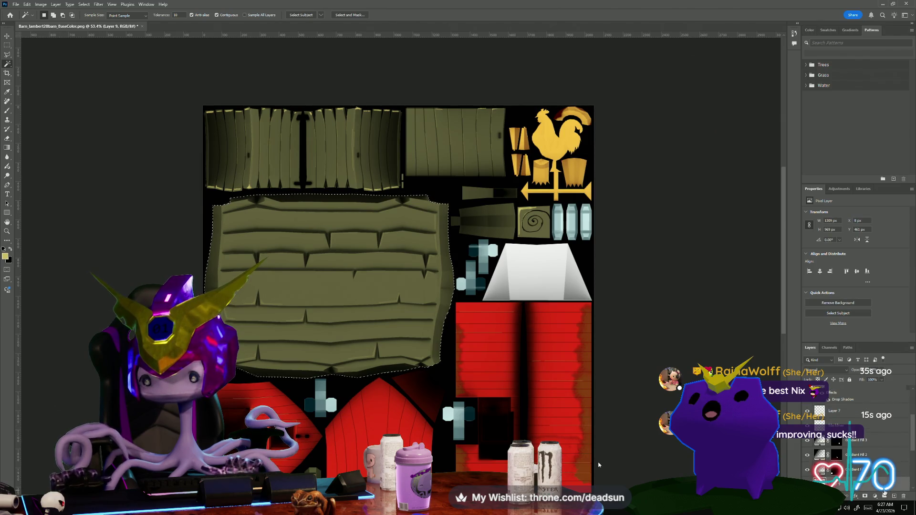
scroll("up", 3)
left_click_drag(858, 465, 839, 399)
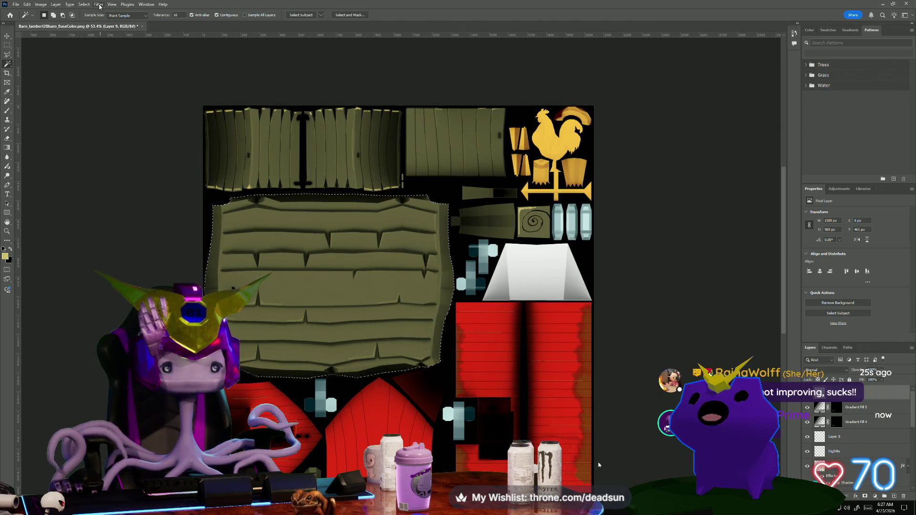
- Try the Dust & Scratches and Render Clouds filters, dismissing the empty-selection errors
left_click(99, 5)
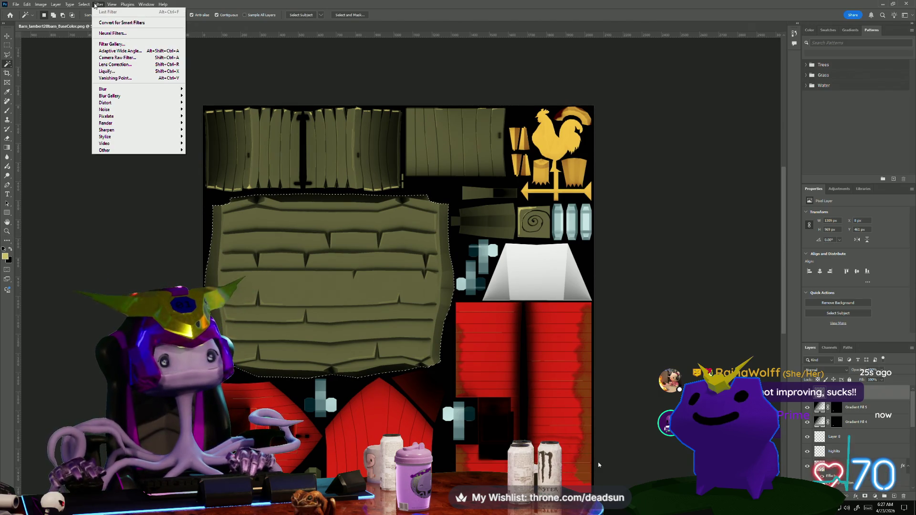
mouse_move(92, 6)
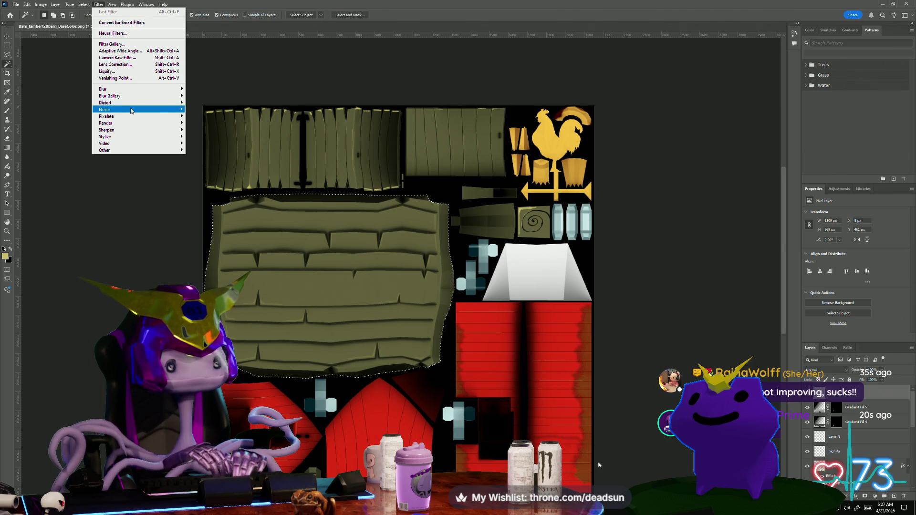
mouse_move(131, 110)
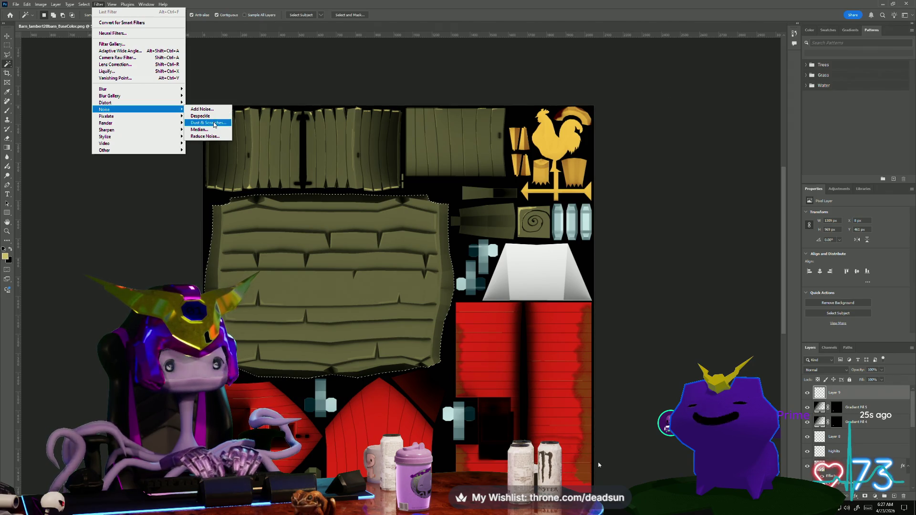
left_click(215, 124)
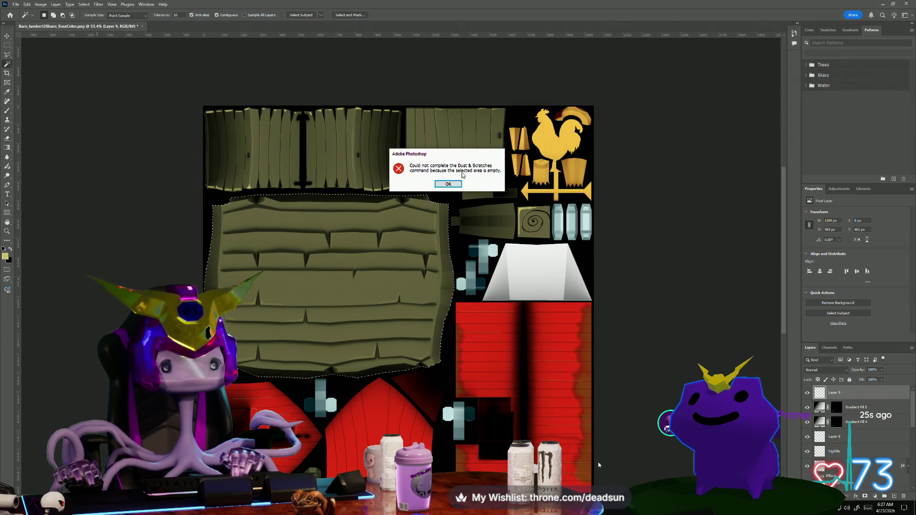
left_click(449, 184)
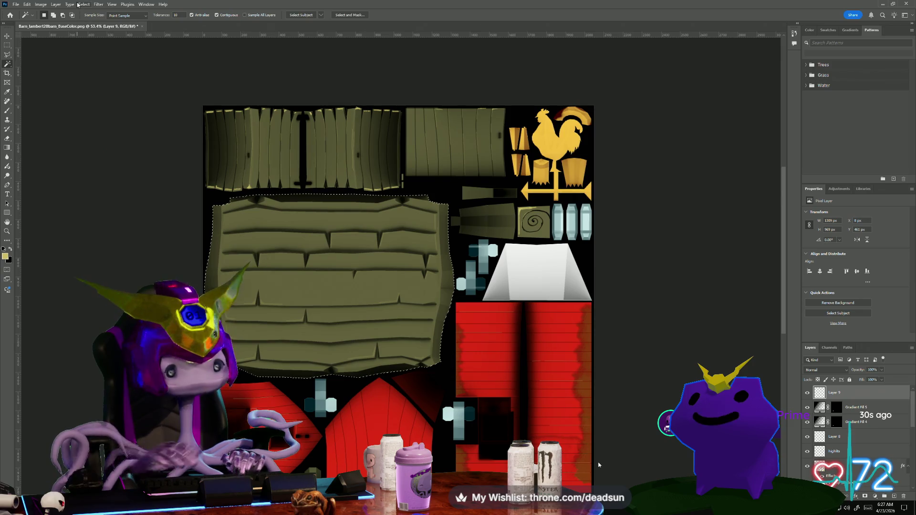
left_click(81, 5)
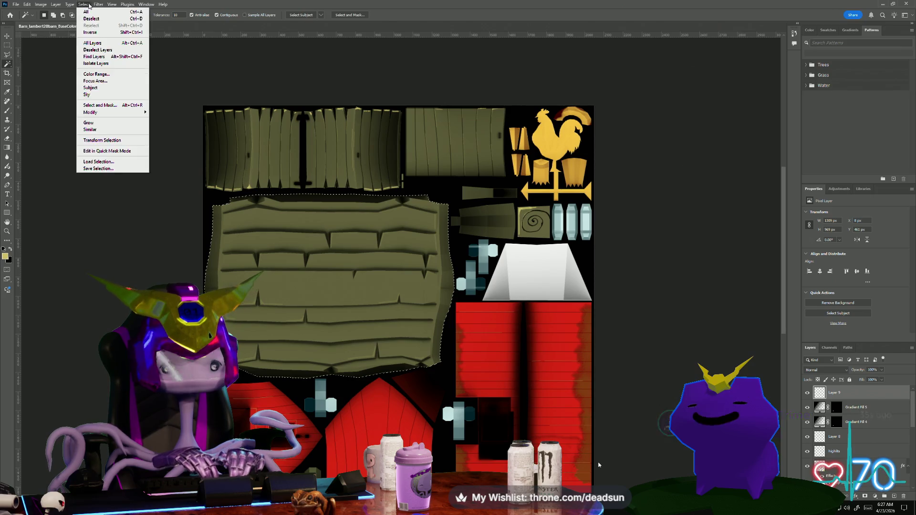
mouse_move(98, 4)
mouse_move(162, 109)
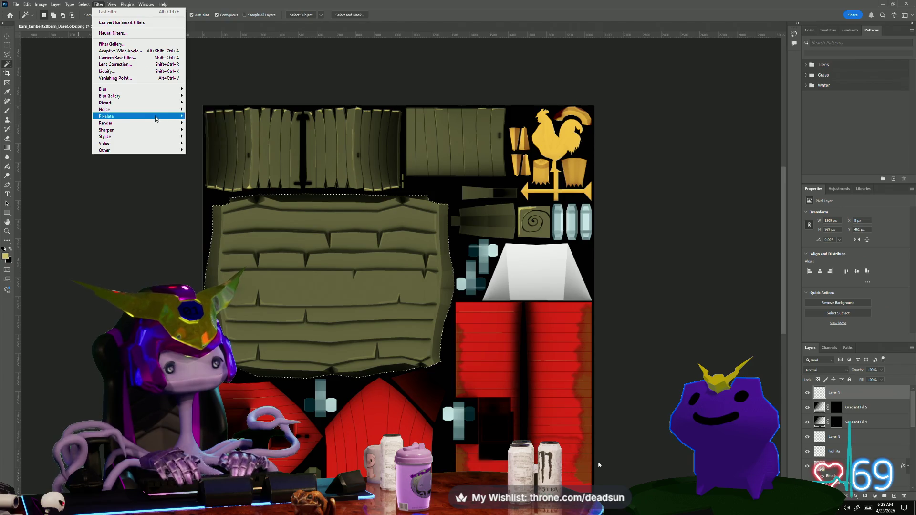
mouse_move(156, 127)
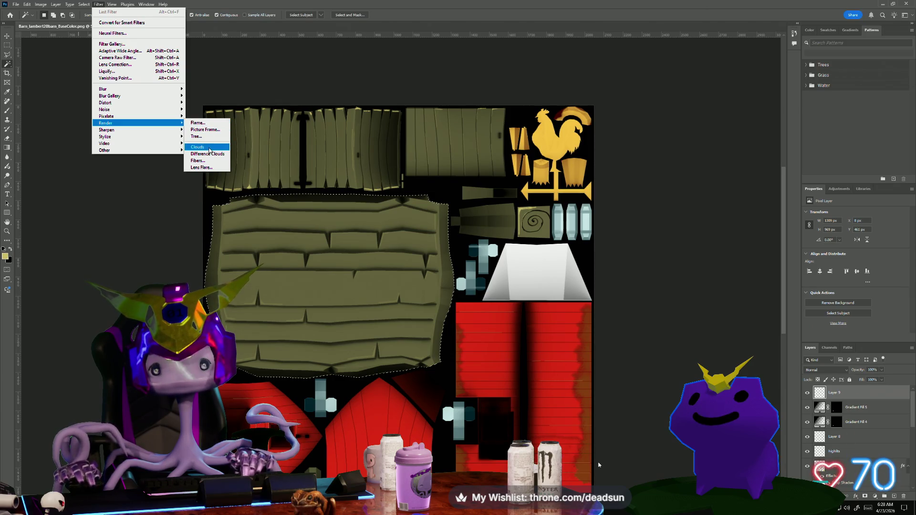
left_click(209, 148)
key("Return")
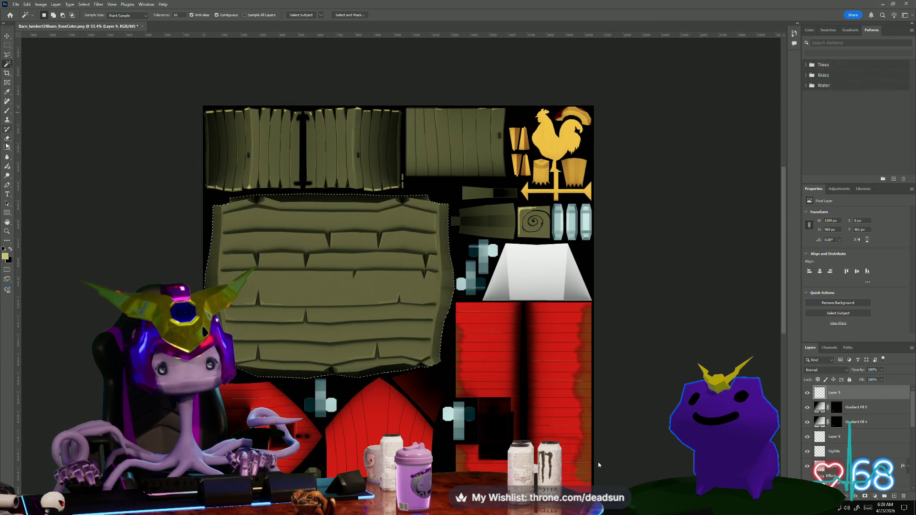
- Set the foreground to a dark green hex colour and paint-bucket fill the selected plank area
left_click(6, 147)
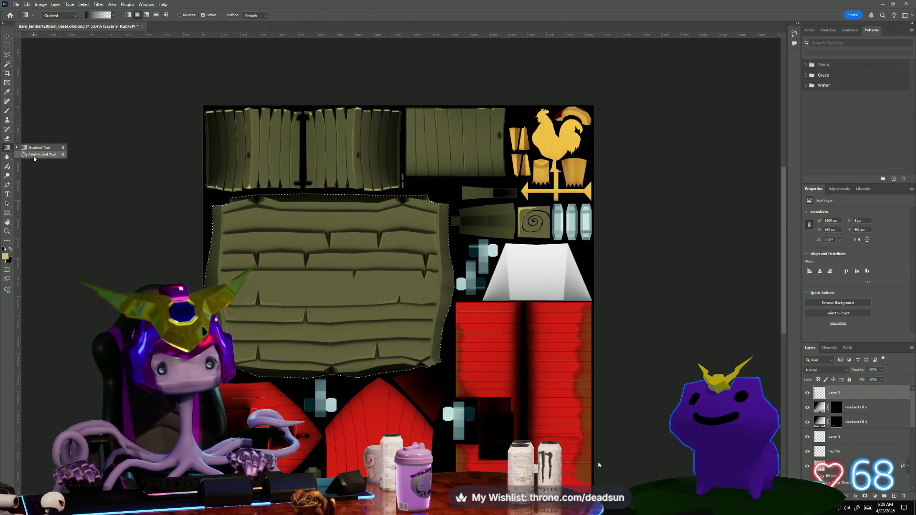
left_click(34, 156)
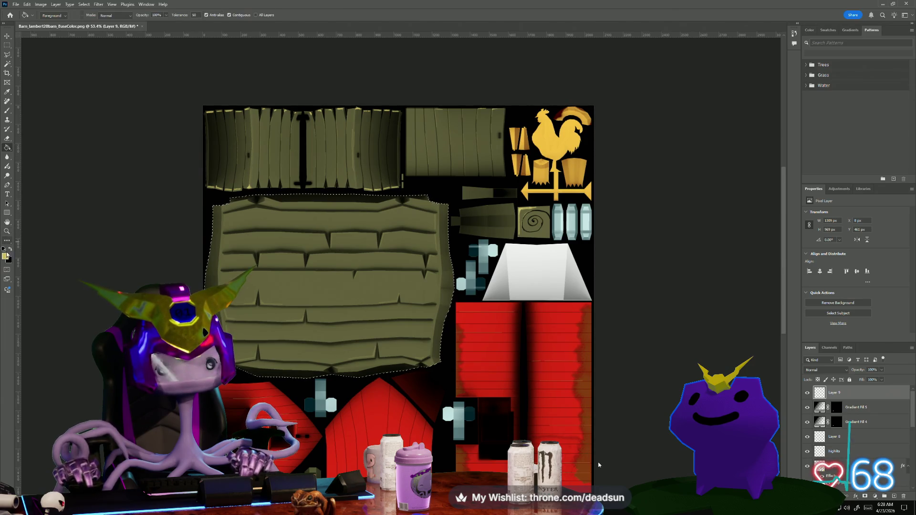
left_click(6, 255)
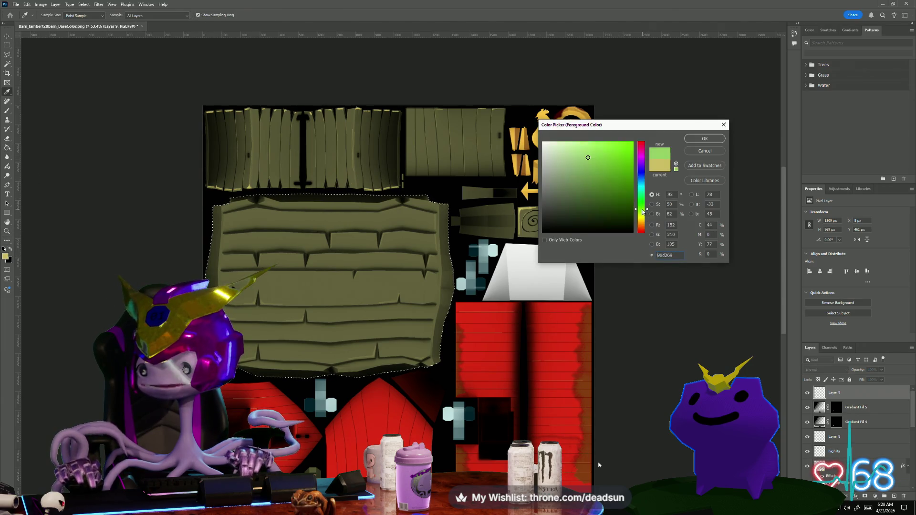
type("384a27")
type("323d27")
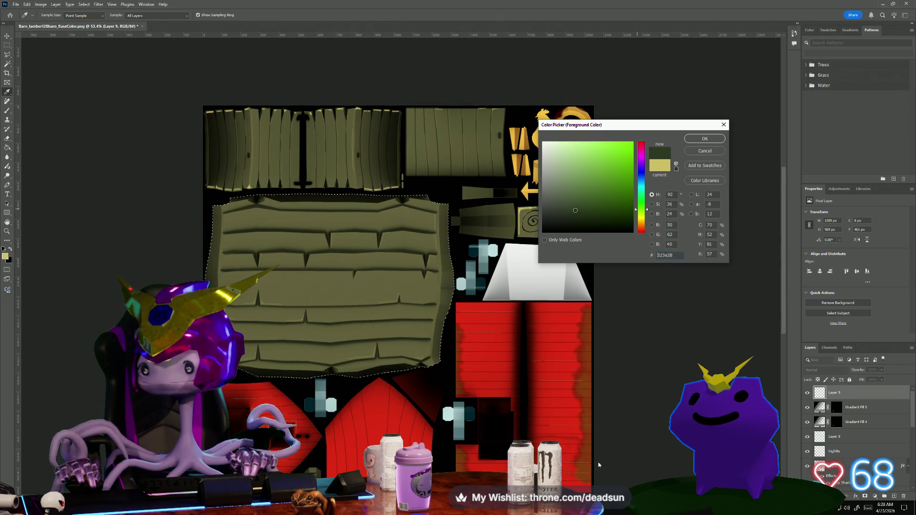
left_click(702, 139)
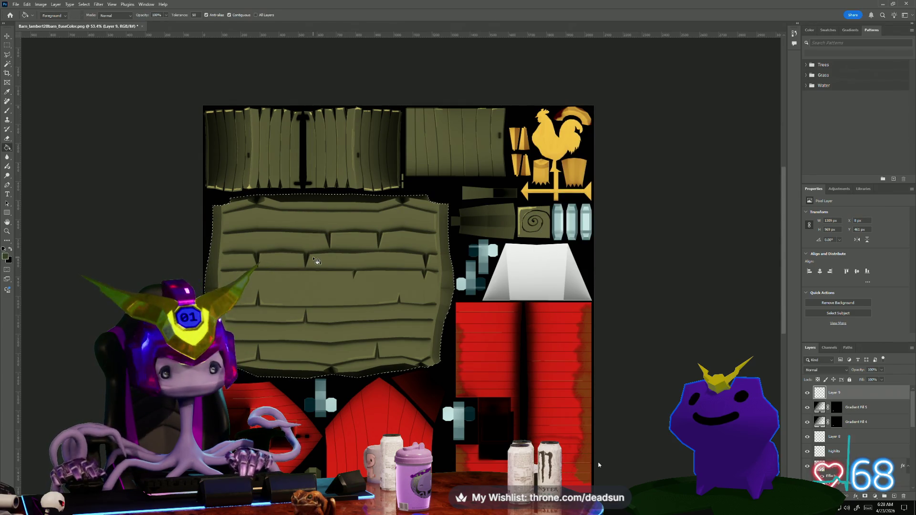
left_click(317, 260)
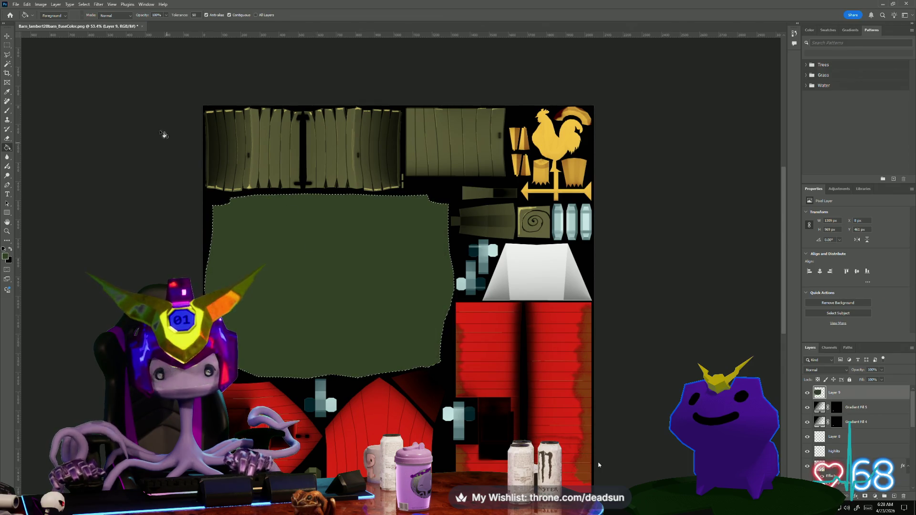
- Render cloud noise into the roof area and adjust the layer's fill
left_click(98, 4)
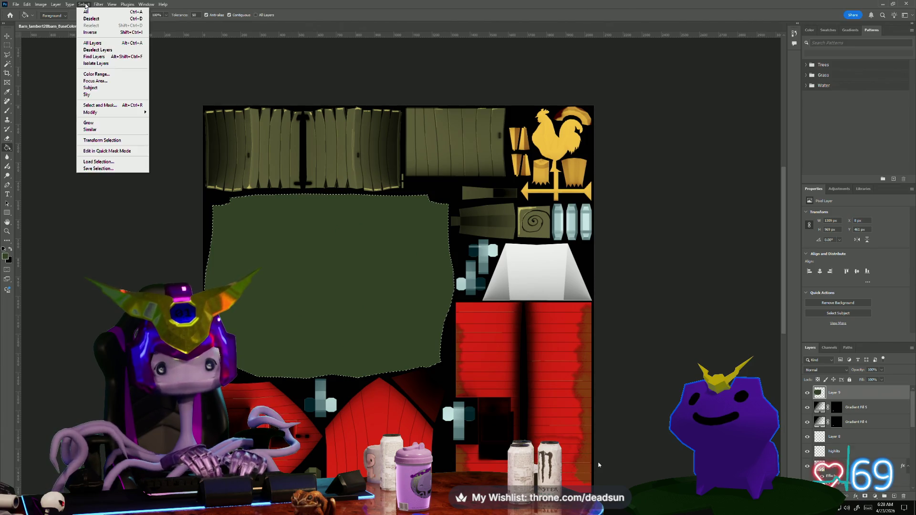
mouse_move(165, 124)
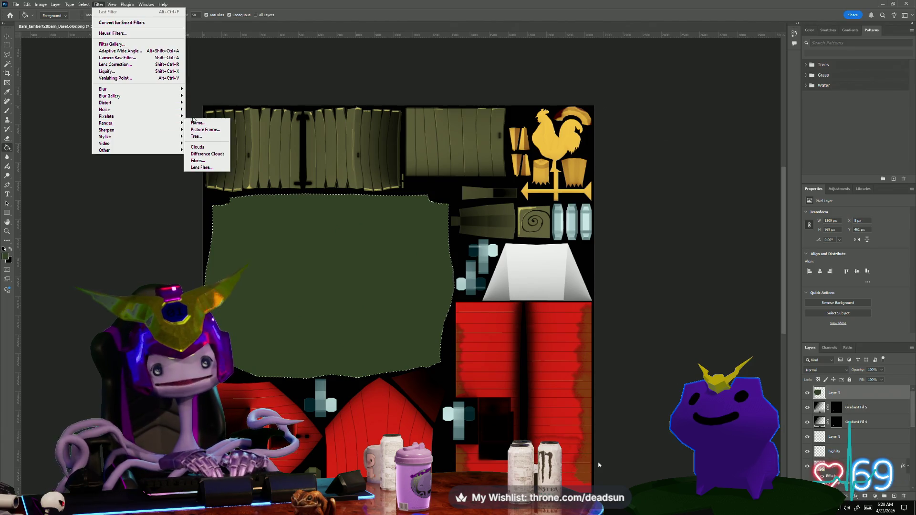
left_click(209, 148)
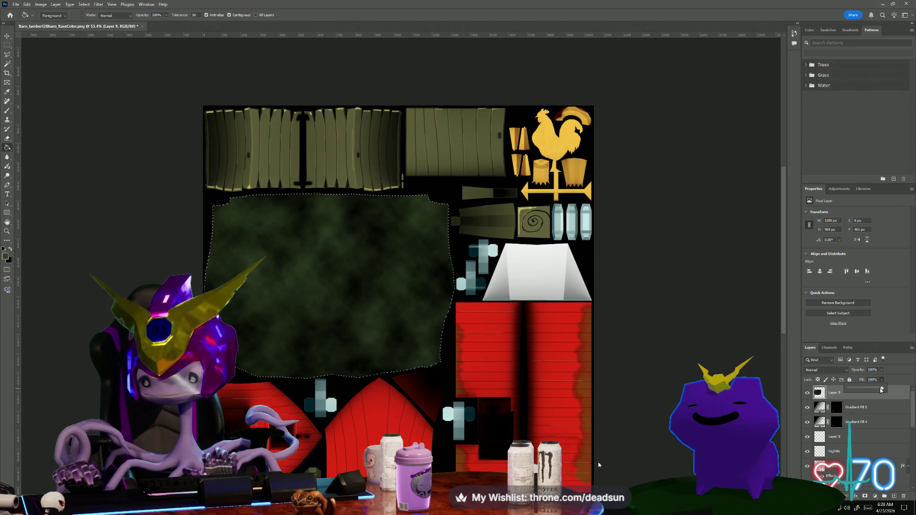
left_click_drag(862, 388, 883, 389)
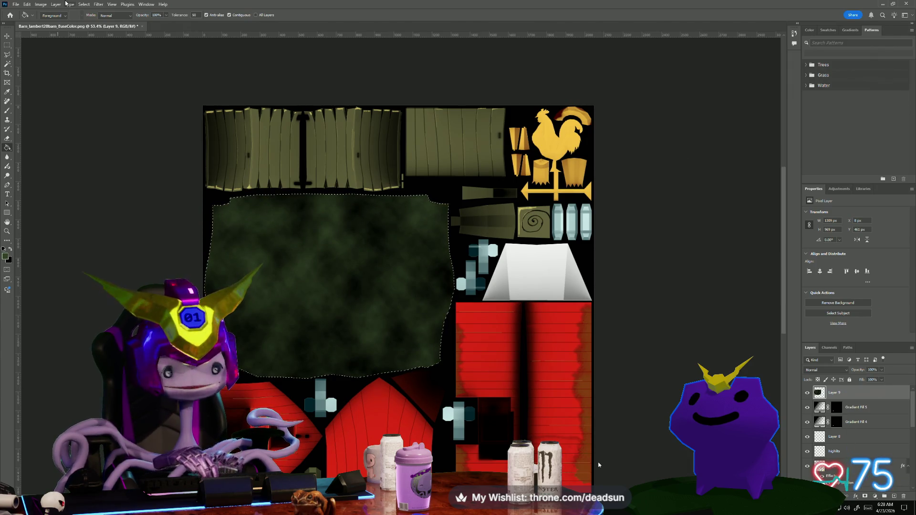
- Re-render clouds in the roof area and reduce Layer 9's fill
left_click(85, 4)
mouse_move(98, 4)
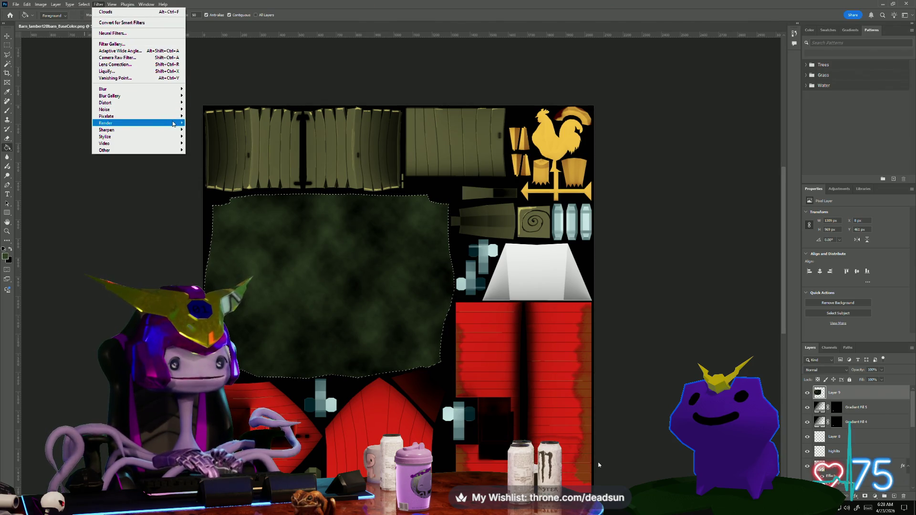
mouse_move(172, 123)
left_click(199, 147)
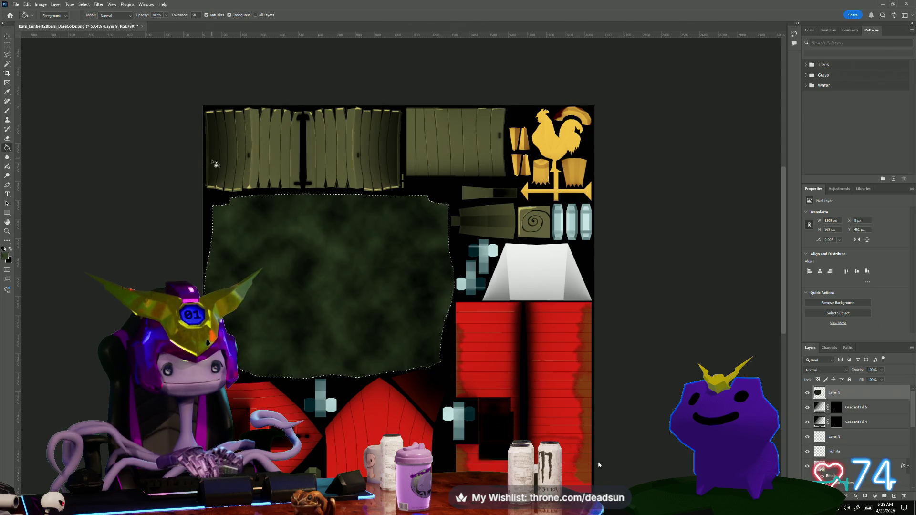
left_click(881, 380)
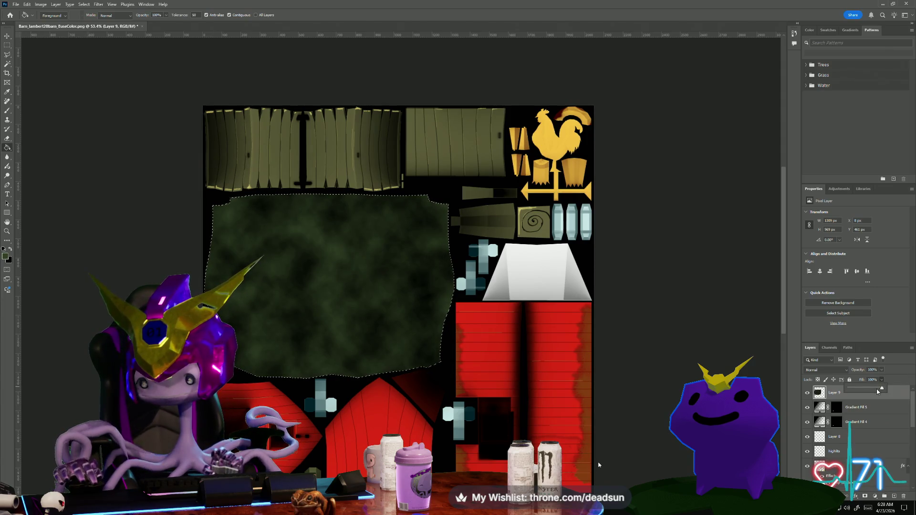
left_click_drag(864, 391, 859, 392)
- Set Layer 9's blend mode to Hard Mix with fill around 29%
left_click(839, 369)
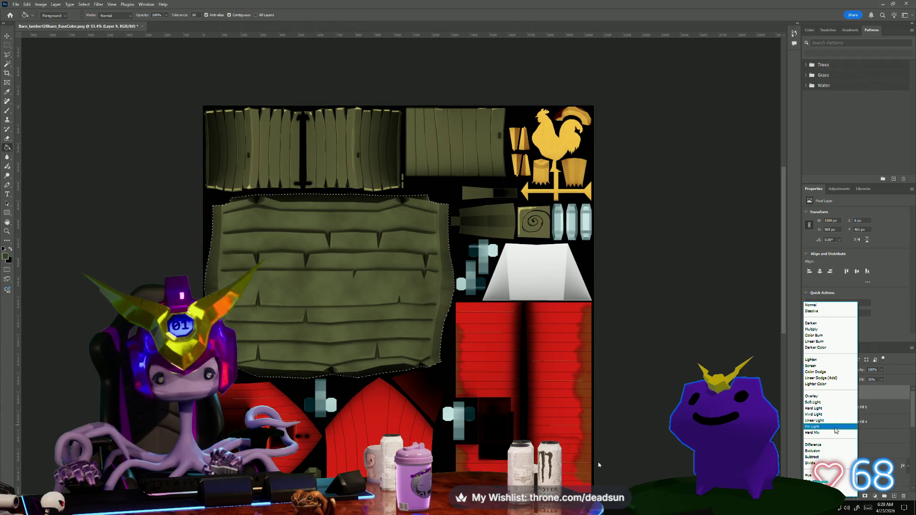
left_click(835, 434)
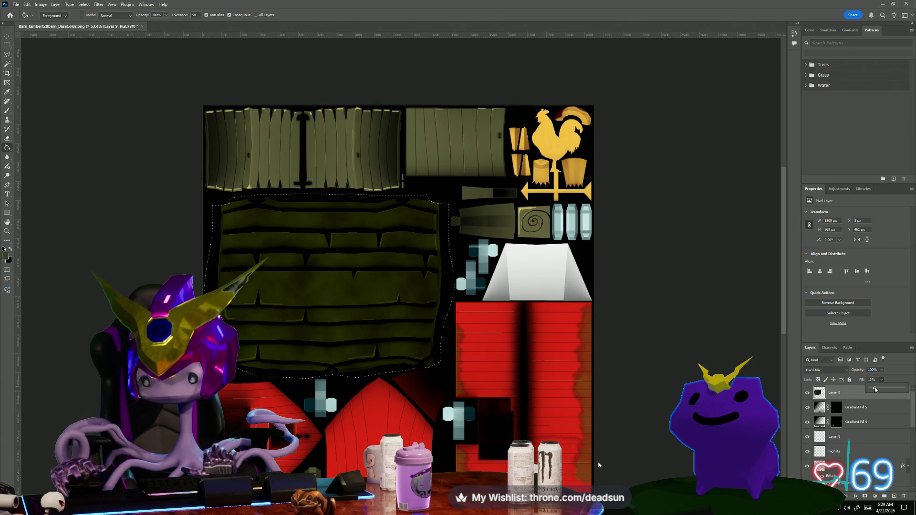
left_click_drag(875, 387, 880, 389)
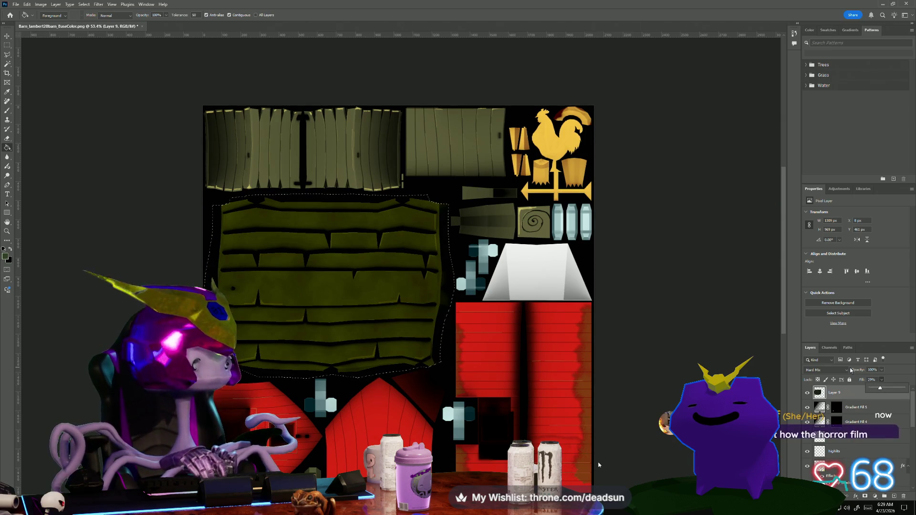
left_click(846, 373)
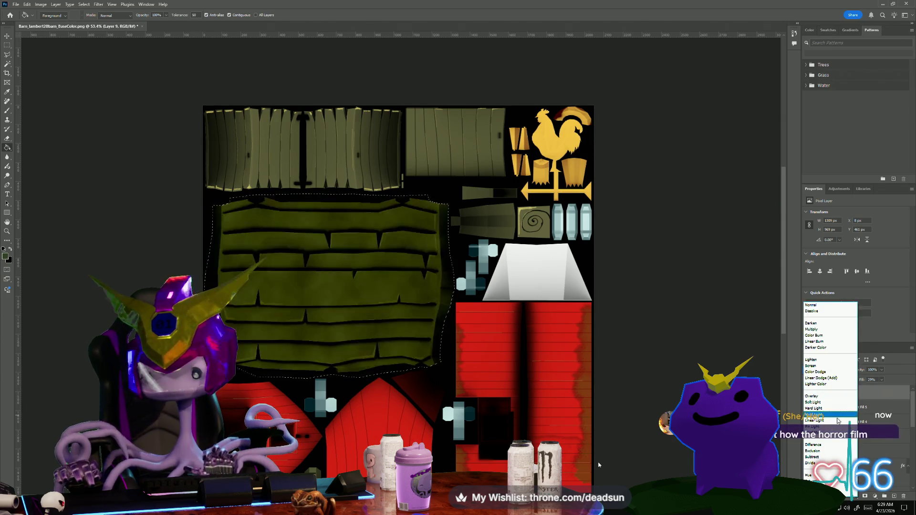
key("Up")
key("Up")
key("Up")
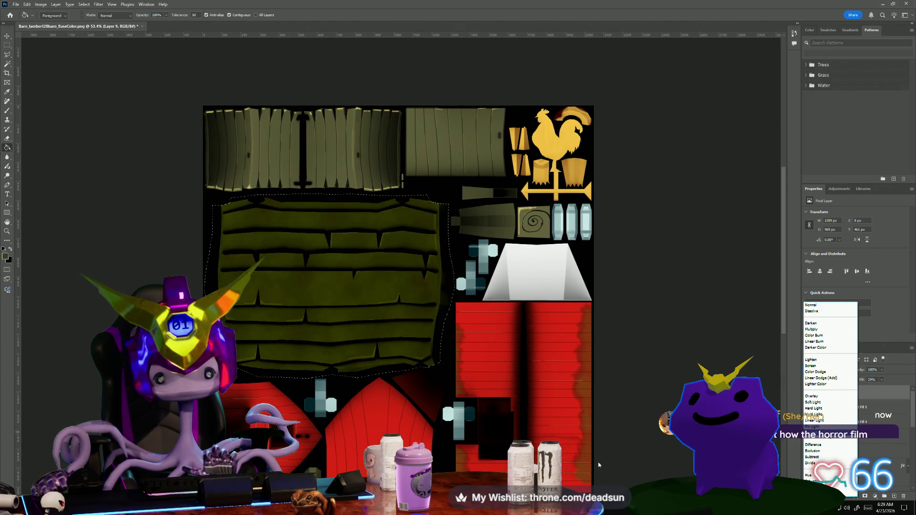
key("Return")
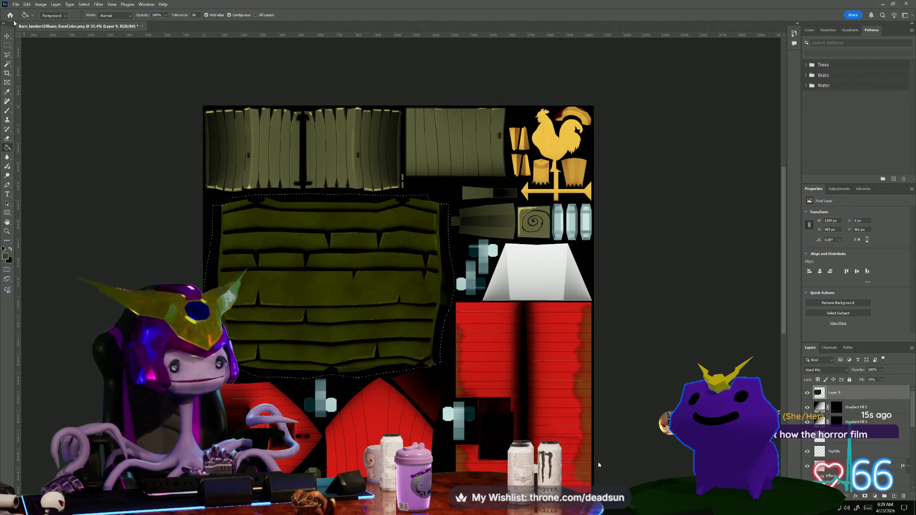
- Save a PNG copy over Barn_BaseColor.png, confirming the replacement and PNG options
left_click(16, 4)
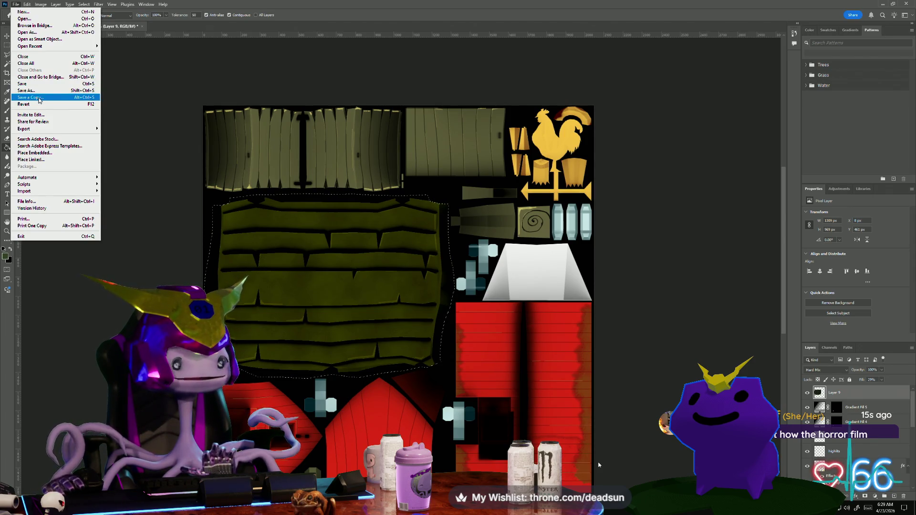
left_click(40, 98)
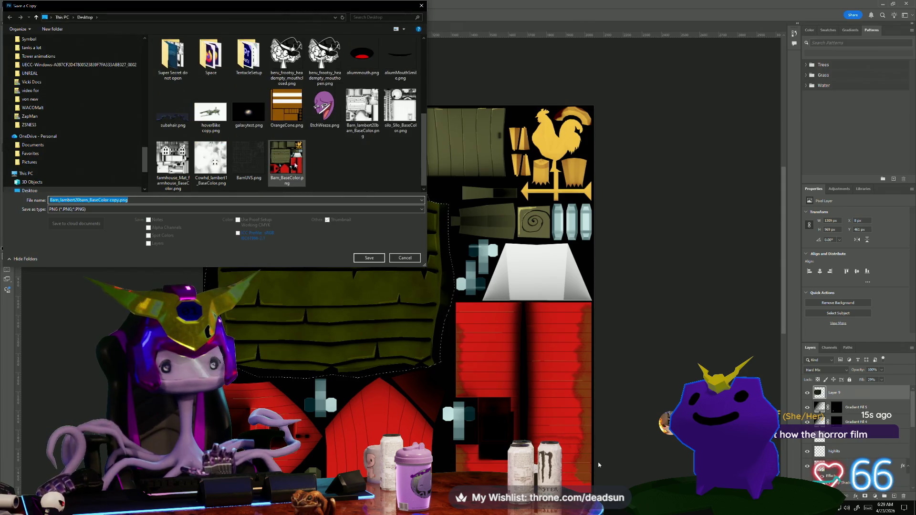
left_click(279, 171)
left_click(370, 257)
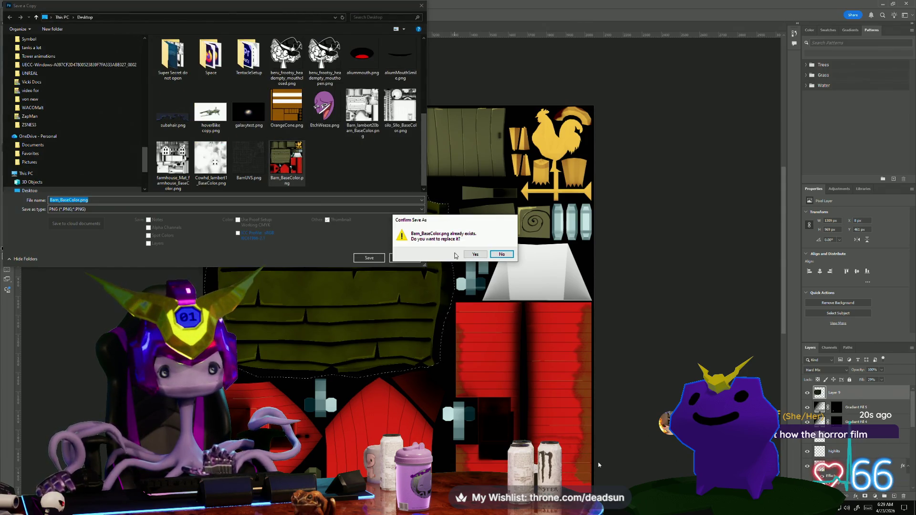
left_click(474, 255)
left_click(498, 157)
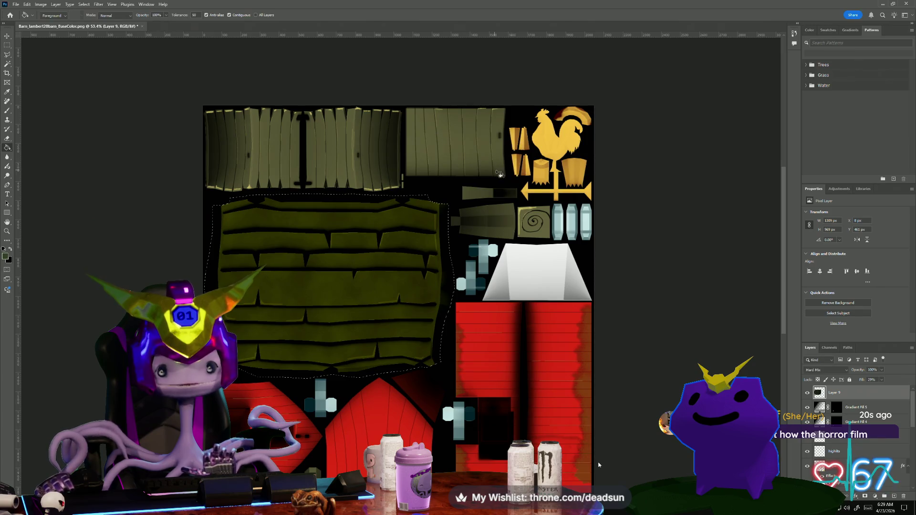
- In Maya, select the barn and reload its file7 colour texture
key("alt+Tab")
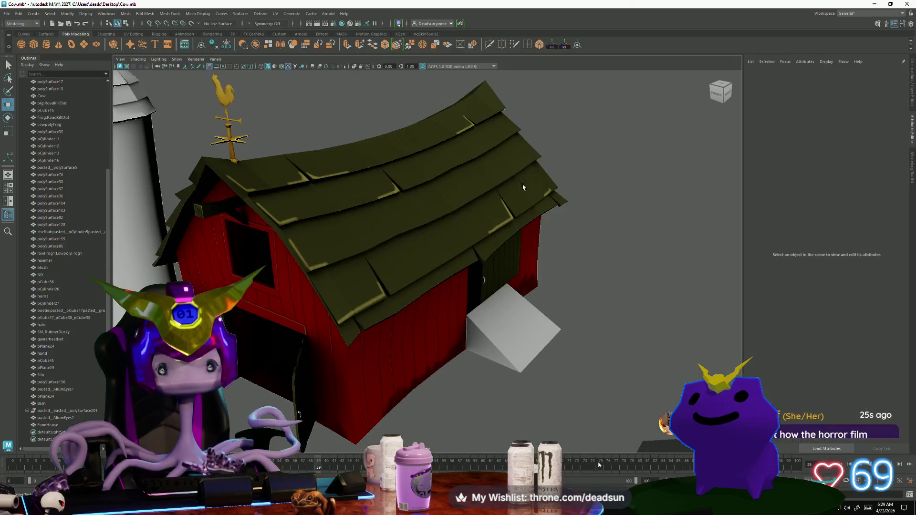
left_click(329, 244)
left_click(898, 175)
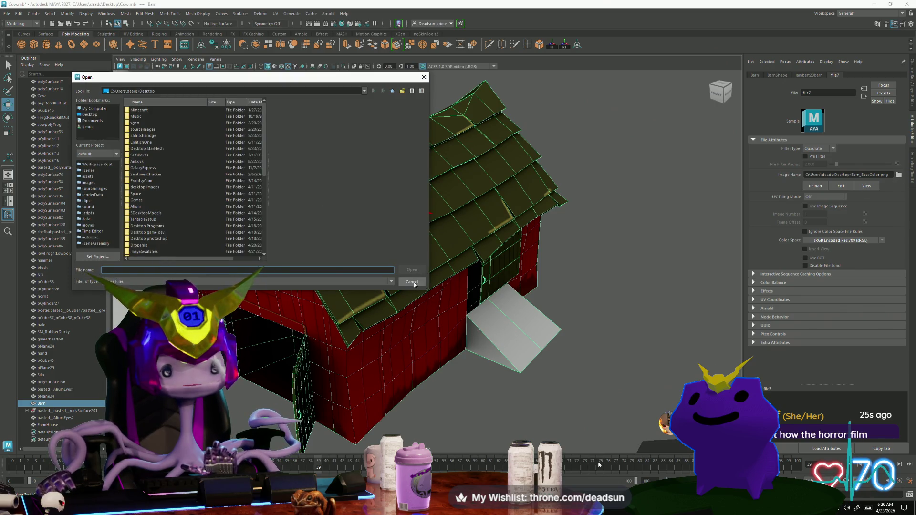
left_click(413, 283)
left_click(817, 189)
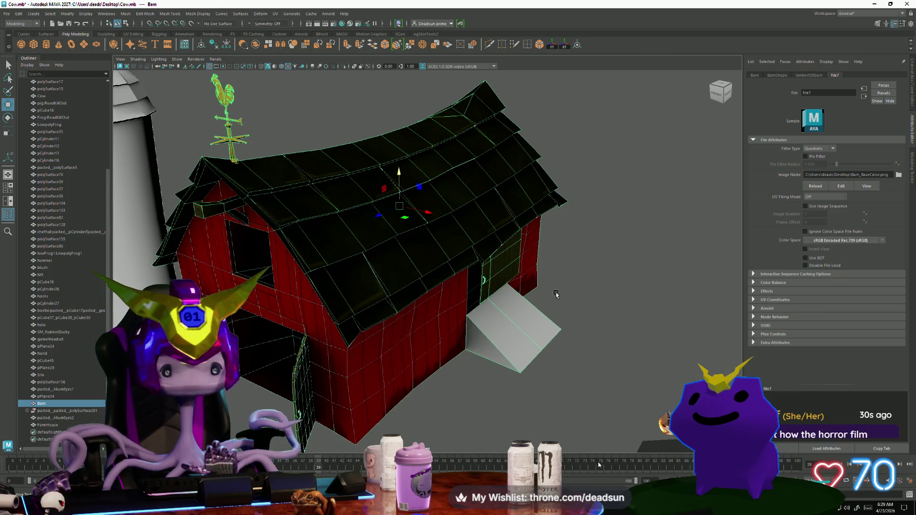
- Orbit and zoom around the barn to inspect the darker mottled roof planks
right_click(403, 257)
left_click_drag(403, 258, 635, 372)
scroll("up", 3)
scroll("up", 3)
scroll("up", 3)
left_click_drag(376, 356, 416, 359)
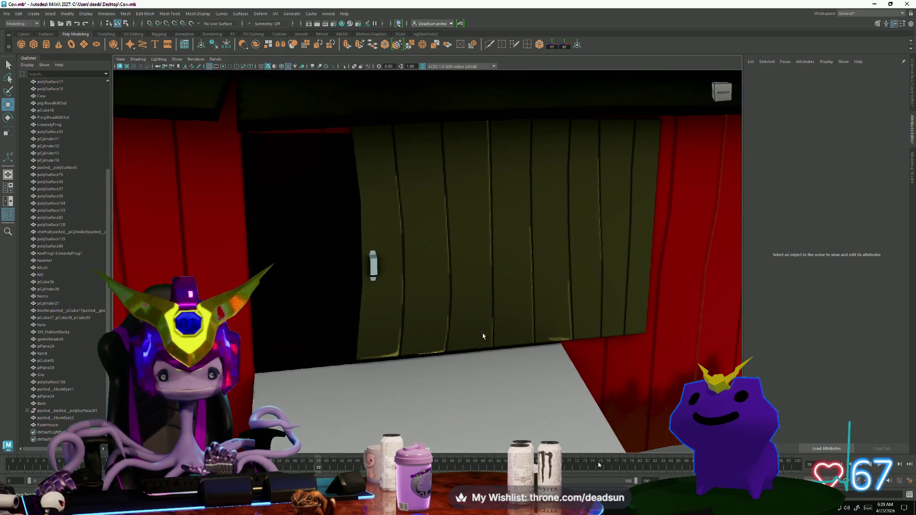
scroll("down", 3)
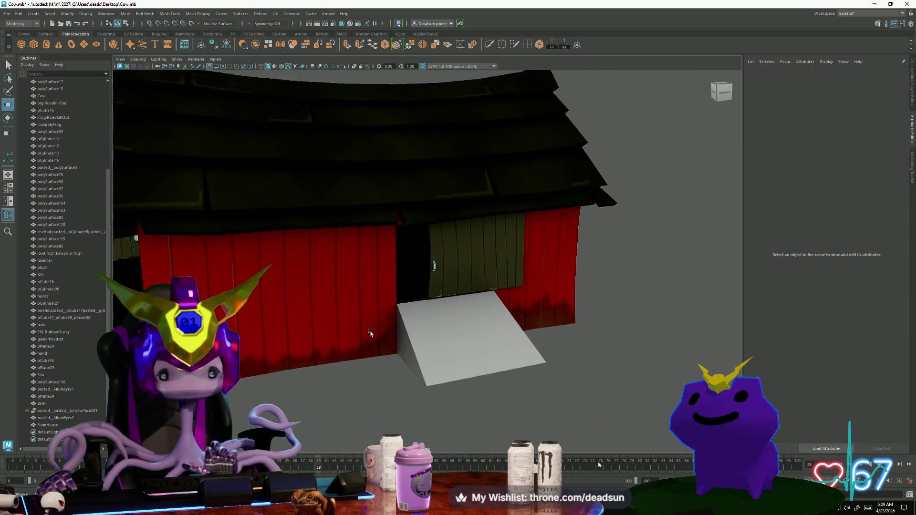
scroll("down", 3)
left_click_drag(330, 338, 458, 369)
scroll("up", 3)
scroll("up", 3)
scroll("down", 3)
scroll("down", 3)
scroll("up", 3)
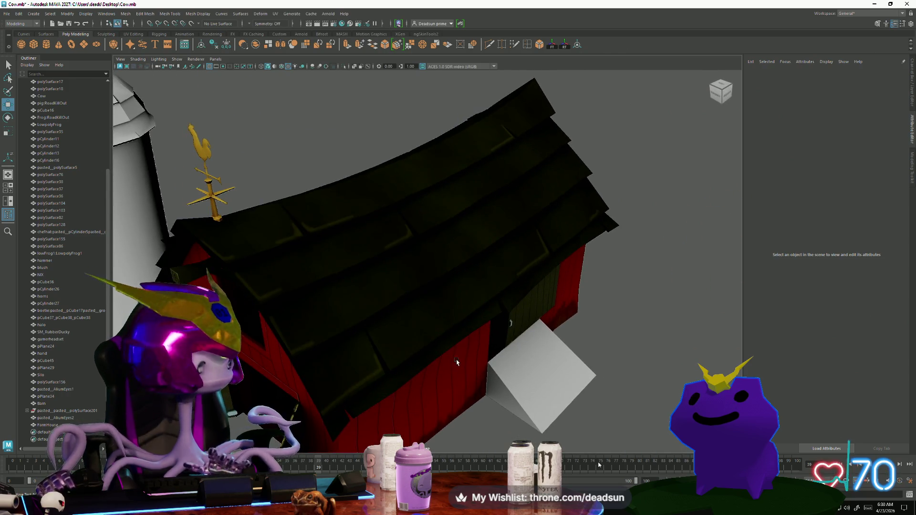
key("alt+Tab")
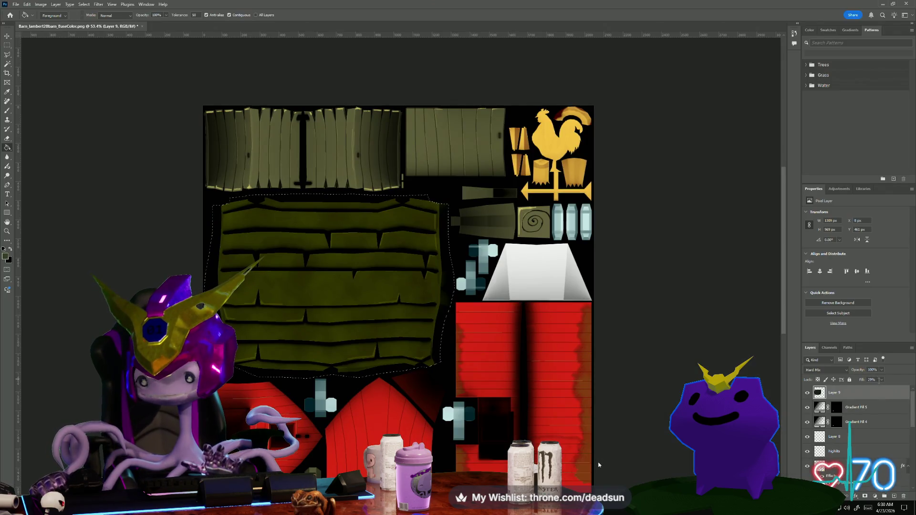
- Switch Layer 9 to Dissolve blend and save a copy over Barn_BaseColor.png
left_click(834, 370)
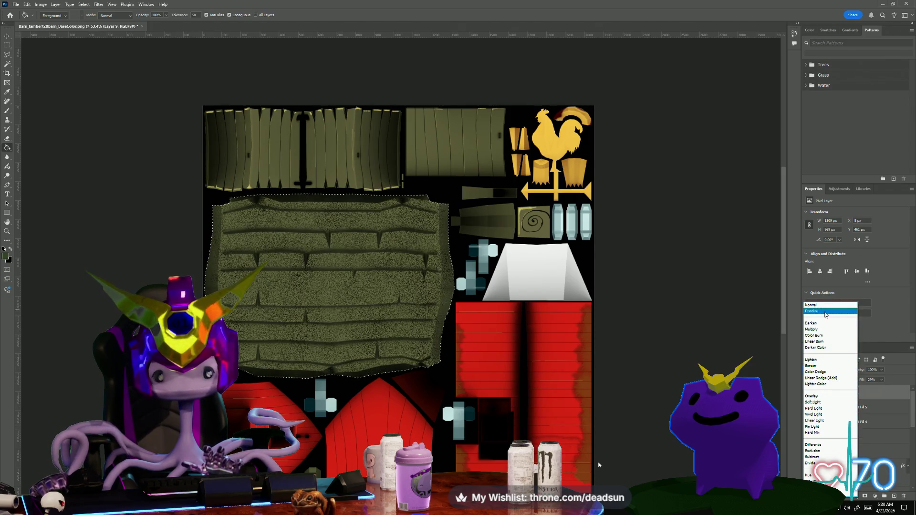
left_click(826, 313)
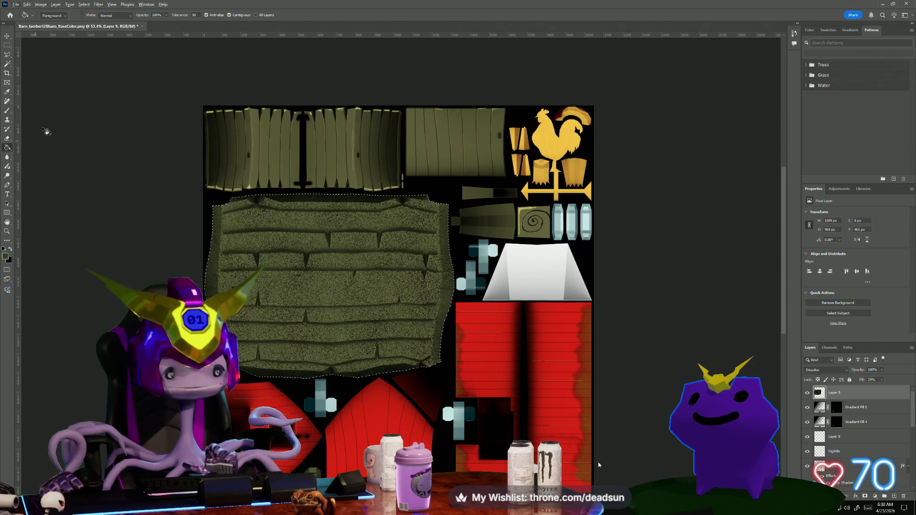
left_click(16, 5)
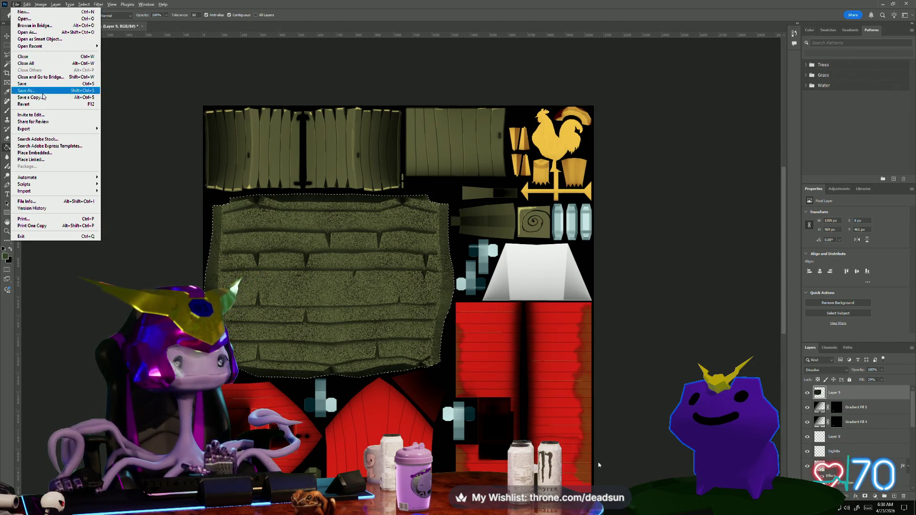
key("Escape")
key("ctrl+alt+s")
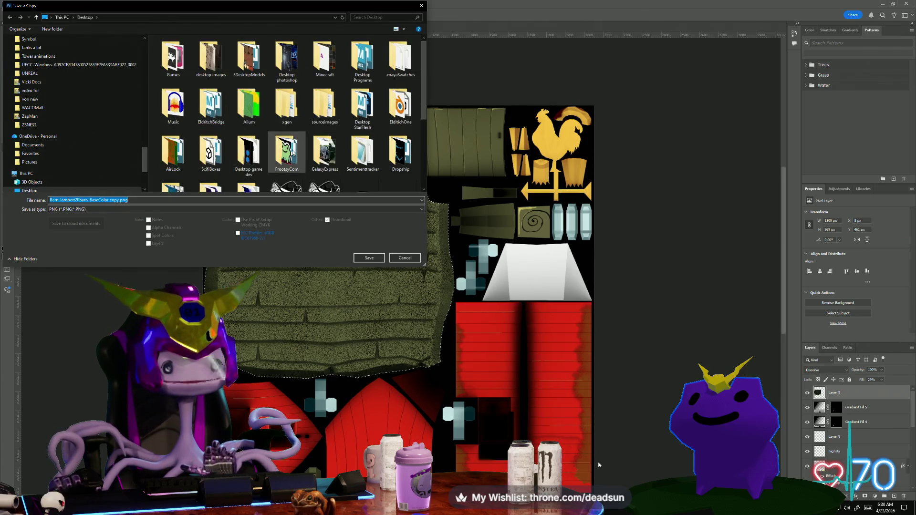
left_click(286, 162)
left_click(367, 257)
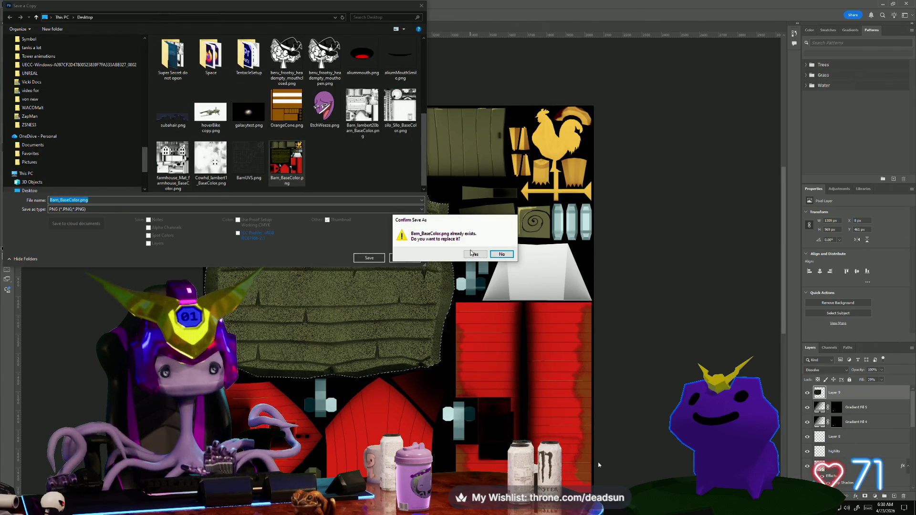
left_click(484, 254)
left_click(497, 158)
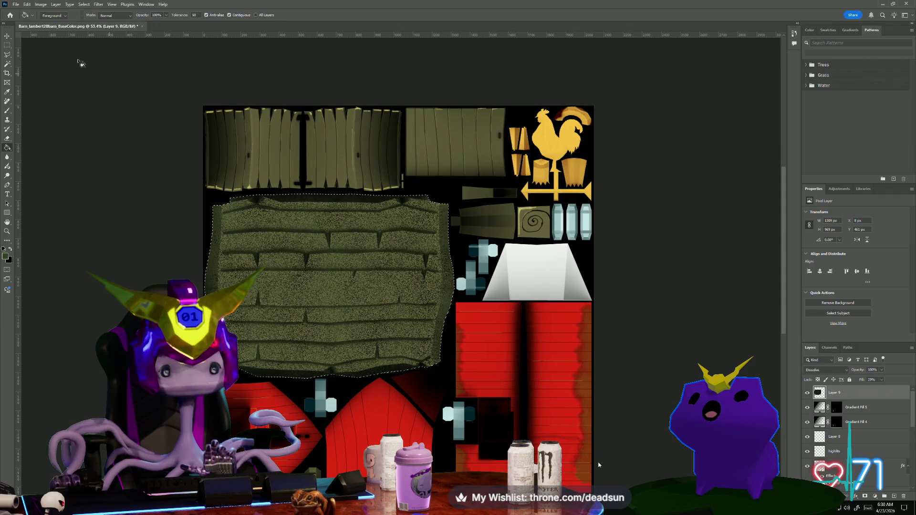
- Back in Maya, reload the edited barn texture on file7 and deselect the barn
key("alt+Tab")
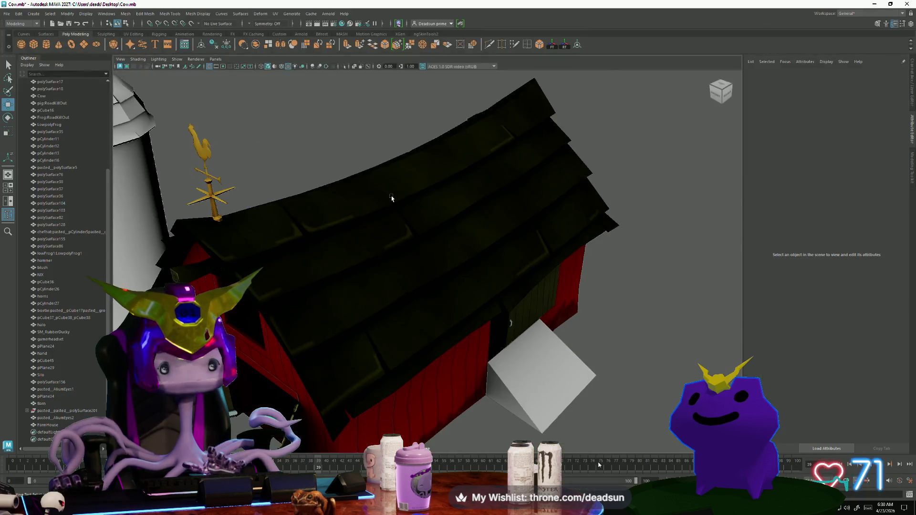
left_click(822, 184)
left_click(640, 254)
scroll("down", 3)
scroll("up", 3)
- Inspect the speckled green roof from above, the front three-quarter and the side
left_click_drag(468, 351, 275, 307)
scroll("down", 3)
scroll("up", 3)
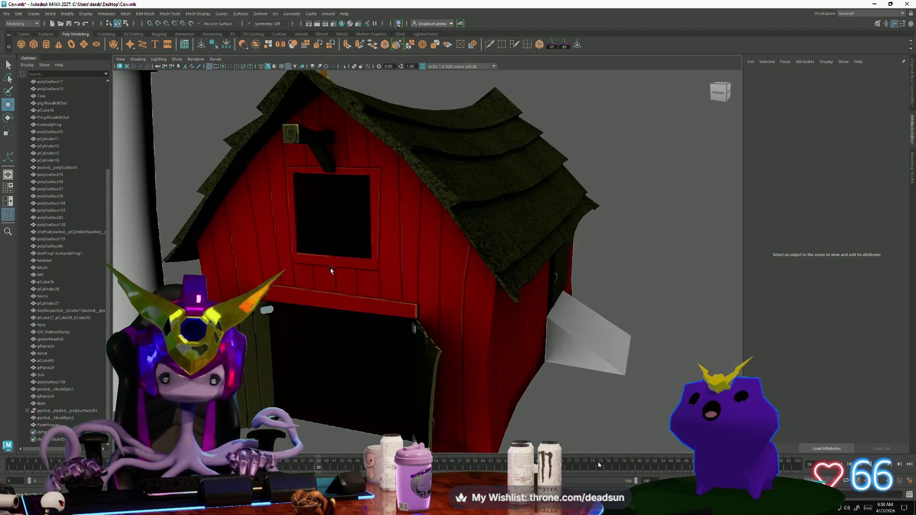
left_click_drag(332, 260, 306, 277)
left_click_drag(305, 277, 481, 328)
left_click_drag(481, 329, 446, 323)
left_click_drag(446, 323, 420, 329)
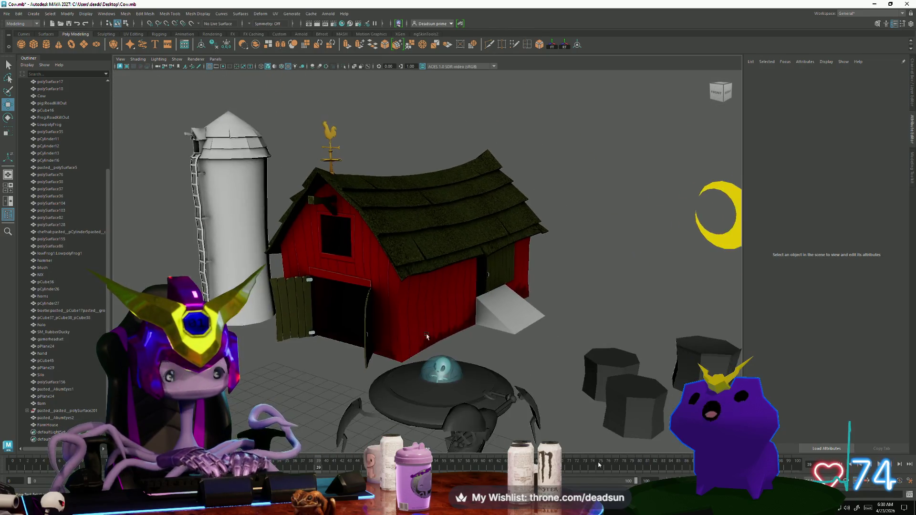
left_click_drag(420, 329, 405, 325)
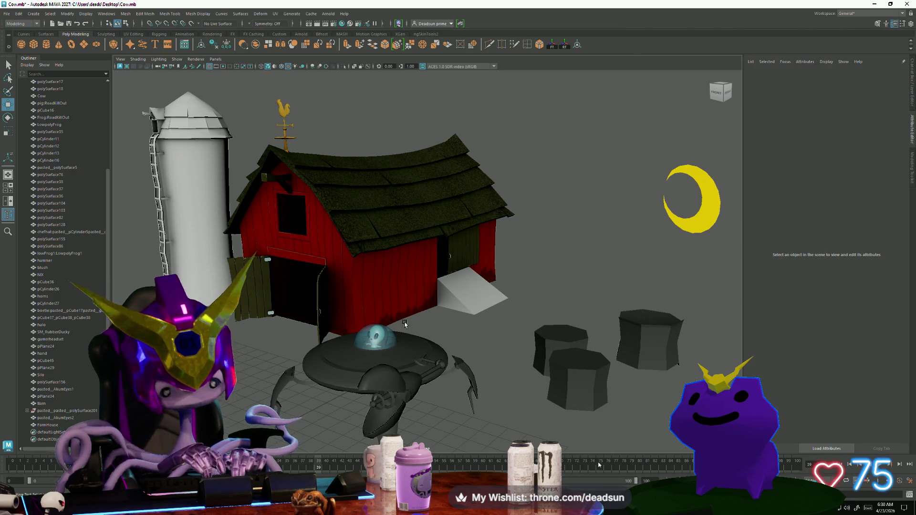
left_click_drag(404, 324, 409, 317)
scroll("up", 3)
- View the whole farm, then move in low and close on the red barn wall
left_click(347, 328)
scroll("down", 3)
left_click(433, 370)
left_click_drag(433, 370, 372, 382)
left_click_drag(372, 382, 314, 379)
left_click_drag(314, 379, 345, 325)
left_click_drag(440, 359, 443, 368)
left_click_drag(444, 367, 398, 396)
left_click_drag(399, 396, 396, 393)
- Take a final look at the barn, then return to Photoshop
scroll("up", 3)
scroll("down", 3)
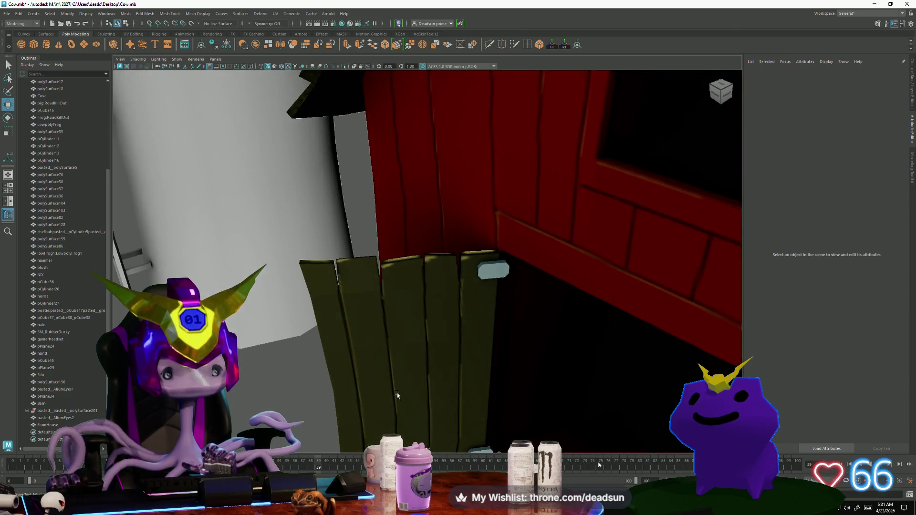
left_click(425, 314)
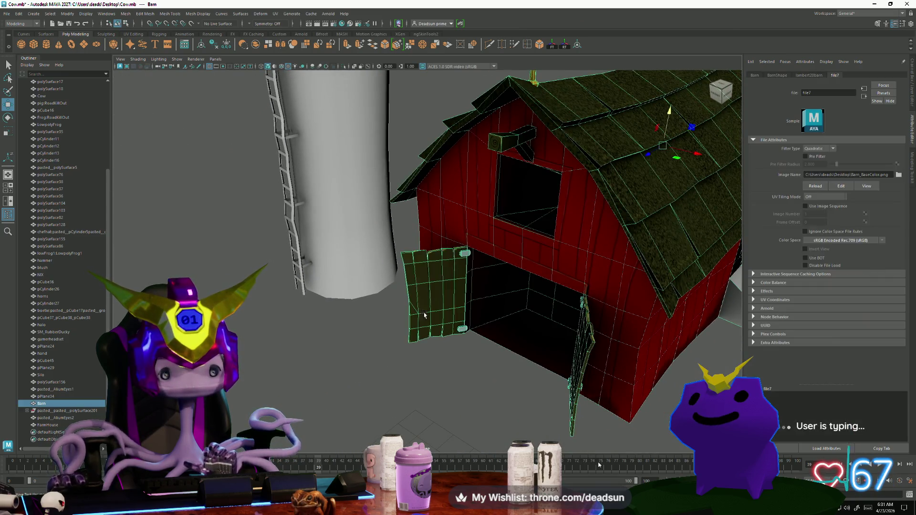
left_click(389, 373)
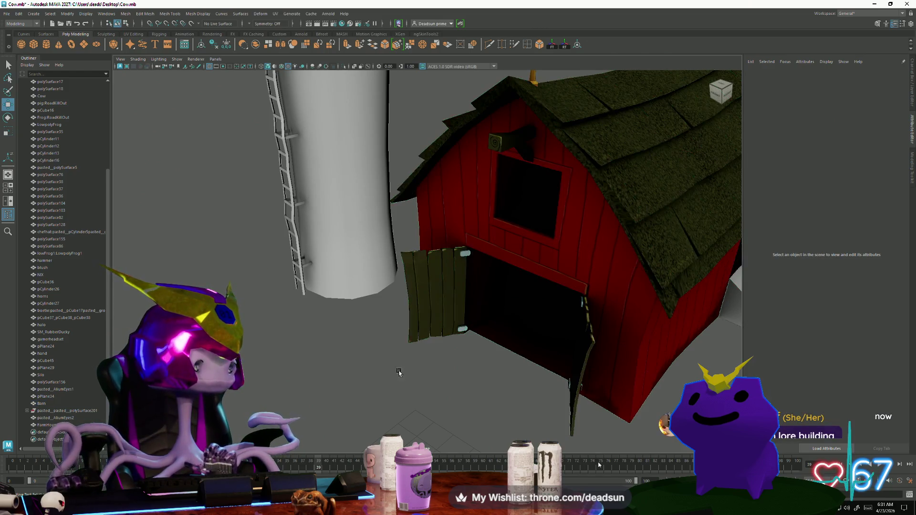
scroll("down", 3)
scroll("down", 3)
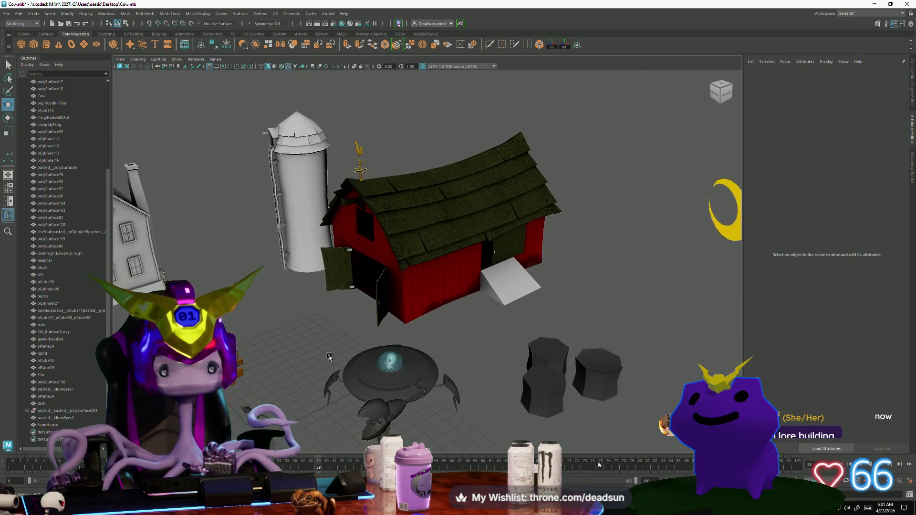
key("alt+Tab")
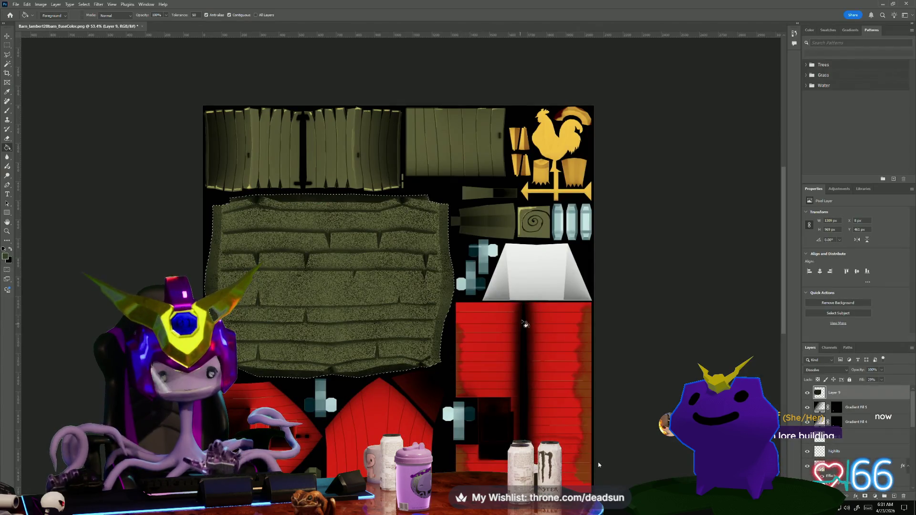
- Lasso-select the white ramp trapezoid on the barn texture
scroll("up", 3)
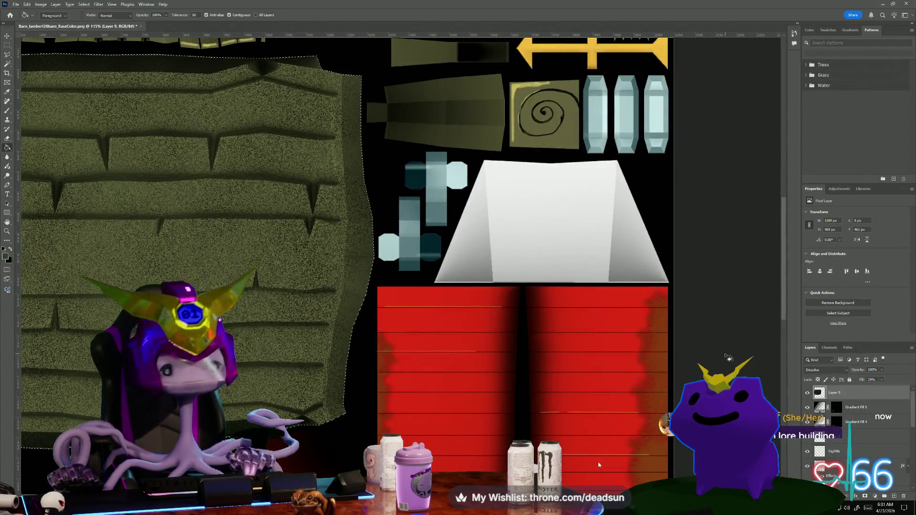
left_click(9, 45)
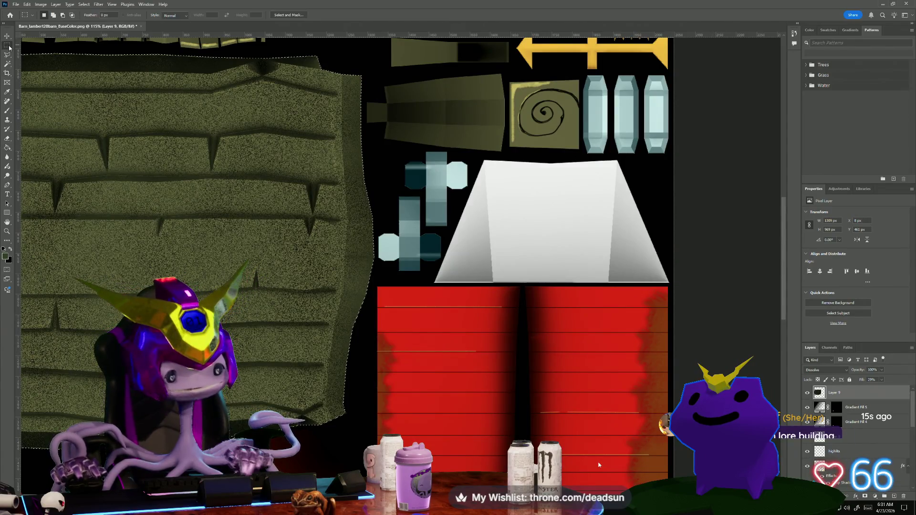
left_click(8, 54)
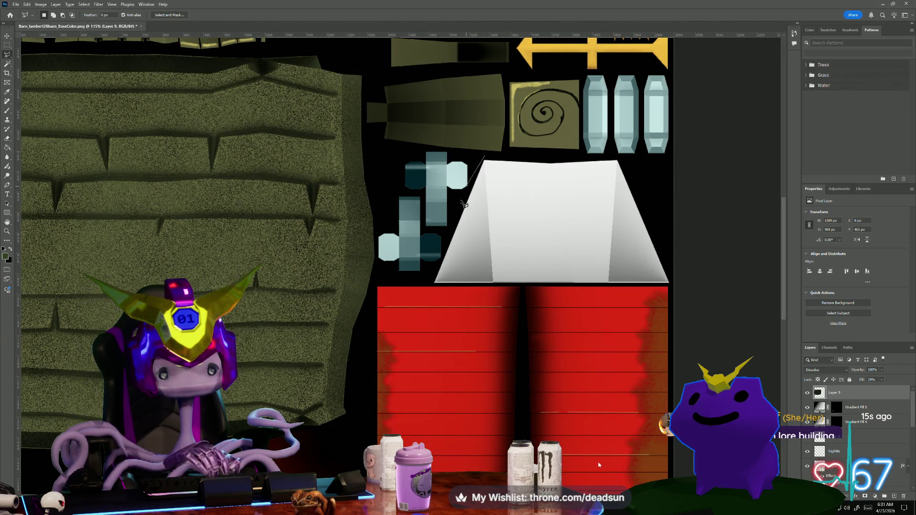
left_click_drag(683, 294, 674, 282)
left_click_drag(635, 180, 624, 162)
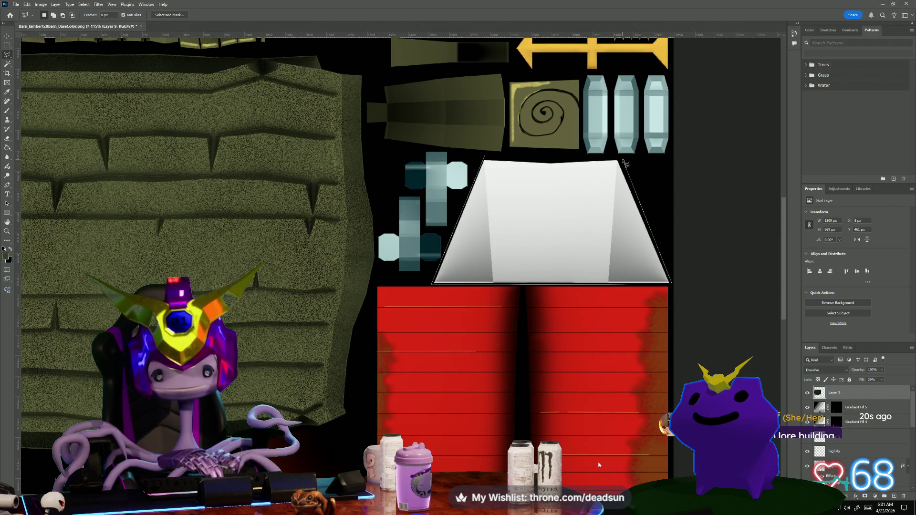
left_click_drag(513, 163, 482, 159)
- Set the foreground colour to a pale grey-teal, #adc2c0
key("i")
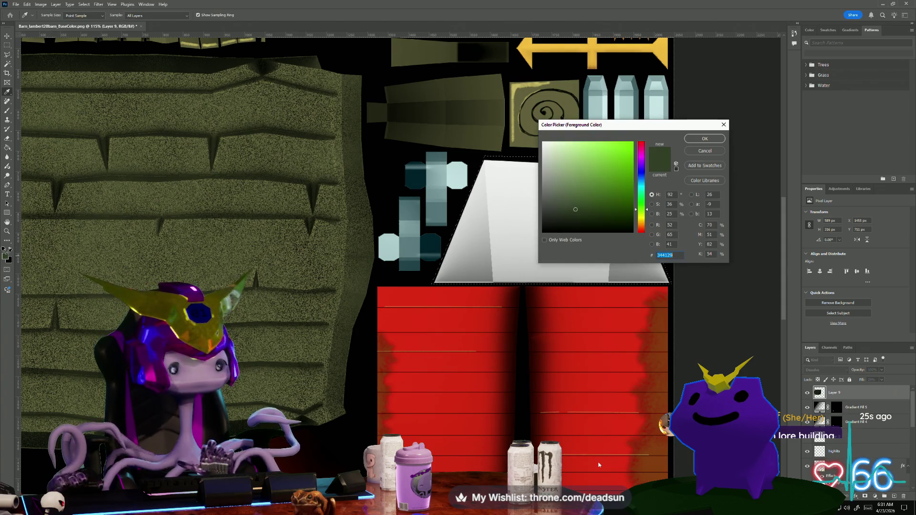
left_click(644, 190)
left_click_drag(642, 189, 557, 199)
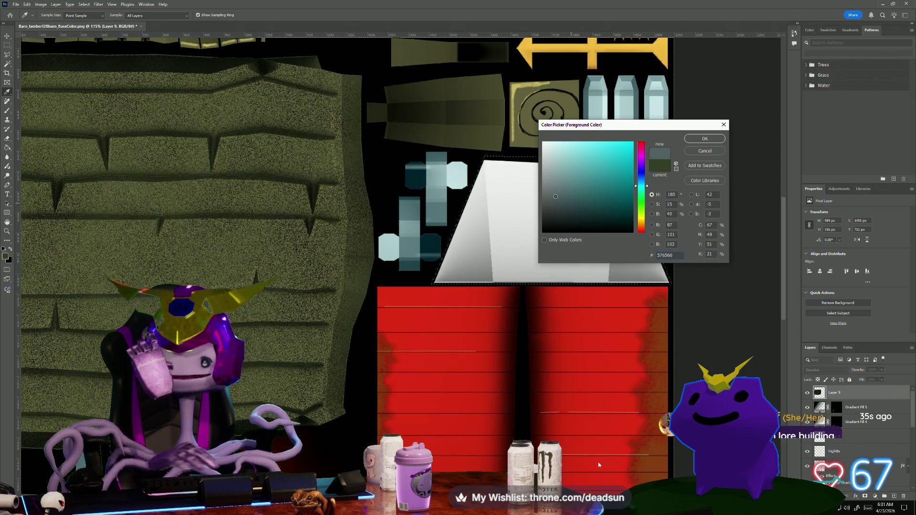
left_click(705, 138)
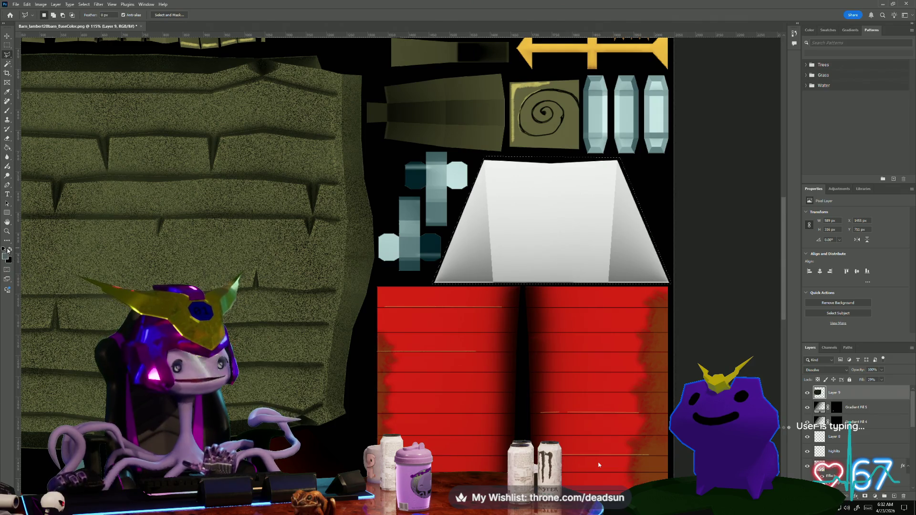
left_click(8, 256)
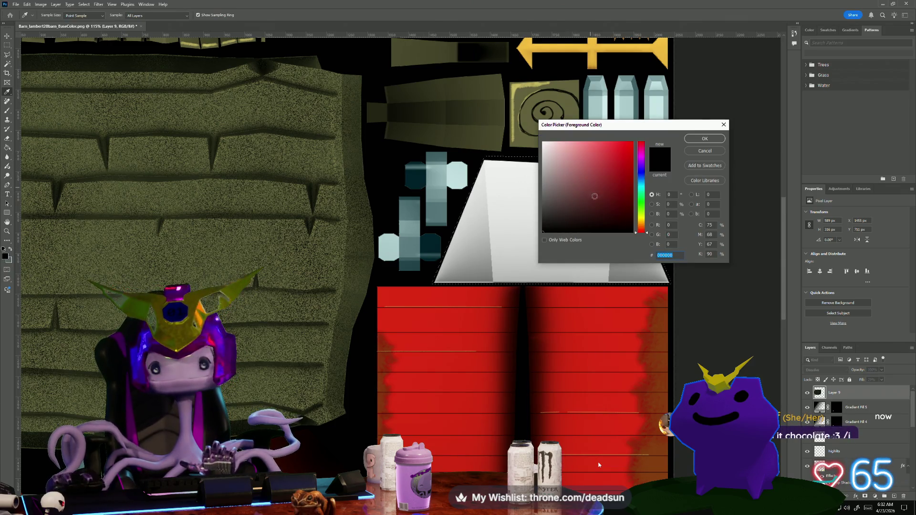
left_click_drag(640, 208, 643, 192)
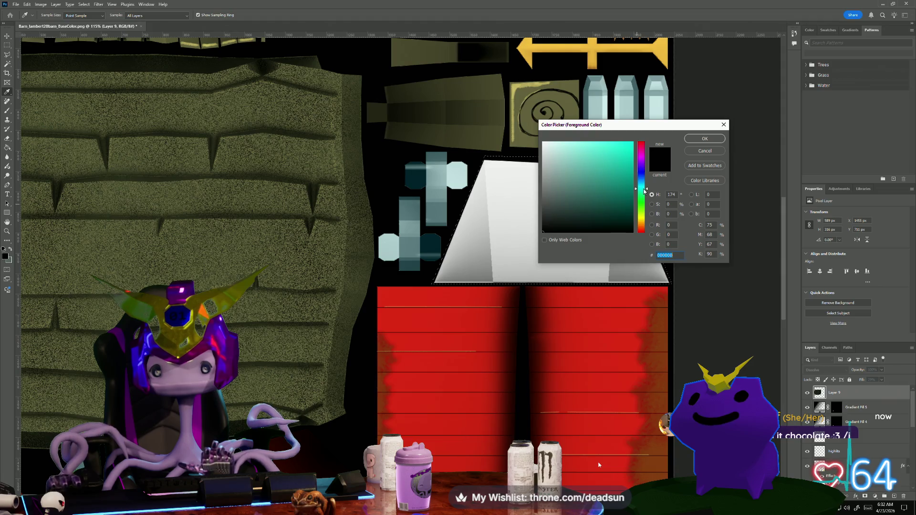
left_click(553, 164)
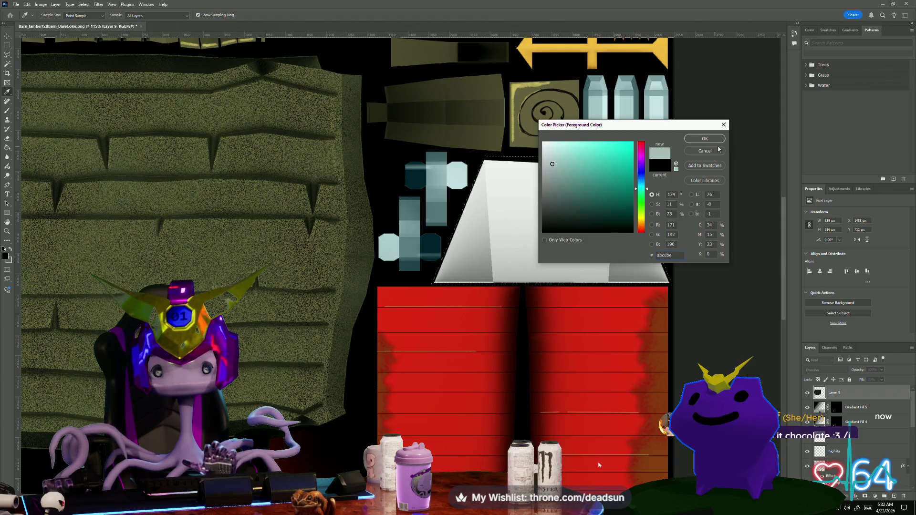
left_click(705, 139)
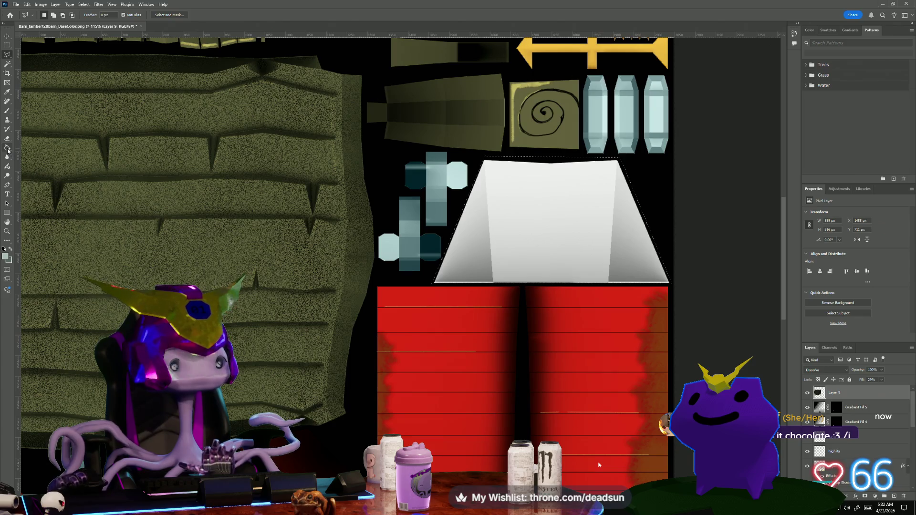
- Fill the ramp selection with the pale grey-teal on new Layer 10 using the Paint Bucket
left_click(7, 149)
left_click(557, 233)
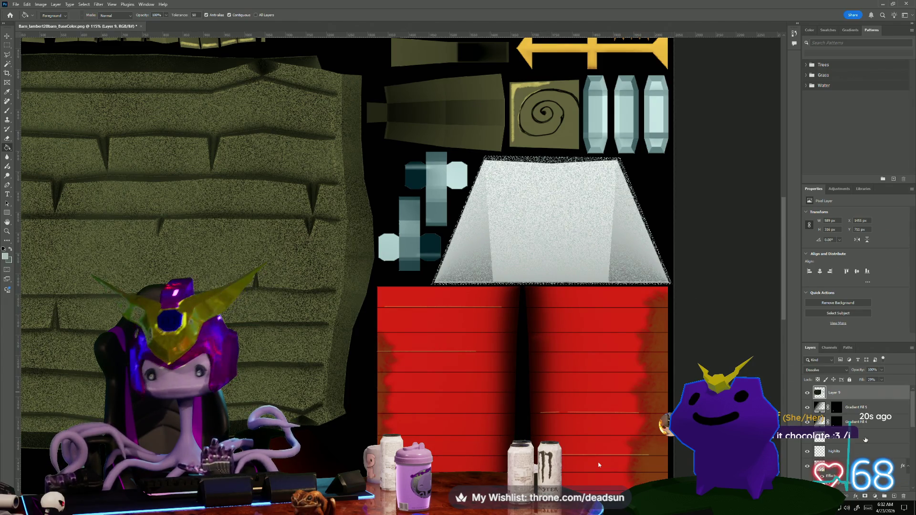
left_click(894, 497)
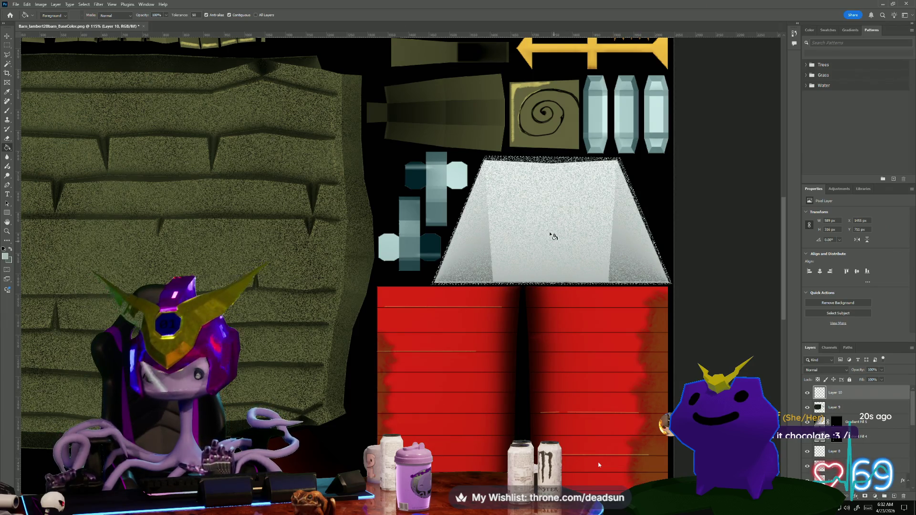
left_click(547, 227)
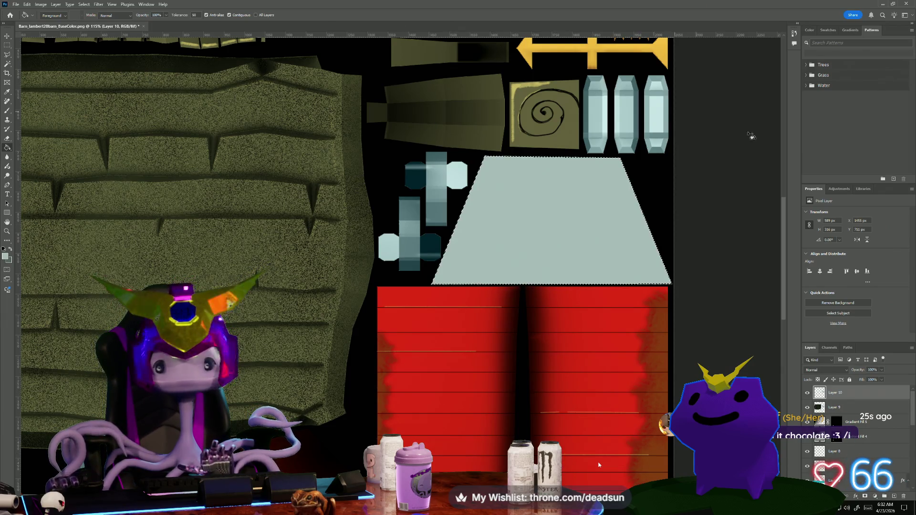